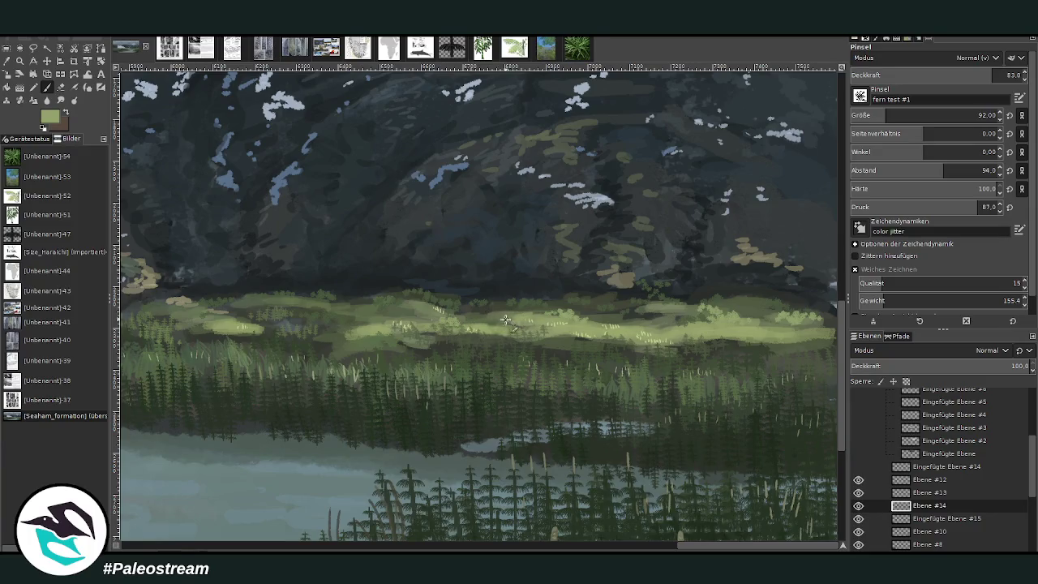
Add light-green foliage dabs to the small shrub beside the glacier
{"action": "scroll", "coordinate": [645, 549], "scroll_direction": "left", "scroll_amount": 5}
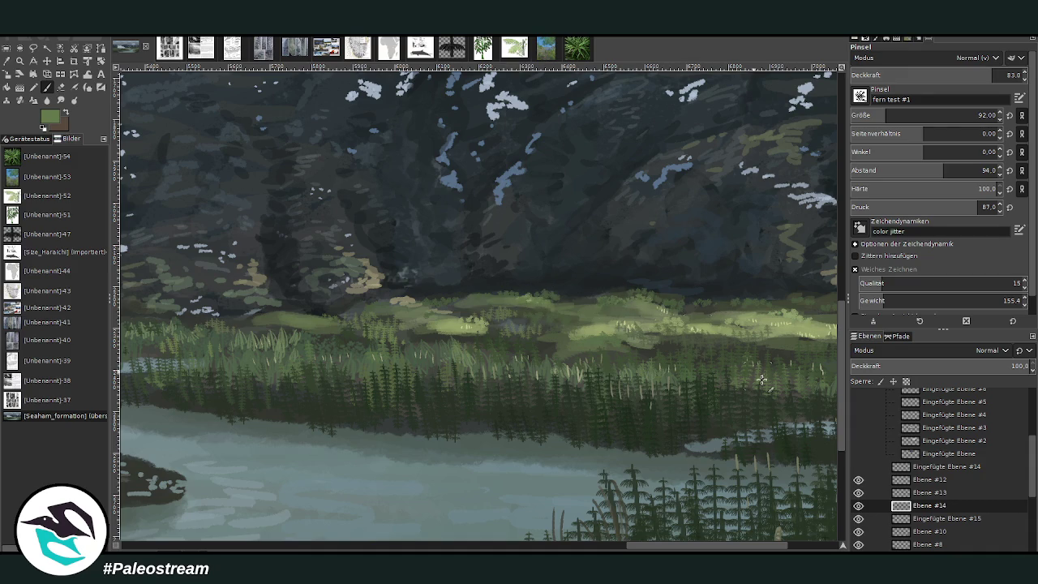
{"action": "scroll", "coordinate": [797, 540], "scroll_direction": "right", "scroll_amount": 3}
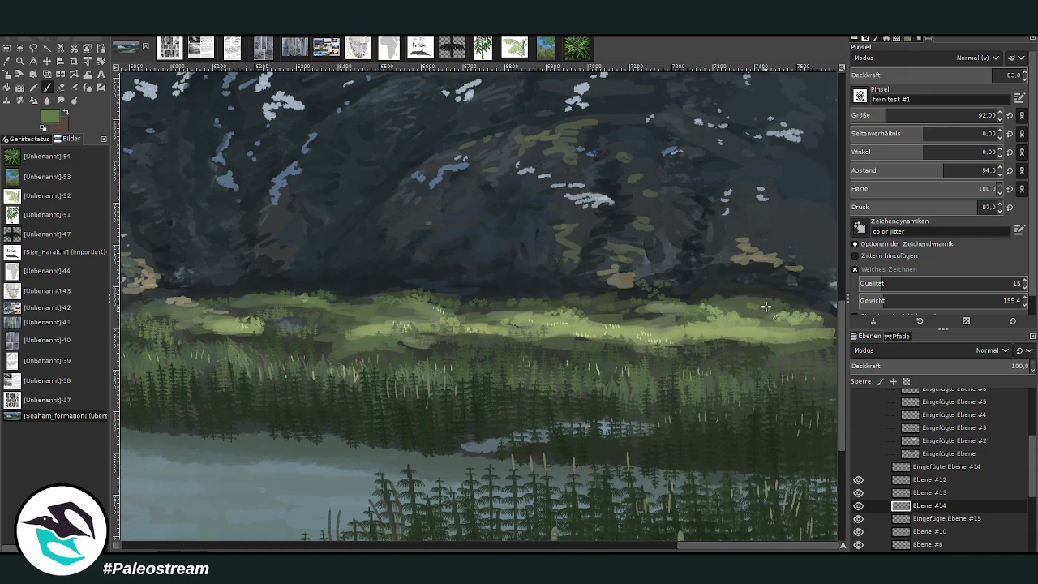
{"action": "left_click_drag", "start_coordinate": [682, 545], "coordinate": [262, 542]}
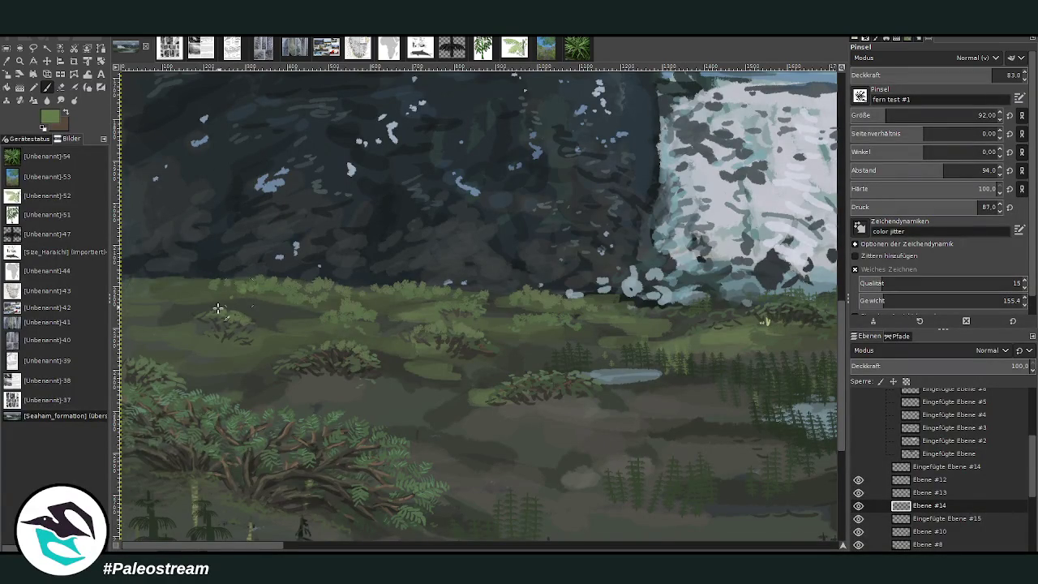
{"action": "mouse_move", "coordinate": [218, 308]}
{"action": "left_mouse_down"}
{"action": "mouse_move", "coordinate": [203, 317]}
{"action": "mouse_move", "coordinate": [256, 344]}
{"action": "left_mouse_up"}
Enlarge the fern brush to 124 at about 70 opacity and paint light-green highlights along the grass edge
{"action": "key", "text": "bracketright"}
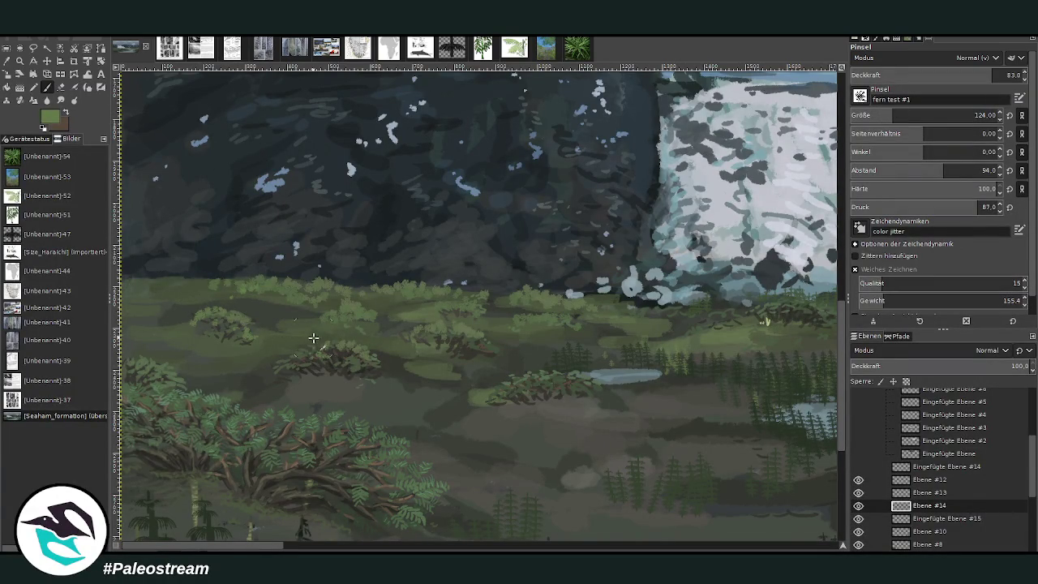
{"action": "left_click_drag", "start_coordinate": [966, 74], "coordinate": [946, 63]}
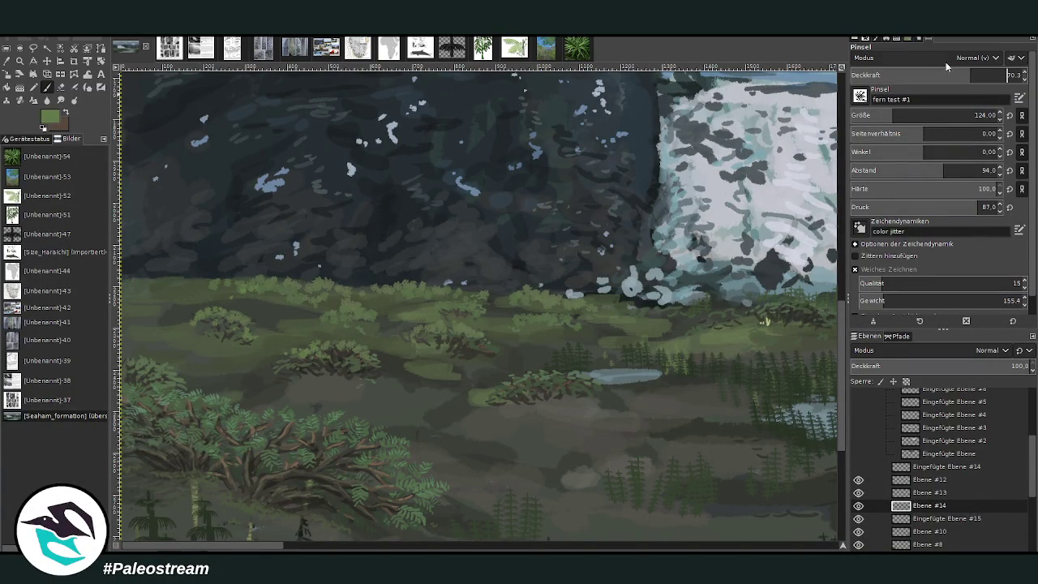
{"action": "mouse_move", "coordinate": [166, 285]}
{"action": "left_mouse_down"}
{"action": "mouse_move", "coordinate": [146, 283]}
{"action": "mouse_move", "coordinate": [173, 287]}
{"action": "mouse_move", "coordinate": [142, 291]}
{"action": "mouse_move", "coordinate": [131, 315]}
{"action": "left_mouse_up"}
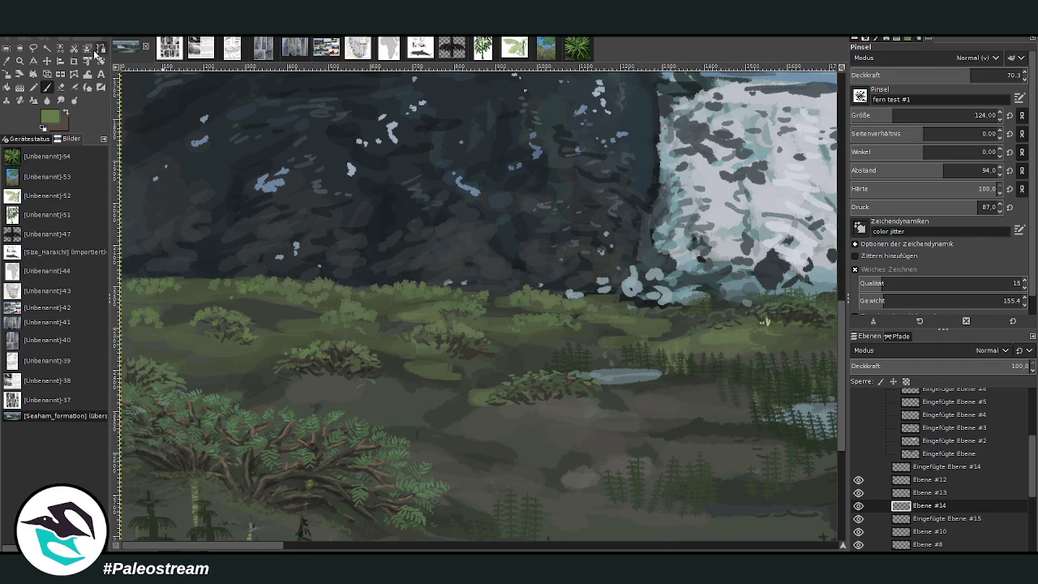
{"action": "left_click_drag", "start_coordinate": [250, 288], "coordinate": [220, 289]}
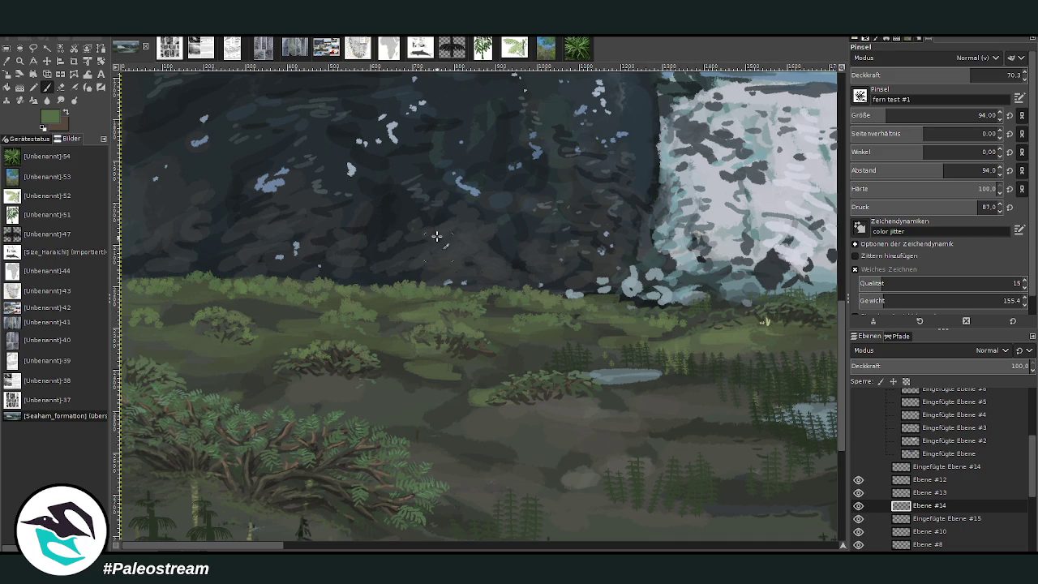
Shrink the fern brush to size 74 and pan the view right
{"action": "key", "text": "shift+bracketleft"}
{"action": "key", "text": "shift+bracketleft"}
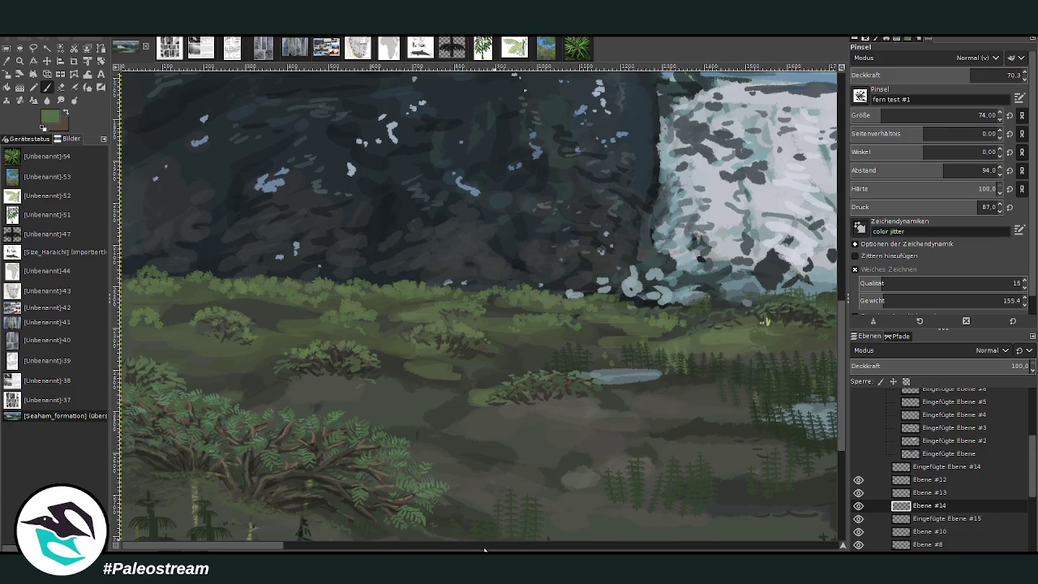
{"action": "scroll", "coordinate": [484, 551], "scroll_direction": "right", "scroll_amount": 5}
{"action": "scroll", "coordinate": [491, 549], "scroll_direction": "right", "scroll_amount": 5}
{"action": "scroll", "coordinate": [491, 549], "scroll_direction": "right", "scroll_amount": 1}
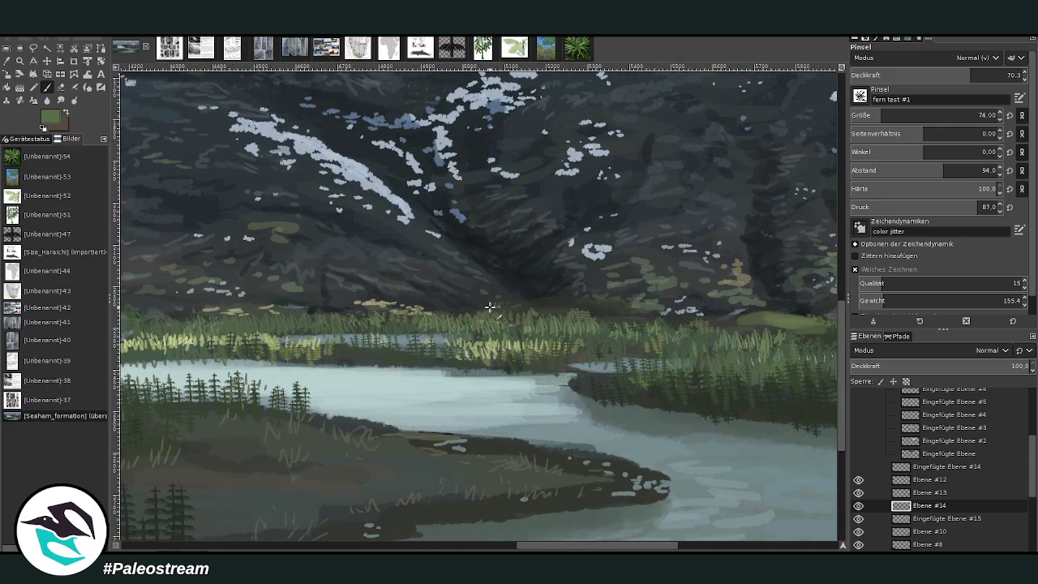
Shrink the fern brush to 59 and set its spacing to 60
{"action": "key", "text": "bracketleft"}
{"action": "key", "text": "bracketleft"}
{"action": "key", "text": "bracketleft"}
{"action": "left_click", "coordinate": [922, 169]}
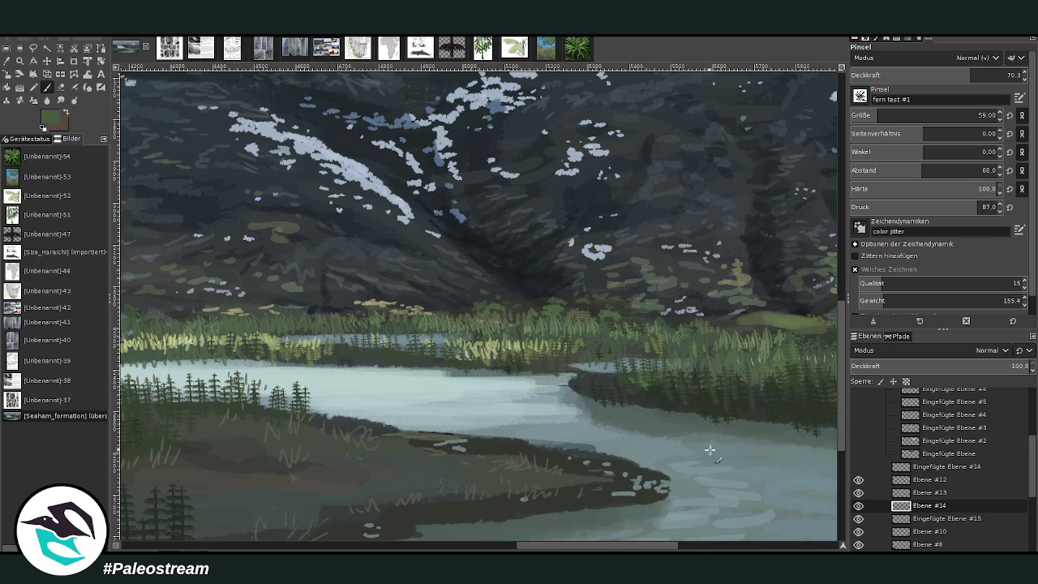
{"action": "scroll", "coordinate": [710, 451], "scroll_direction": "right", "scroll_amount": 5}
{"action": "scroll", "coordinate": [659, 176], "scroll_direction": "right", "scroll_amount": 3}
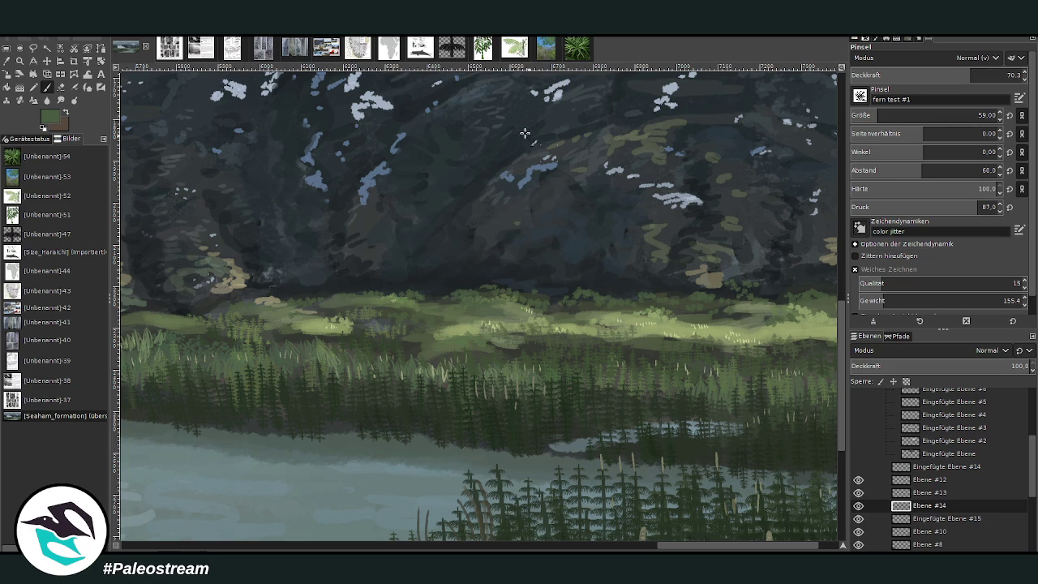
Zoom in on the right mountain and meadow, then return to the Paintbrush
{"action": "scroll", "coordinate": [225, 190], "scroll_direction": "down", "scroll_amount": 3}
{"action": "scroll", "coordinate": [226, 190], "scroll_direction": "down", "scroll_amount": 2}
{"action": "scroll", "coordinate": [226, 190], "scroll_direction": "down", "scroll_amount": 2}
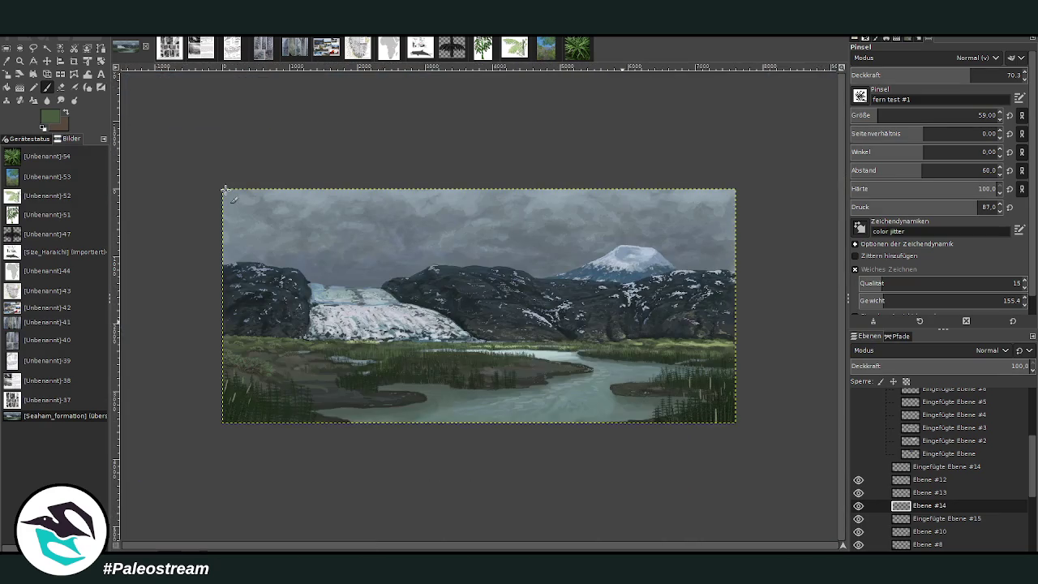
{"action": "key", "text": "z"}
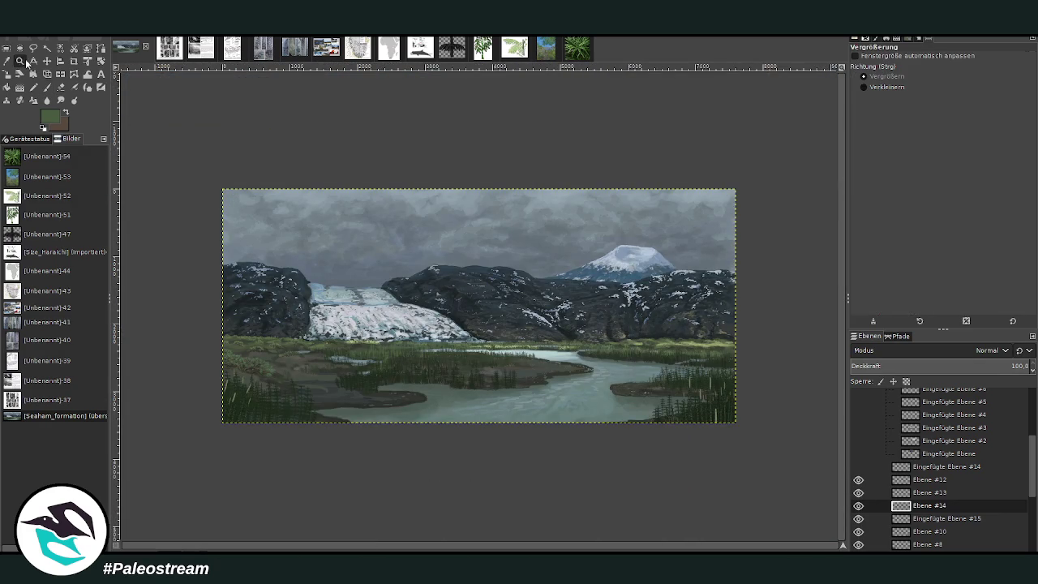
{"action": "left_click", "coordinate": [694, 362]}
{"action": "left_click", "coordinate": [653, 467]}
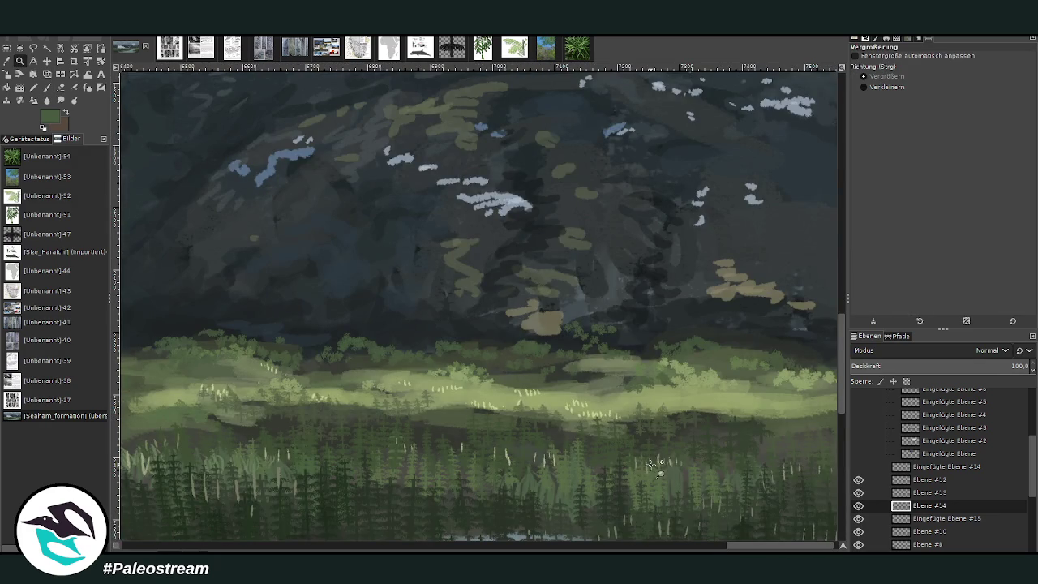
{"action": "left_click", "coordinate": [47, 86]}
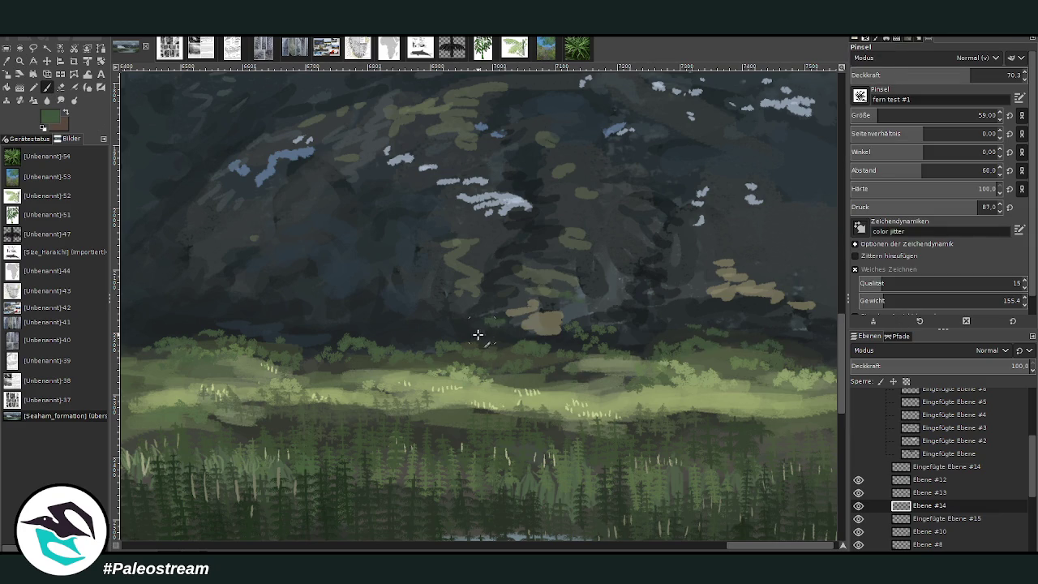
Dab green foliage onto the dark treeline and pan to the left part of the painting
{"action": "left_click_drag", "start_coordinate": [415, 329], "coordinate": [422, 323]}
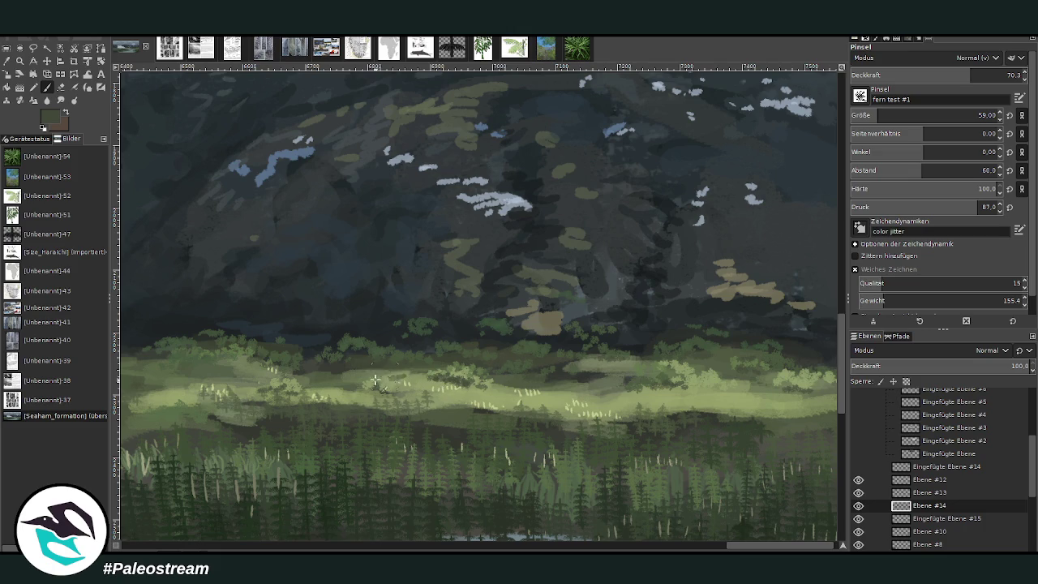
{"action": "left_click", "coordinate": [702, 546]}
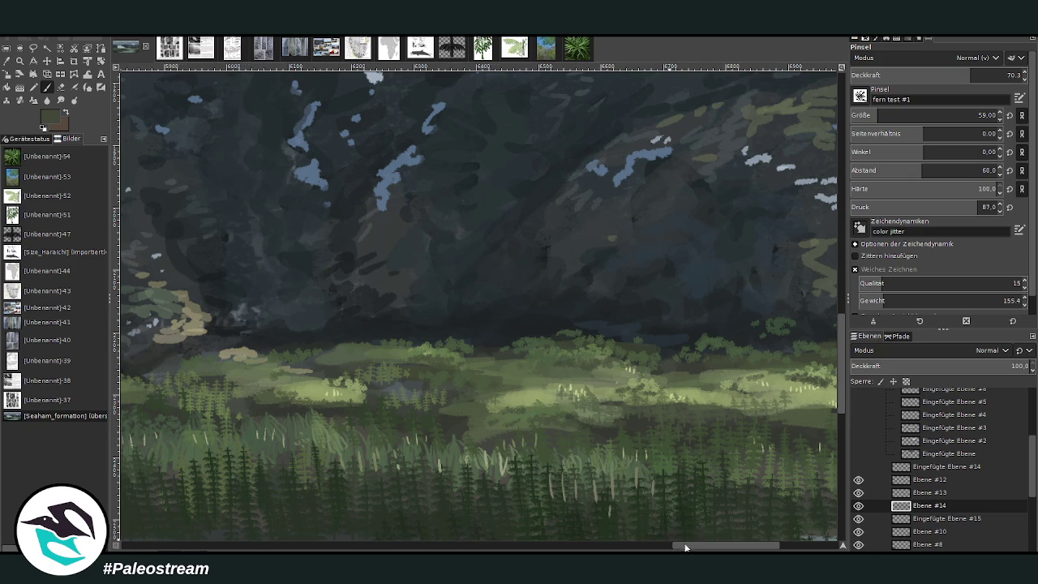
{"action": "left_click_drag", "start_coordinate": [685, 547], "coordinate": [134, 547]}
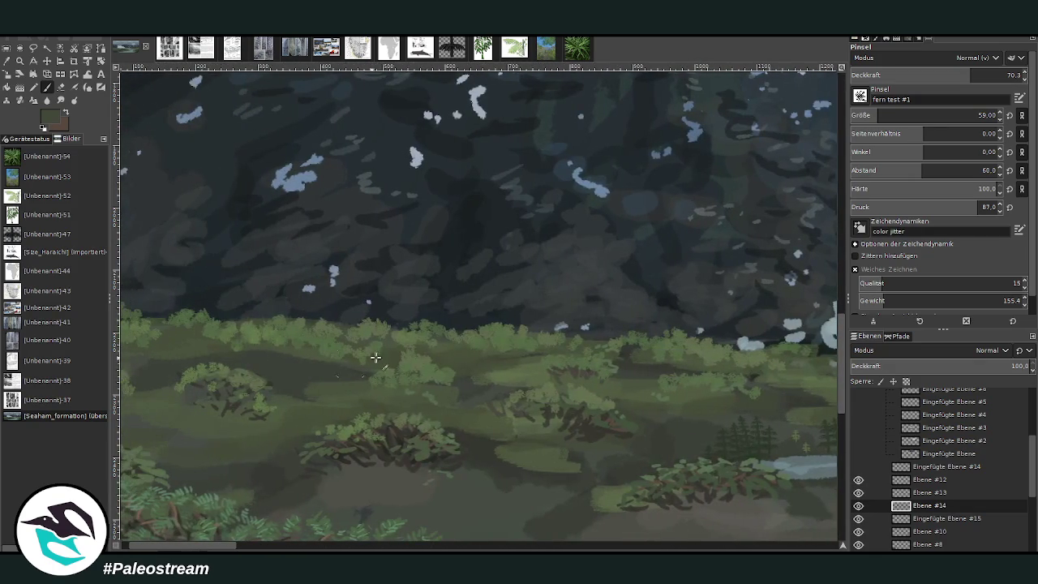
Sample a darker meadow green, choose a slightly lighter painting colour, and zoom out
{"action": "key", "text": "o"}
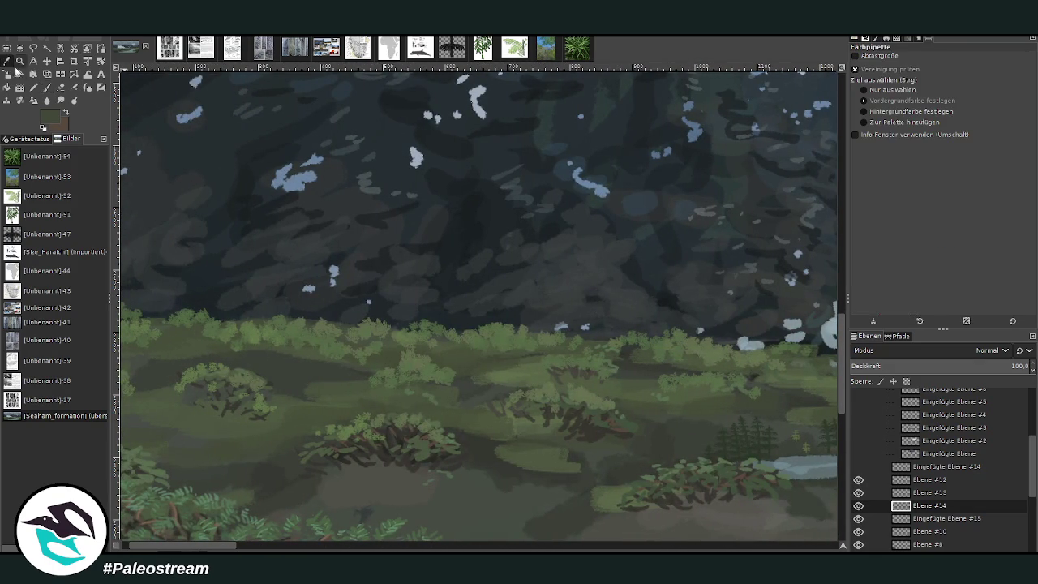
{"action": "left_click", "coordinate": [599, 429]}
{"action": "left_click", "coordinate": [48, 87]}
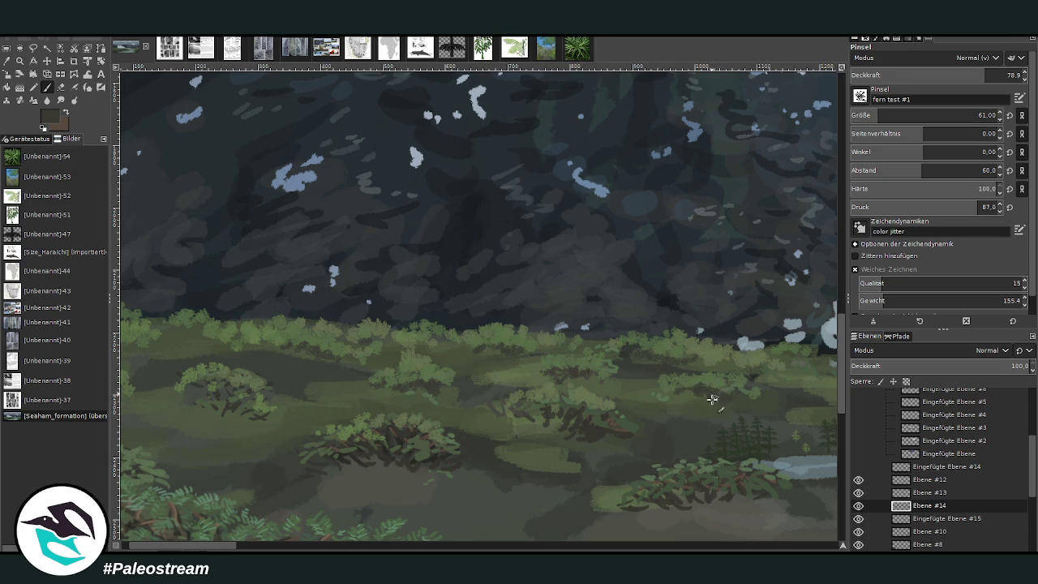
{"action": "scroll", "coordinate": [247, 527], "scroll_direction": "left", "scroll_amount": 2}
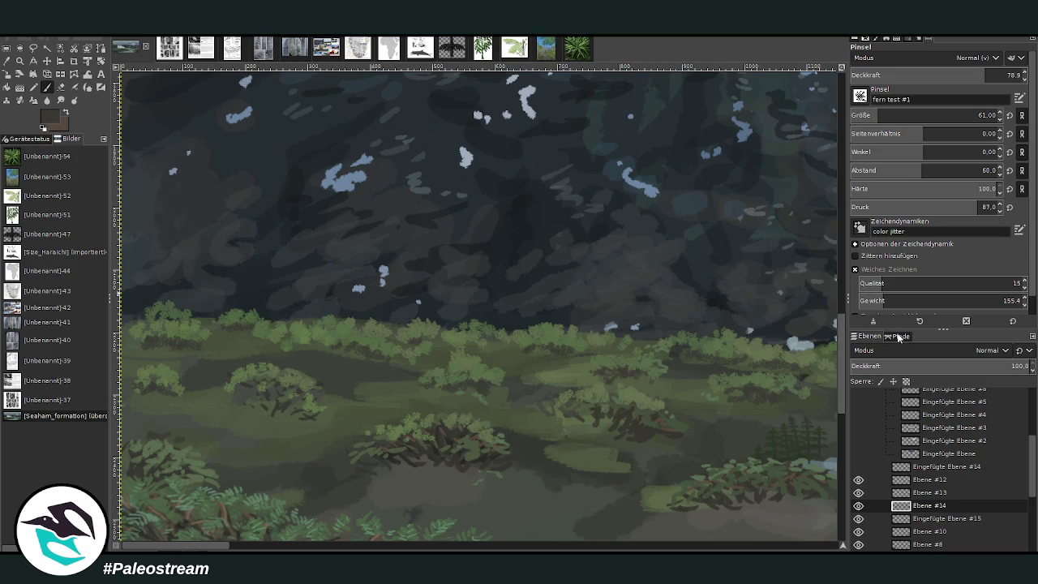
{"action": "left_click", "coordinate": [793, 305], "text": "ctrl"}
{"action": "key", "text": "minus"}
{"action": "key", "text": "minus"}
Zoom into the meadow, sample the pond's light grey-blue, and switch to the Chalk 03 brush
{"action": "key", "text": "minus"}
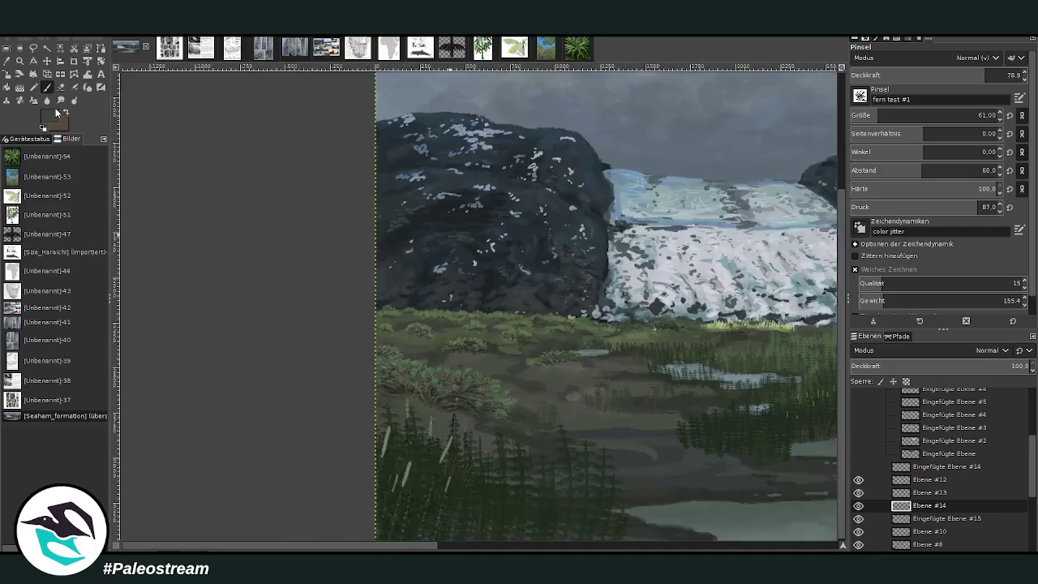
{"action": "key", "text": "minus"}
{"action": "key", "text": "z"}
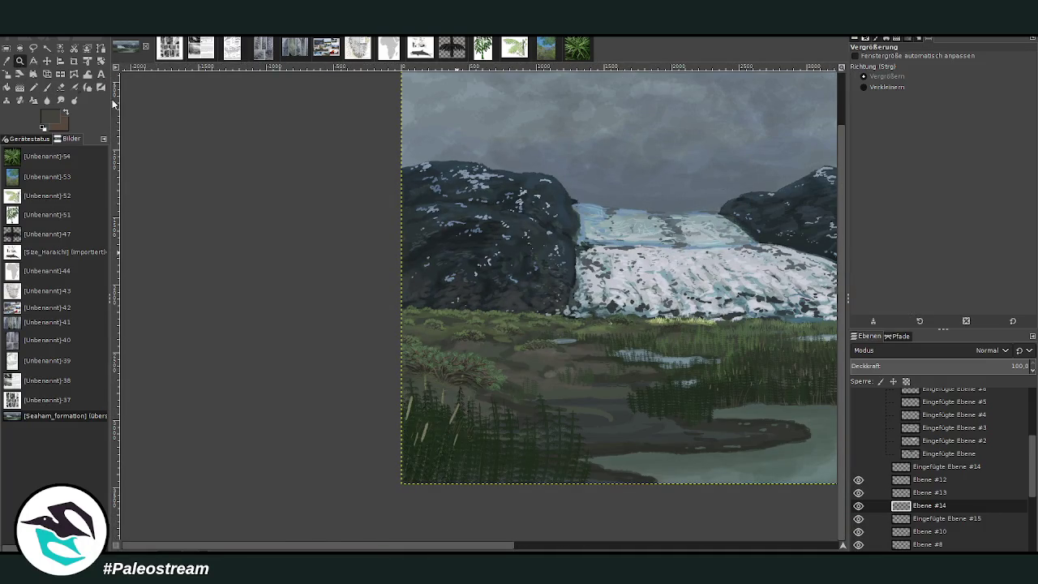
{"action": "mouse_move", "coordinate": [408, 215]}
{"action": "left_mouse_down"}
{"action": "mouse_move", "coordinate": [459, 248]}
{"action": "mouse_move", "coordinate": [631, 423]}
{"action": "left_mouse_up"}
{"action": "left_click", "coordinate": [615, 438]}
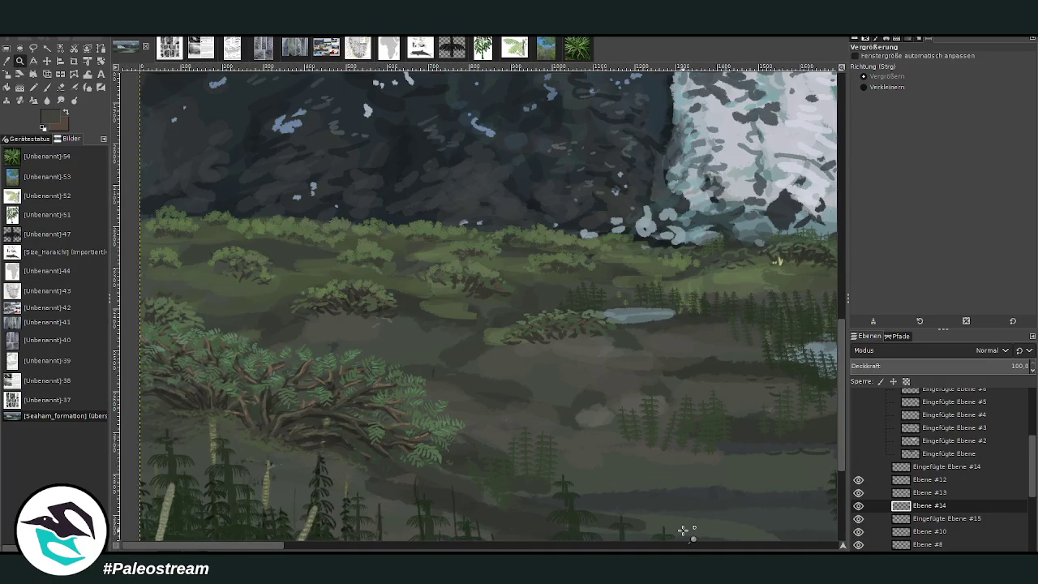
{"action": "left_click", "coordinate": [17, 62]}
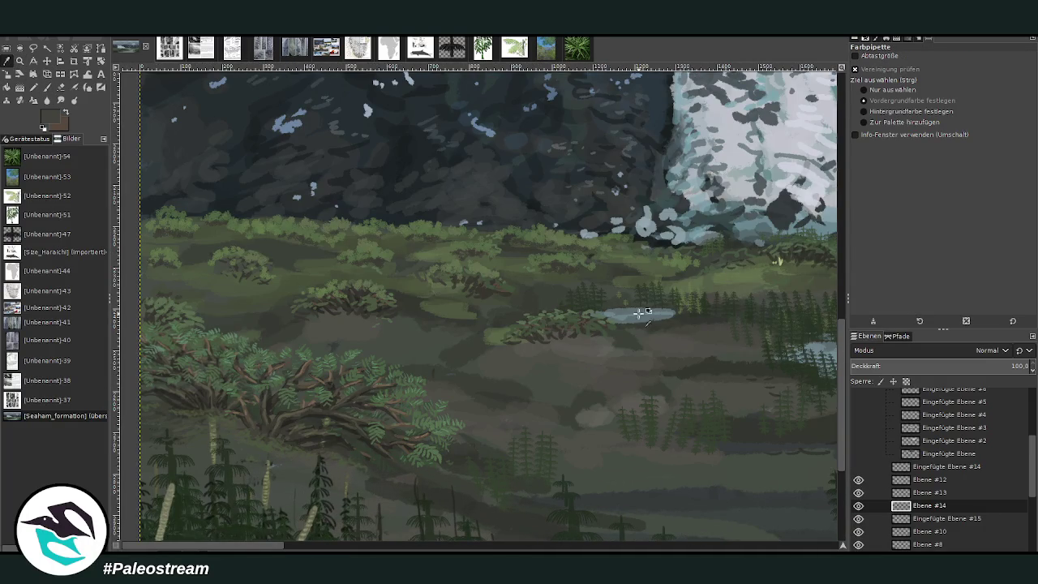
{"action": "left_click", "coordinate": [641, 313]}
{"action": "left_click", "coordinate": [47, 89]}
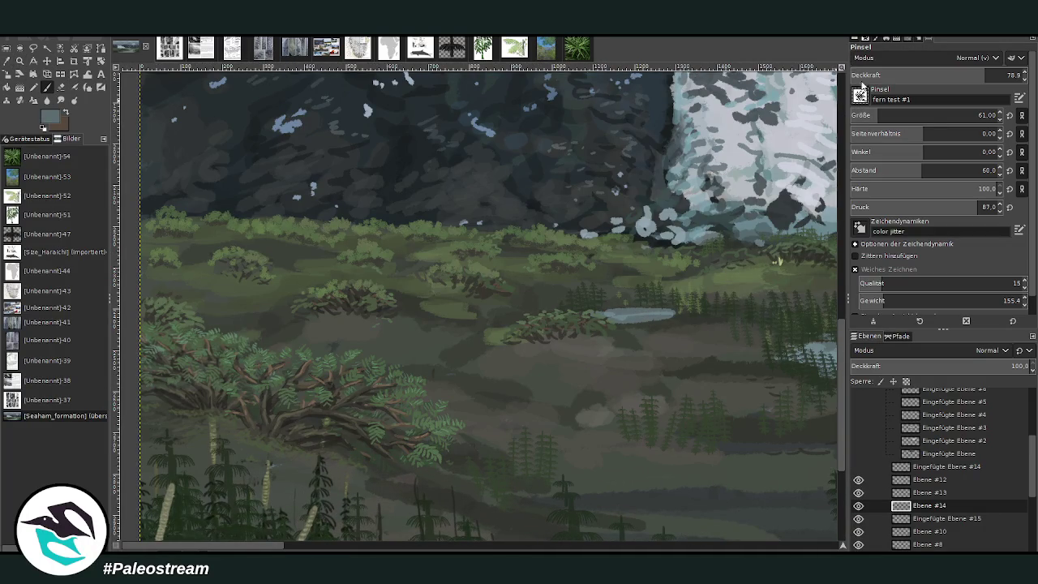
{"action": "key", "text": "period"}
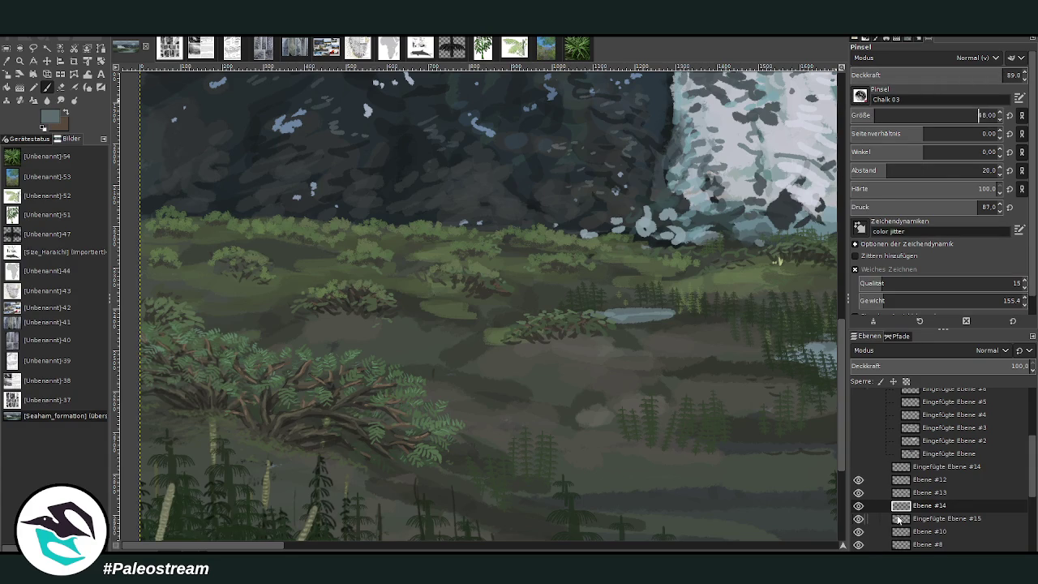
On a new layer Ebene #15, paint pale water patches and dabs in the marsh, then fit the image
{"action": "key", "text": "shift+ctrl+n"}
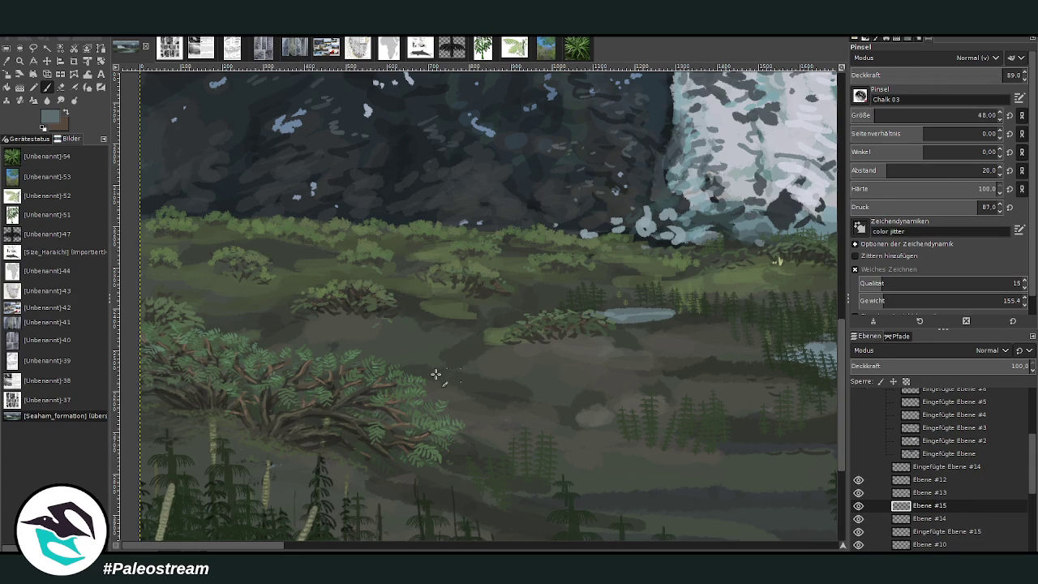
{"action": "mouse_move", "coordinate": [425, 372]}
{"action": "left_mouse_down"}
{"action": "mouse_move", "coordinate": [468, 380]}
{"action": "mouse_move", "coordinate": [495, 407]}
{"action": "left_mouse_up"}
{"action": "left_click", "coordinate": [444, 362]}
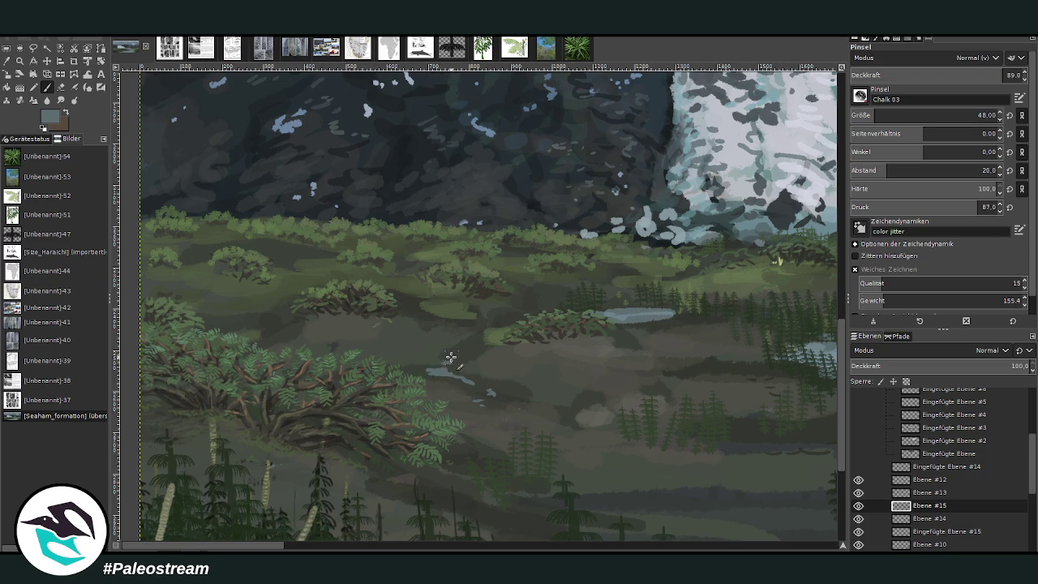
{"action": "left_click_drag", "start_coordinate": [502, 324], "coordinate": [487, 323]}
{"action": "left_click_drag", "start_coordinate": [310, 277], "coordinate": [331, 279]}
{"action": "left_click_drag", "start_coordinate": [525, 292], "coordinate": [545, 296]}
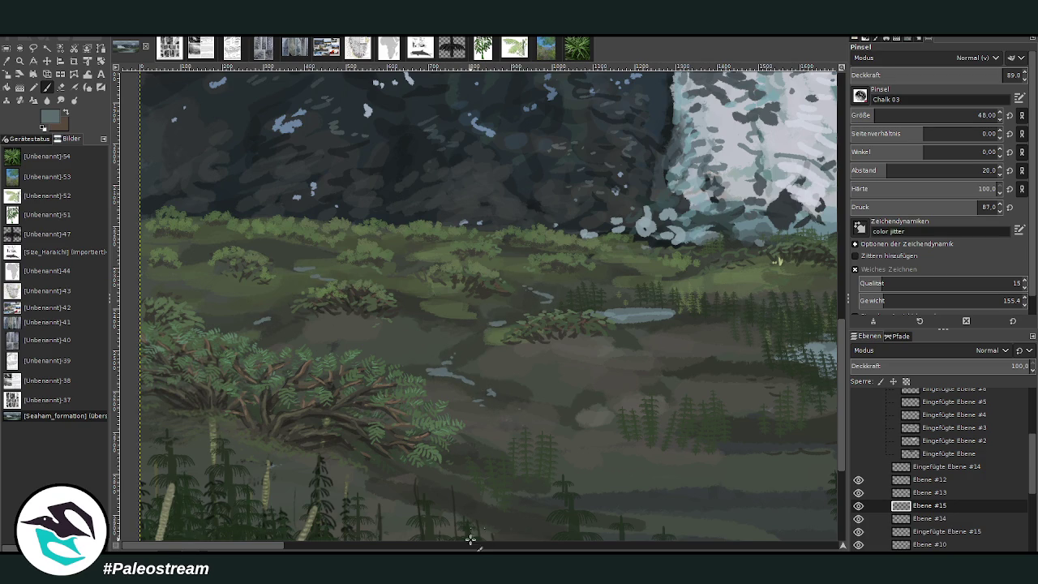
{"action": "scroll", "coordinate": [471, 539], "scroll_direction": "right", "scroll_amount": 10}
{"action": "scroll", "coordinate": [478, 544], "scroll_direction": "right", "scroll_amount": 10}
{"action": "scroll", "coordinate": [567, 446], "scroll_direction": "right", "scroll_amount": 10}
{"action": "scroll", "coordinate": [756, 350], "scroll_direction": "right", "scroll_amount": 5}
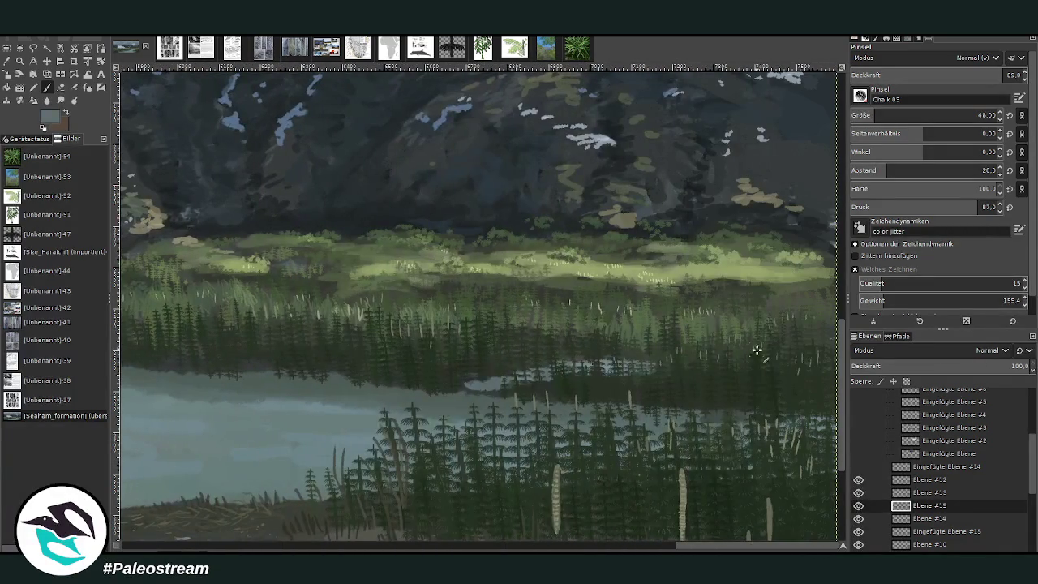
{"action": "left_click", "coordinate": [326, 290]}
{"action": "key", "text": "shift+ctrl+j"}
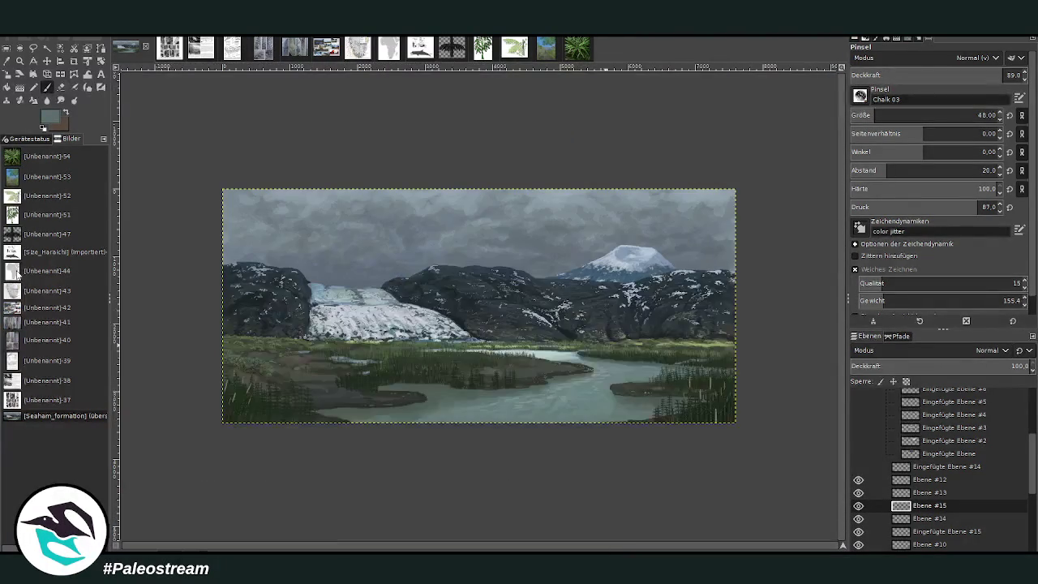
Zoom into the right-hand mountain slope and meadow with two Zoom-tool rectangles
{"action": "key", "text": "z"}
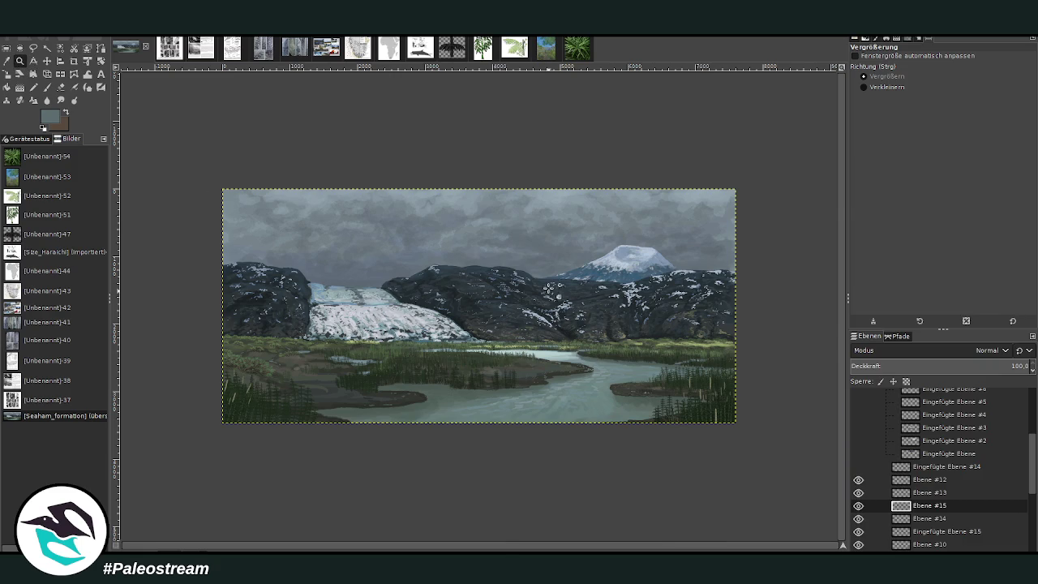
{"action": "left_click_drag", "start_coordinate": [545, 285], "coordinate": [711, 380]}
{"action": "left_click_drag", "start_coordinate": [479, 211], "coordinate": [670, 378]}
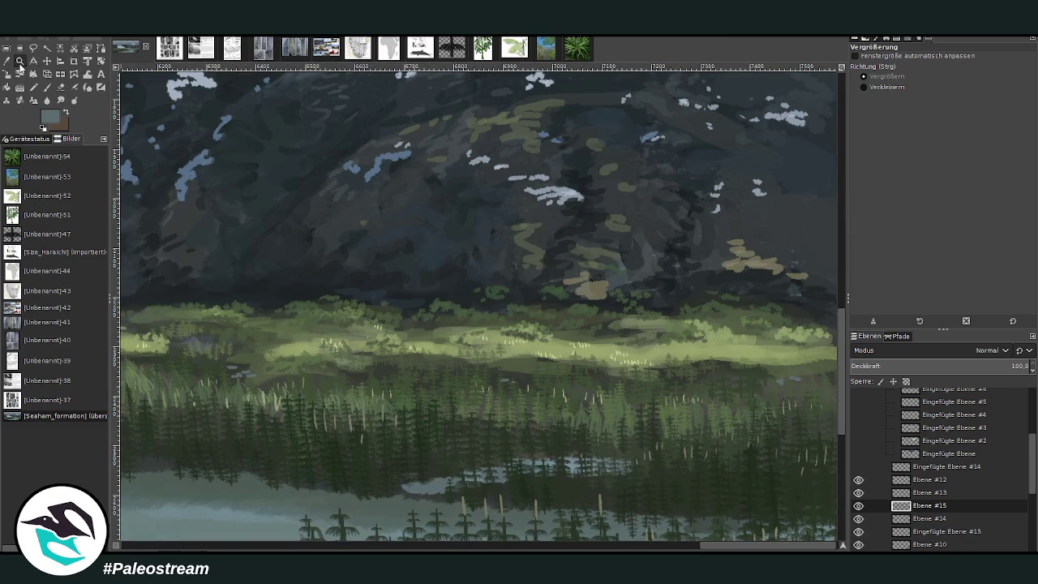
Sample the meadow's light green, set the brush to size 16, and make Ebene #14 active
{"action": "key", "text": "o"}
{"action": "left_click", "coordinate": [705, 350]}
{"action": "key", "text": "p"}
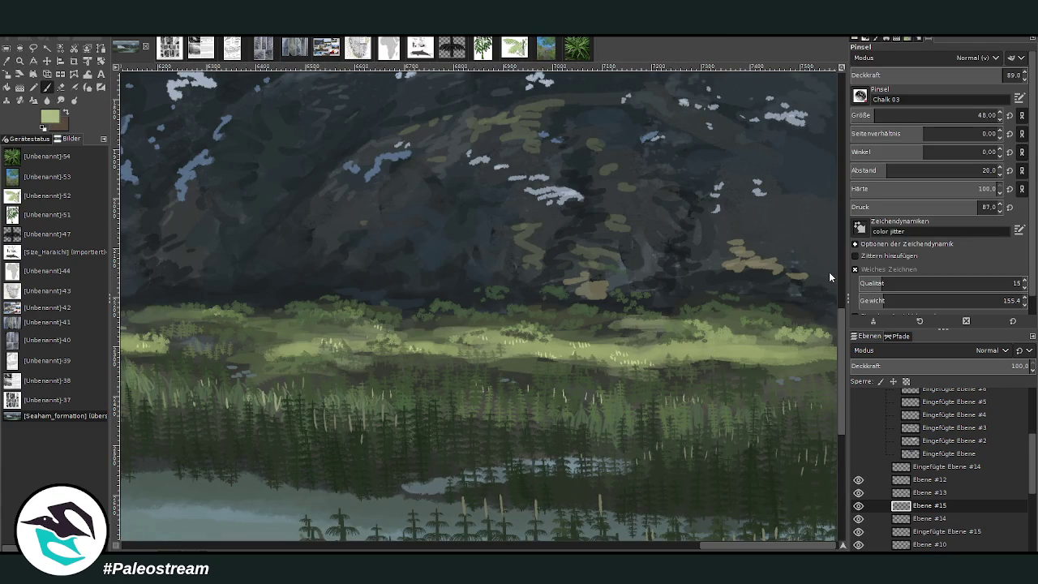
{"action": "left_click", "coordinate": [868, 113]}
{"action": "left_click", "coordinate": [865, 503]}
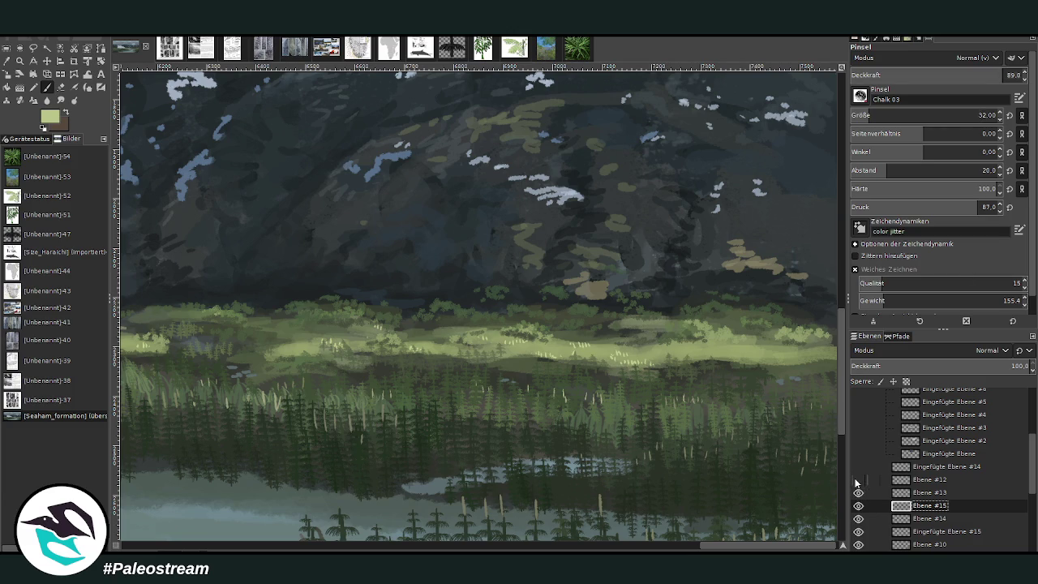
{"action": "left_click", "coordinate": [858, 519]}
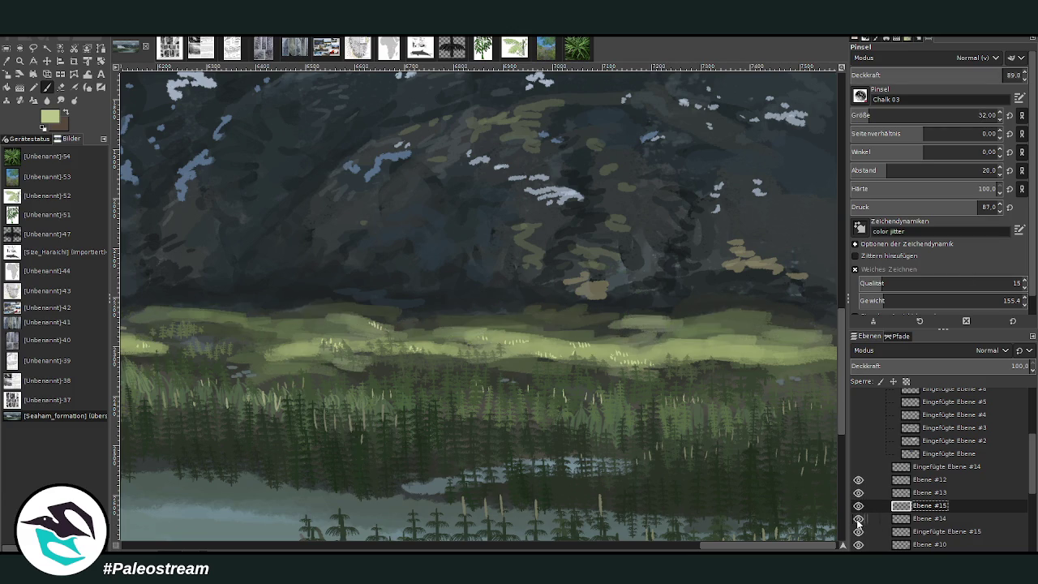
{"action": "left_click", "coordinate": [858, 519]}
{"action": "left_click", "coordinate": [924, 519]}
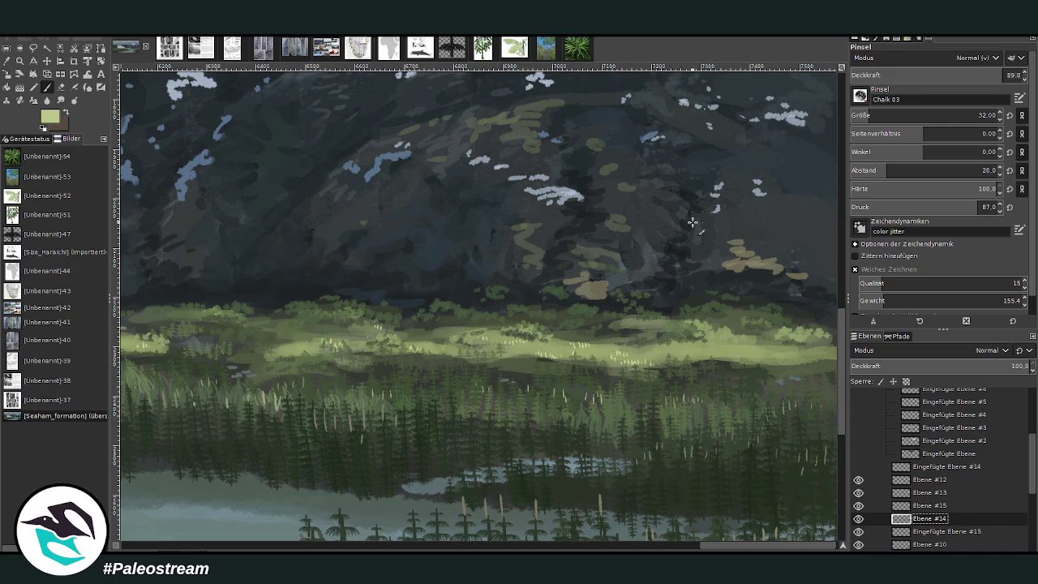
{"action": "left_click", "coordinate": [696, 324]}
{"action": "key", "text": "bracketleft"}
{"action": "key", "text": "bracketleft"}
{"action": "key", "text": "bracketleft"}
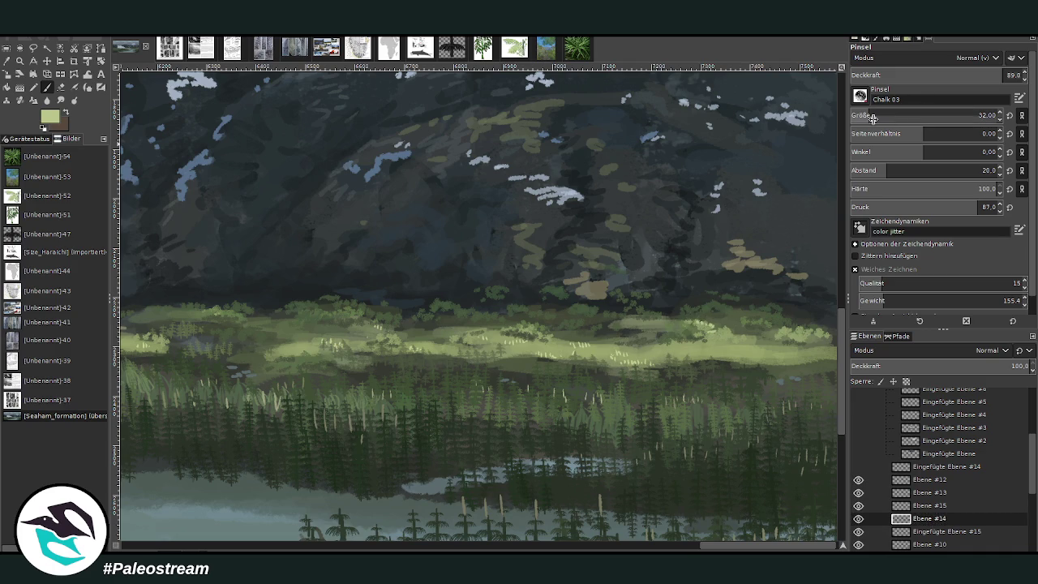
{"action": "key", "text": "bracketleft"}
{"action": "key", "text": "bracketleft"}
{"action": "key", "text": "bracketleft"}
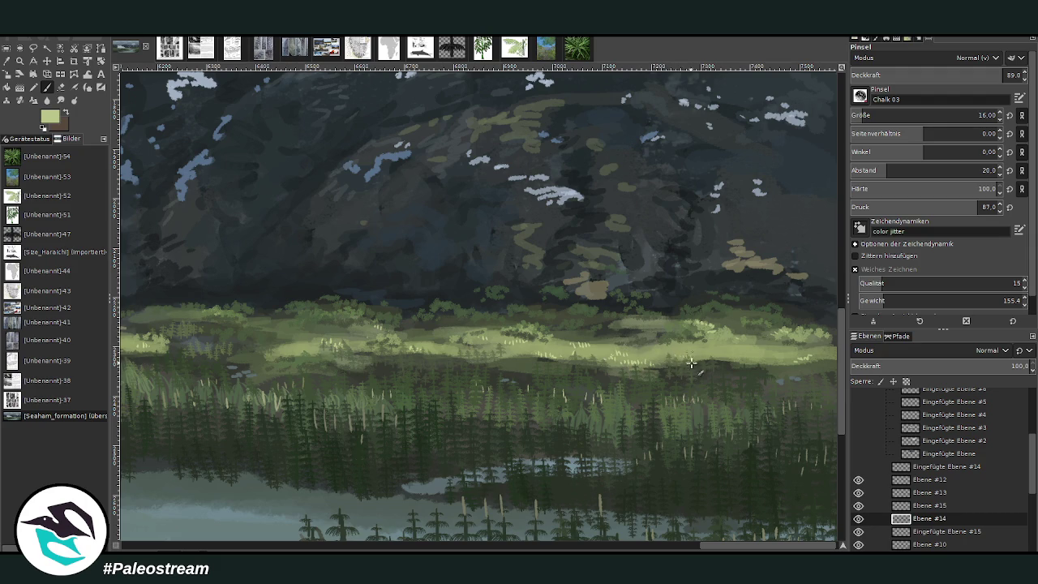
Paint bright yellow-green grass tufts along the meadow below the glacier, then zoom out
{"action": "left_click_drag", "start_coordinate": [523, 326], "coordinate": [543, 336]}
{"action": "left_click_drag", "start_coordinate": [675, 324], "coordinate": [667, 336]}
{"action": "left_click_drag", "start_coordinate": [371, 337], "coordinate": [383, 331]}
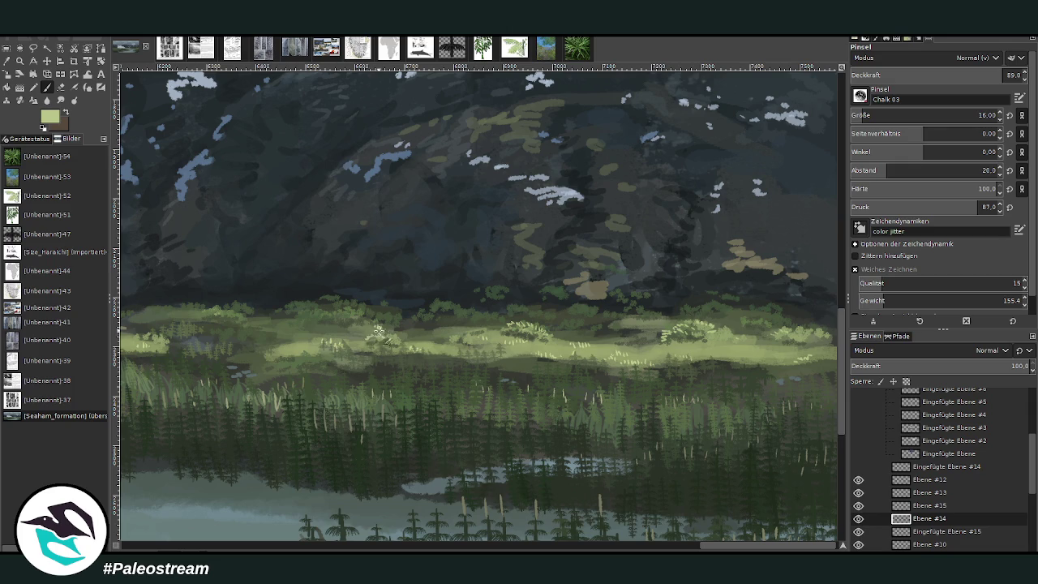
{"action": "scroll", "coordinate": [483, 549], "scroll_direction": "left", "scroll_amount": 5}
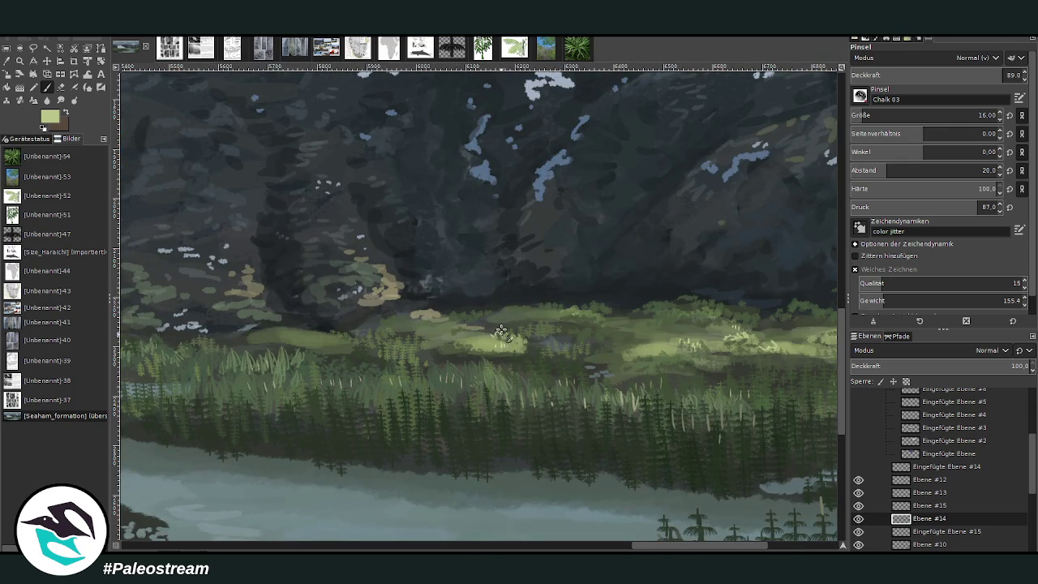
{"action": "scroll", "coordinate": [632, 549], "scroll_direction": "left", "scroll_amount": 5}
{"action": "scroll", "coordinate": [633, 549], "scroll_direction": "left", "scroll_amount": 10}
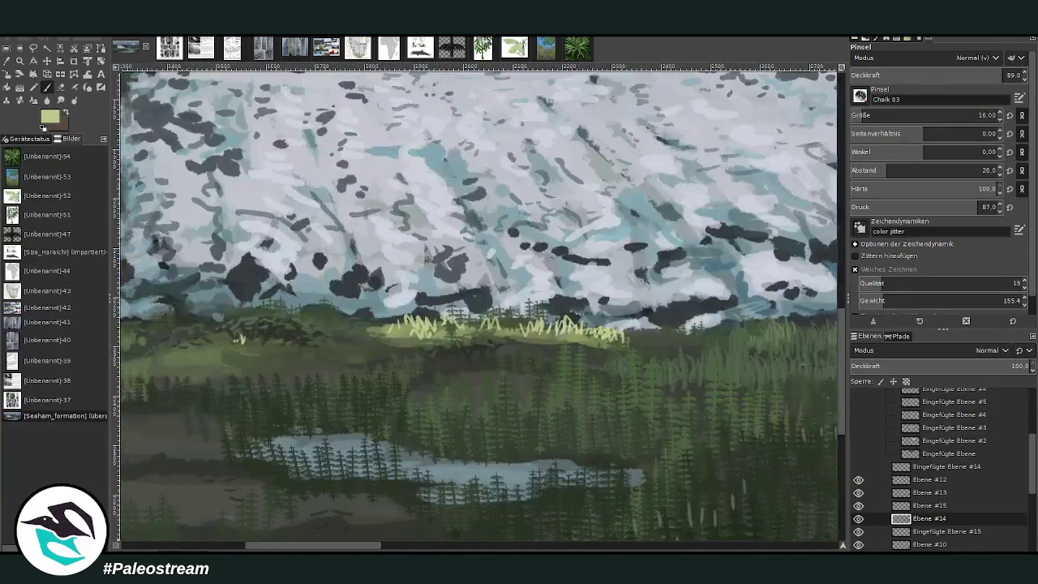
{"action": "scroll", "coordinate": [632, 549], "scroll_direction": "left", "scroll_amount": 2}
{"action": "mouse_move", "coordinate": [518, 330]}
{"action": "left_mouse_down"}
{"action": "mouse_move", "coordinate": [507, 321]}
{"action": "mouse_move", "coordinate": [511, 332]}
{"action": "mouse_move", "coordinate": [554, 323]}
{"action": "mouse_move", "coordinate": [673, 331]}
{"action": "mouse_move", "coordinate": [640, 318]}
{"action": "left_mouse_up"}
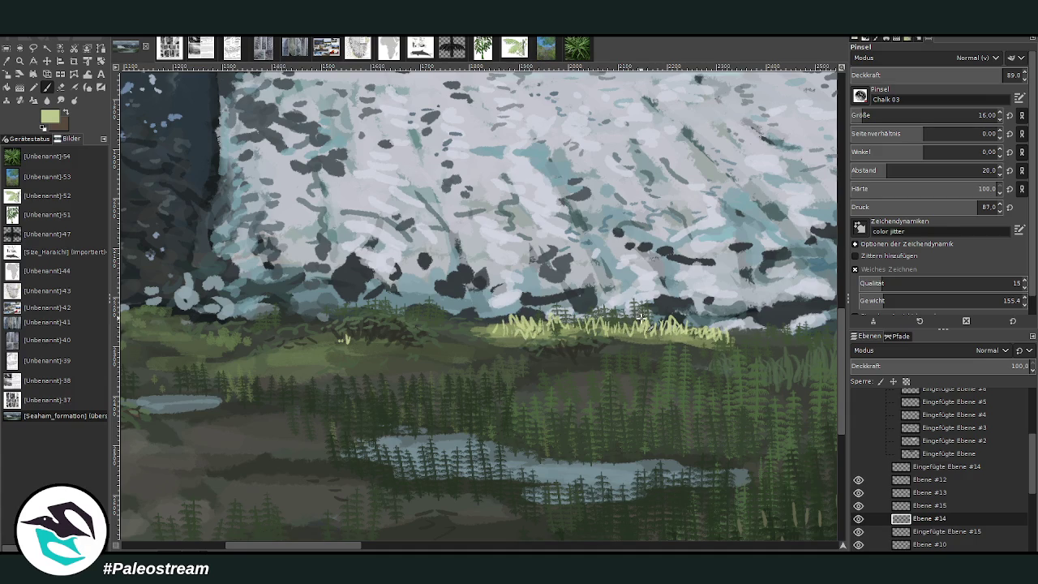
{"action": "key", "text": "minus"}
{"action": "key", "text": "minus"}
{"action": "key", "text": "minus"}
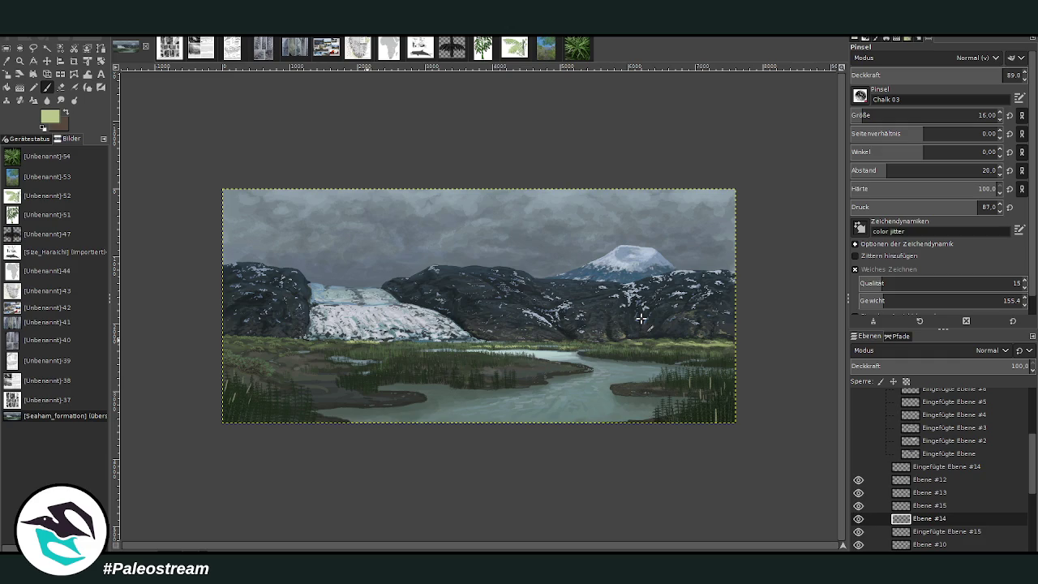
Zoom into the glacier and meadow, select Ebene #12, and add a new layer above it
{"action": "key", "text": "z"}
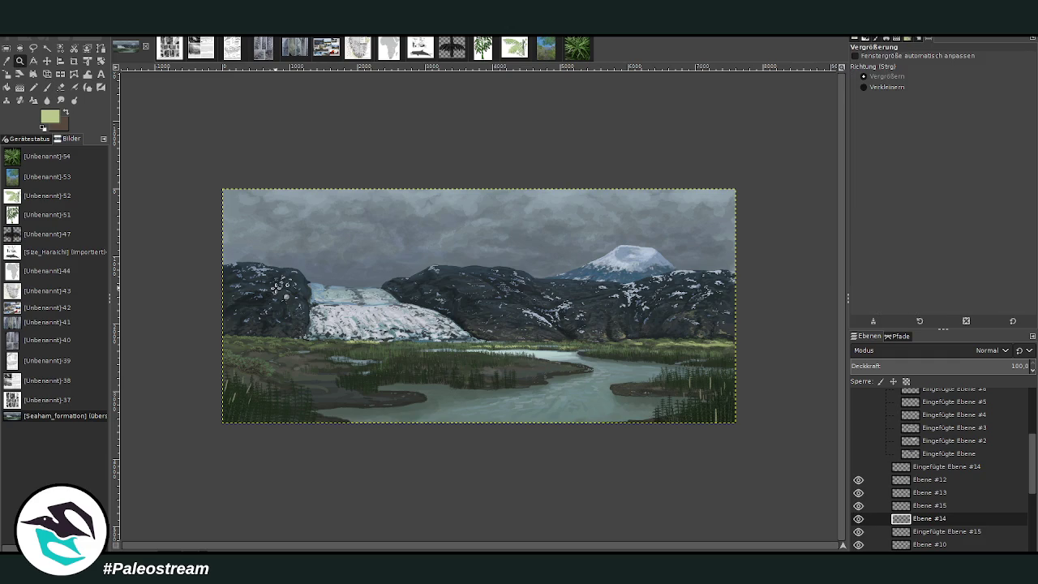
{"action": "left_click_drag", "start_coordinate": [198, 156], "coordinate": [268, 193]}
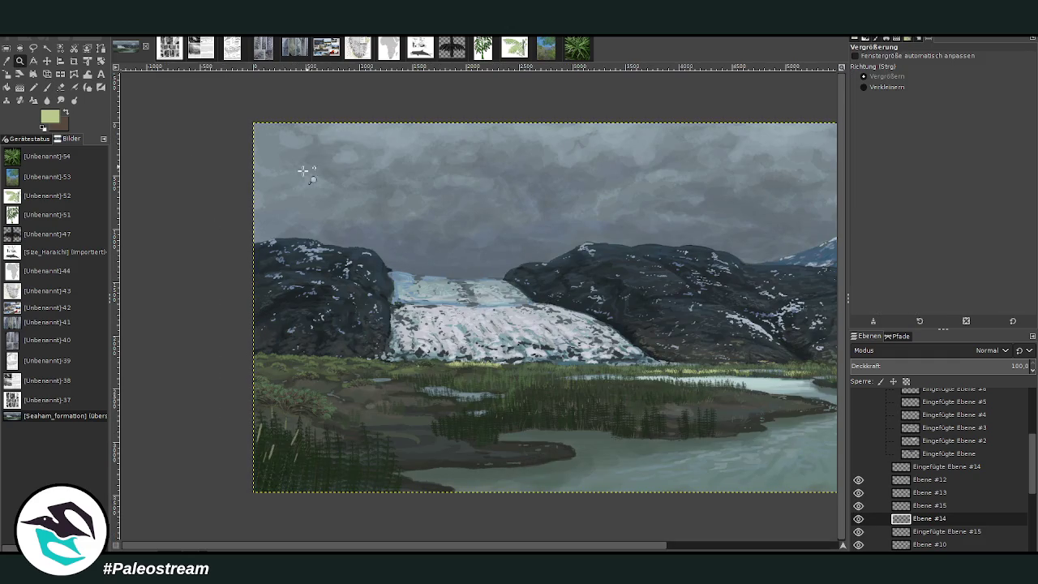
{"action": "left_click", "coordinate": [46, 86]}
{"action": "left_click", "coordinate": [910, 481]}
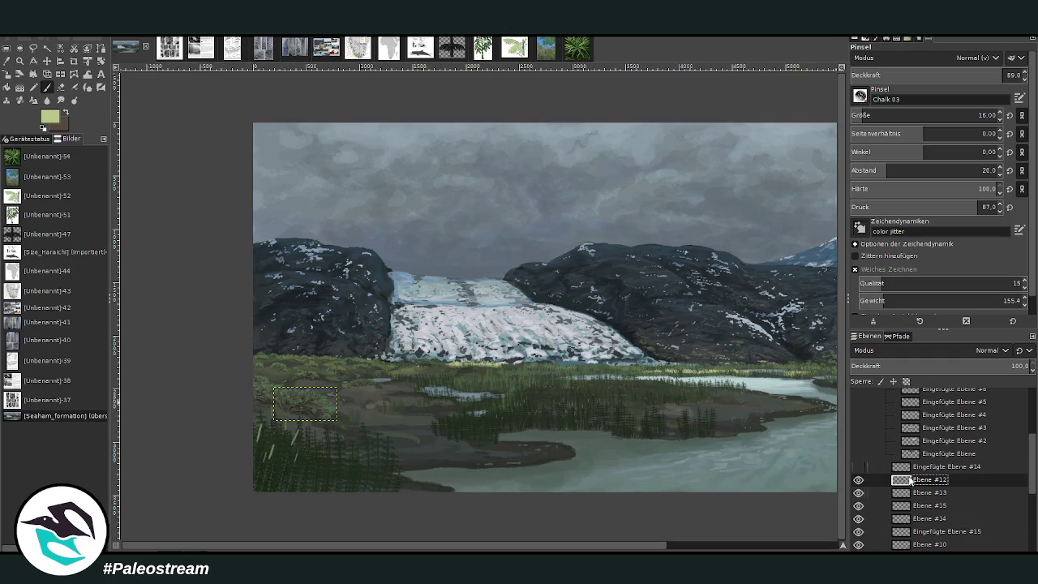
{"action": "key", "text": "shift+ctrl+n"}
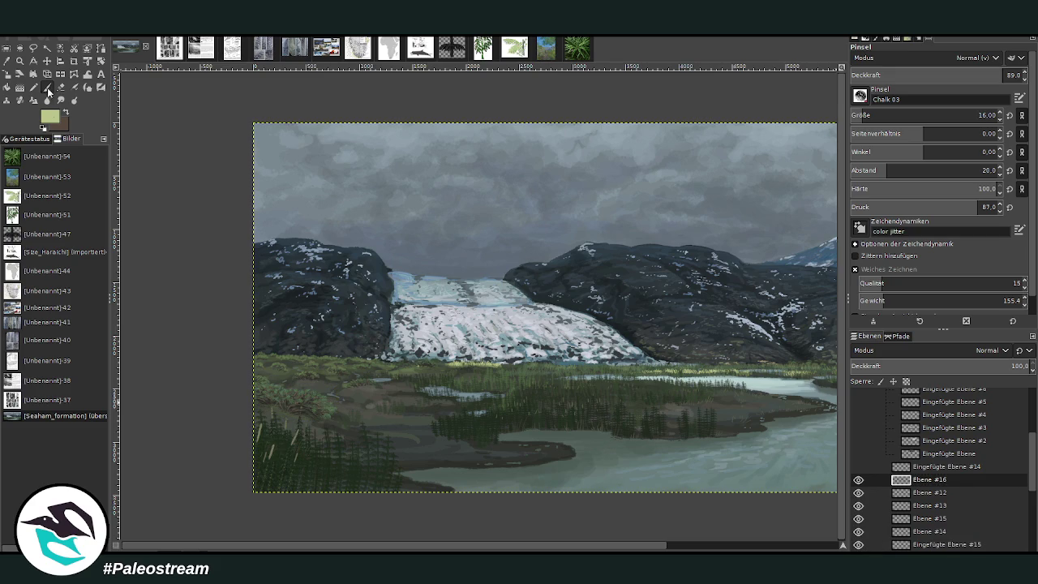
Pick a dark grey, set brush size 680 and opacity 26.5, and wash across the grass band
{"action": "left_click", "coordinate": [814, 294], "text": "ctrl"}
{"action": "left_click", "coordinate": [815, 312], "text": "ctrl"}
{"action": "triple_click", "coordinate": [985, 115]}
{"action": "type", "text": "140"}
{"action": "key", "text": "Return"}
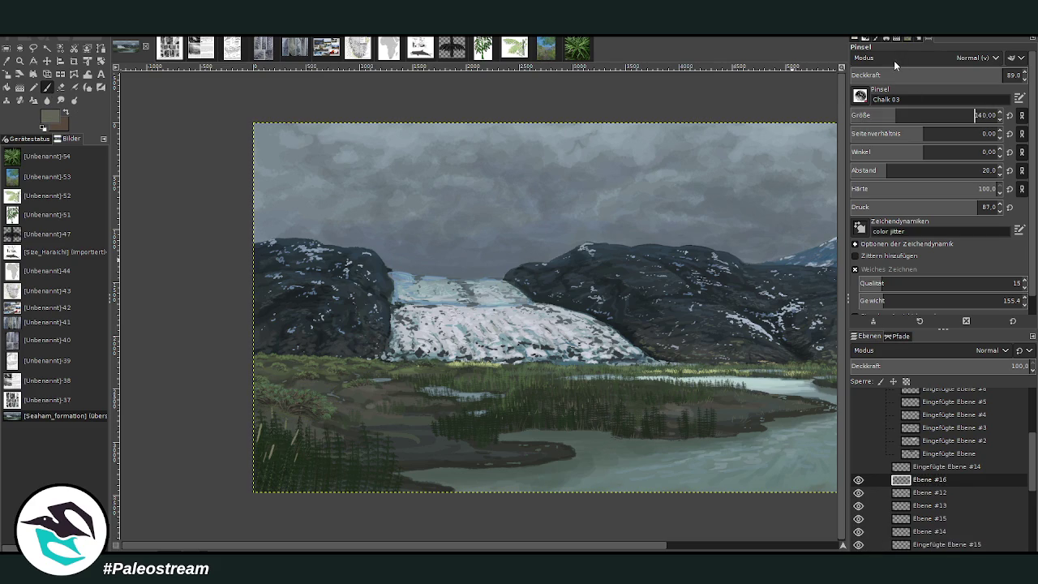
{"action": "left_click", "coordinate": [921, 115]}
{"action": "left_click", "coordinate": [959, 74]}
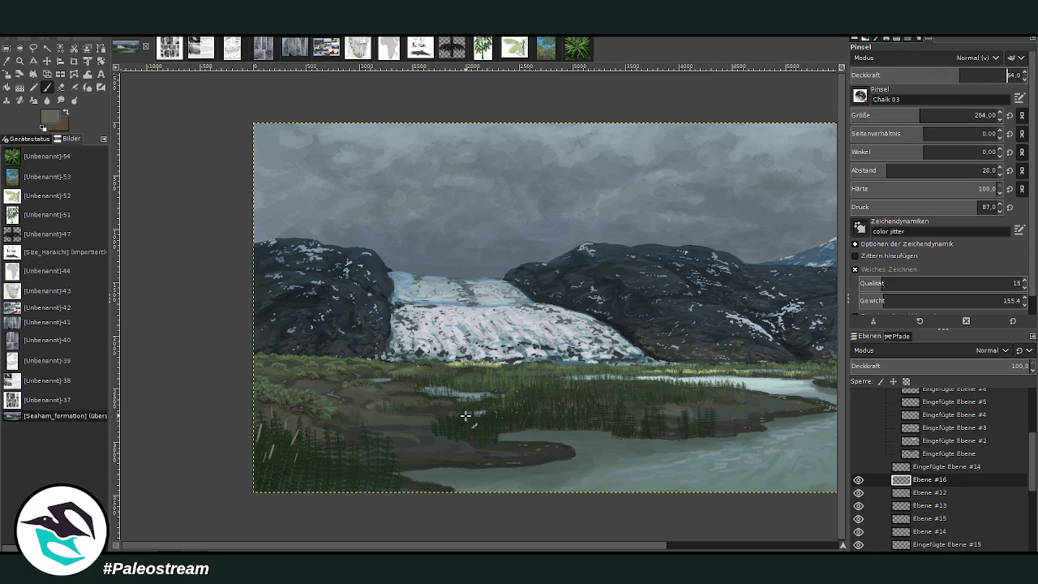
{"action": "left_click", "coordinate": [973, 115]}
{"action": "left_click", "coordinate": [897, 75]}
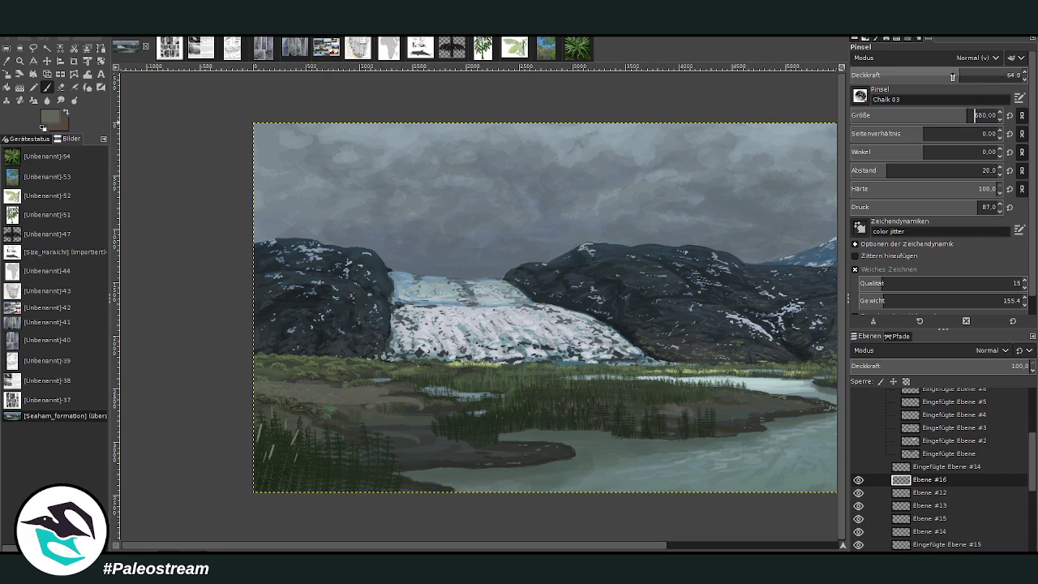
{"action": "mouse_move", "coordinate": [487, 399]}
{"action": "left_mouse_down"}
{"action": "mouse_move", "coordinate": [584, 403]}
{"action": "mouse_move", "coordinate": [435, 401]}
{"action": "mouse_move", "coordinate": [657, 399]}
{"action": "mouse_move", "coordinate": [202, 413]}
{"action": "mouse_move", "coordinate": [491, 394]}
{"action": "mouse_move", "coordinate": [326, 398]}
{"action": "mouse_move", "coordinate": [223, 369]}
{"action": "left_mouse_up"}
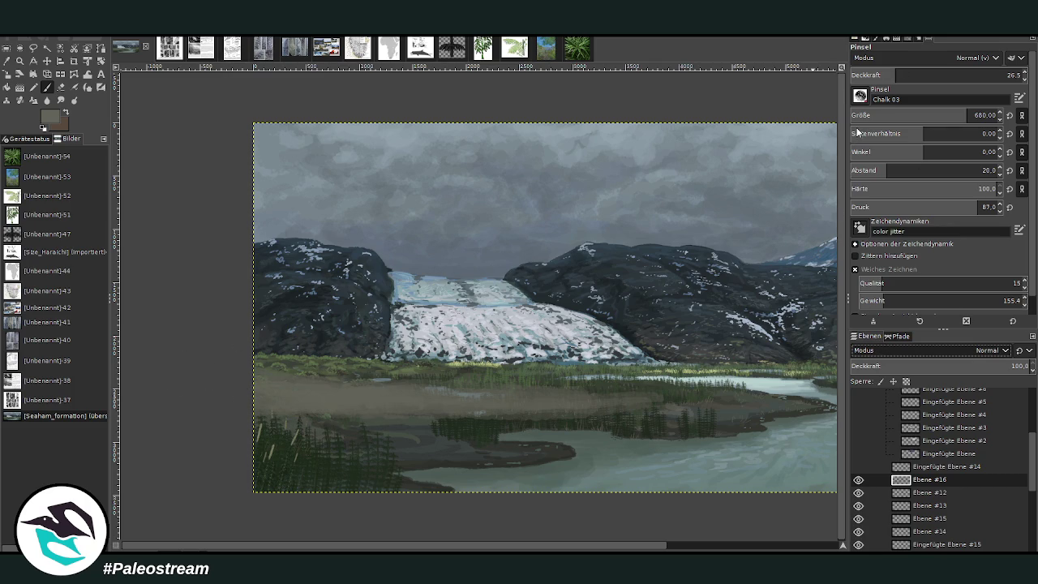
{"action": "key", "text": "Down"}
{"action": "key", "text": "Down"}
{"action": "key", "text": "Down"}
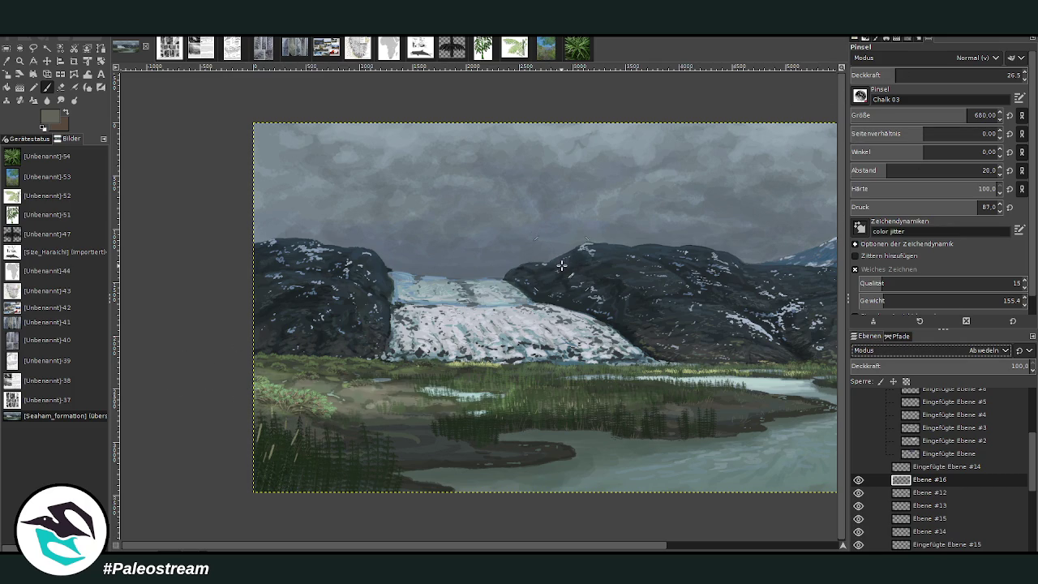
{"action": "left_click", "coordinate": [978, 369]}
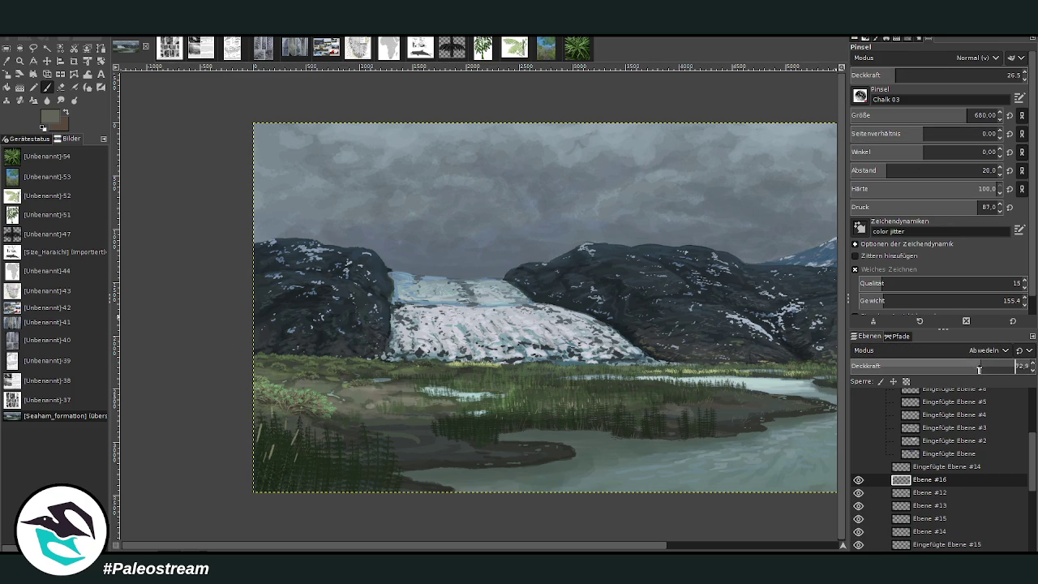
{"action": "left_click", "coordinate": [972, 367]}
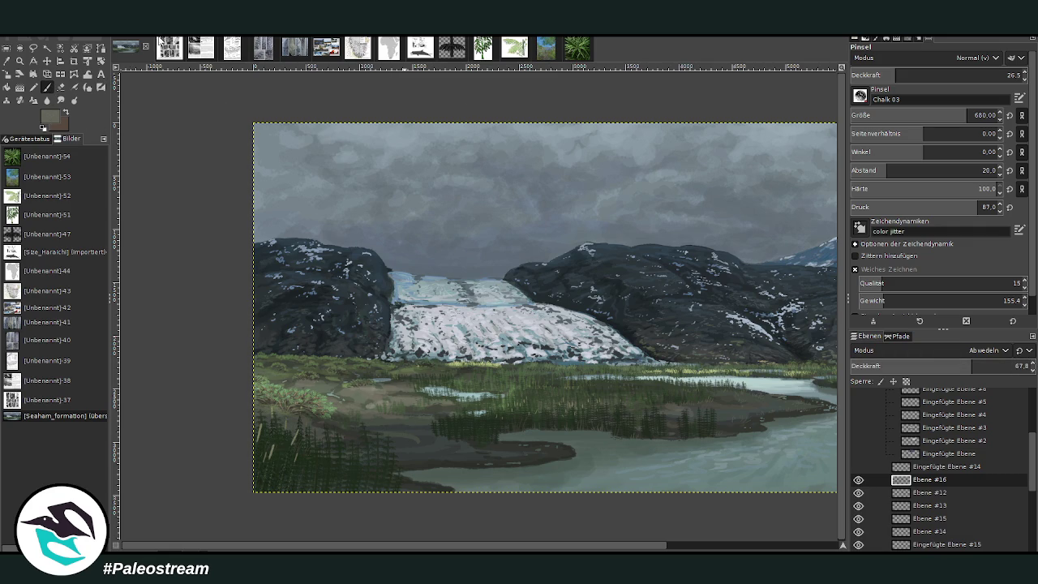
{"action": "left_click", "coordinate": [823, 307], "text": "ctrl"}
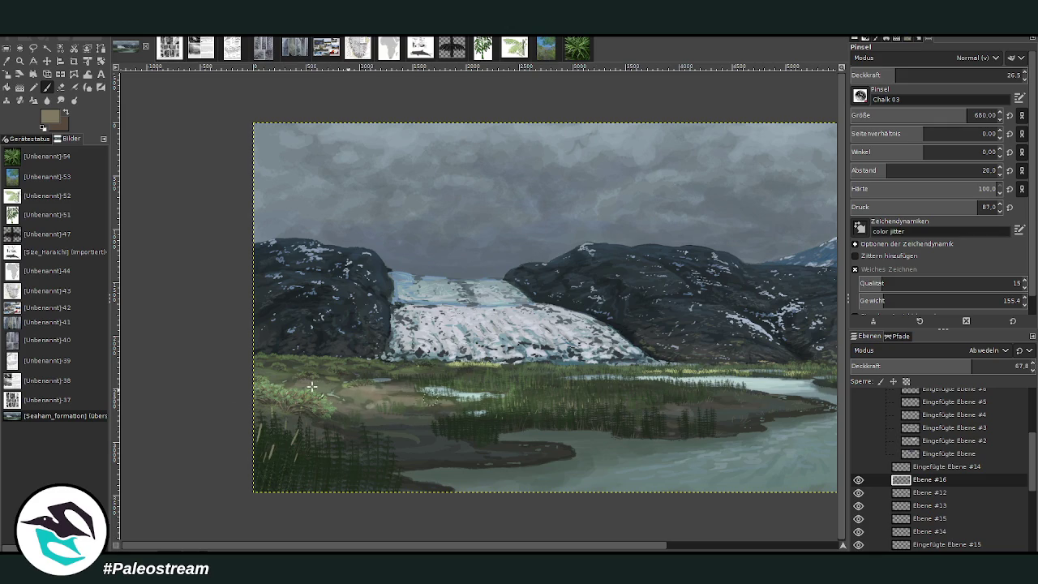
Pan right across the panorama to the snowy peak and pick the Zoom tool
{"action": "scroll", "coordinate": [347, 393], "scroll_direction": "right", "scroll_amount": 5}
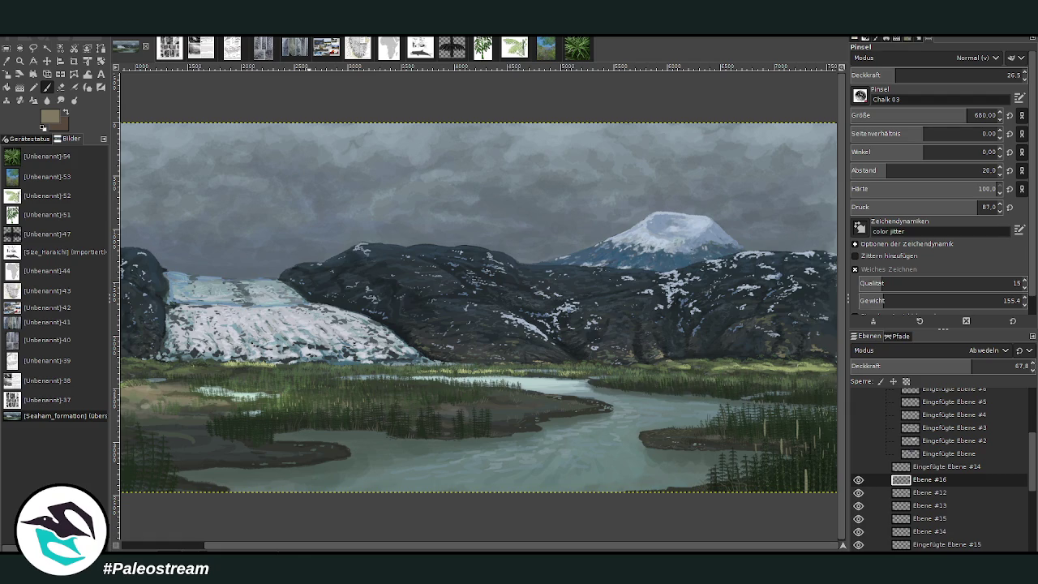
{"action": "left_click_drag", "start_coordinate": [292, 546], "coordinate": [207, 546]}
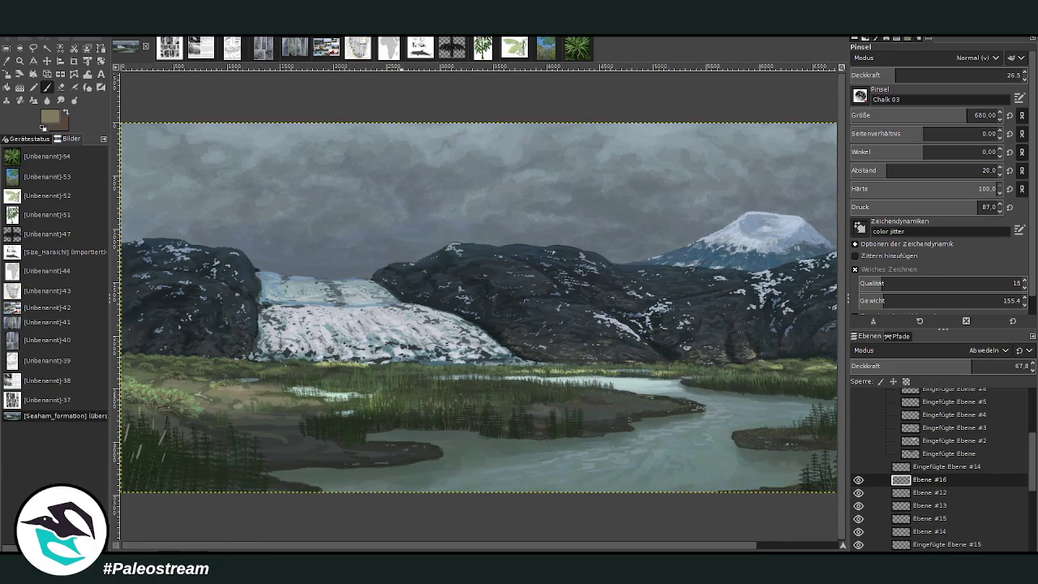
{"action": "key", "text": "z"}
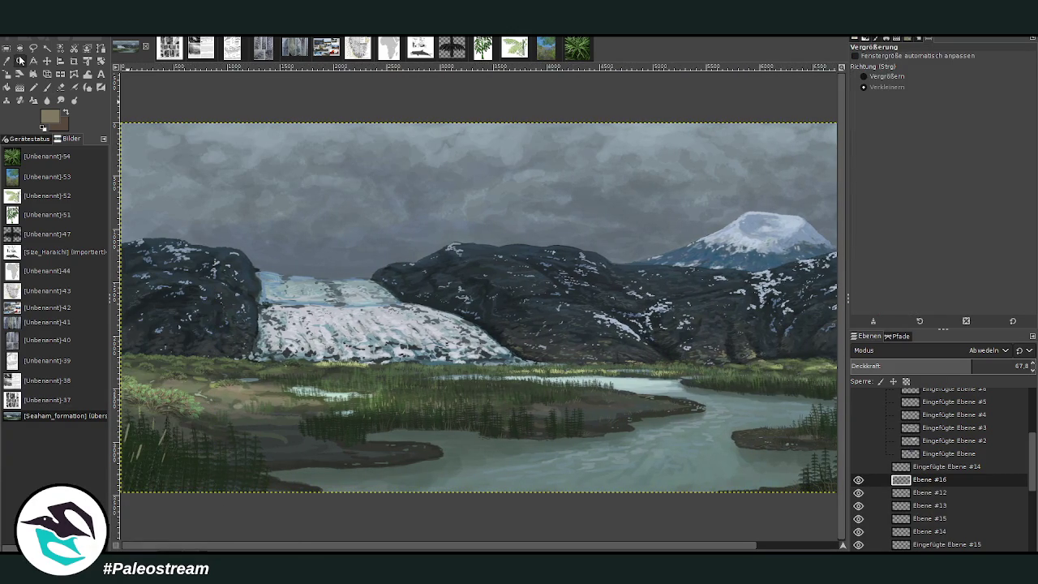
Set zoom to Vergrößern and magnify the glacier foot and marsh area
{"action": "left_click", "coordinate": [865, 75]}
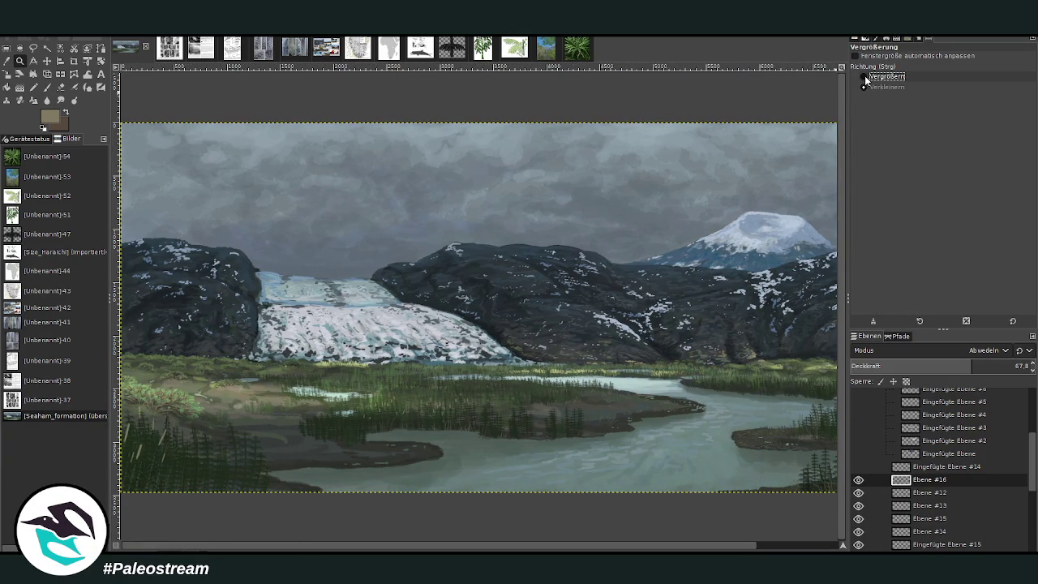
{"action": "left_click_drag", "start_coordinate": [139, 272], "coordinate": [435, 446]}
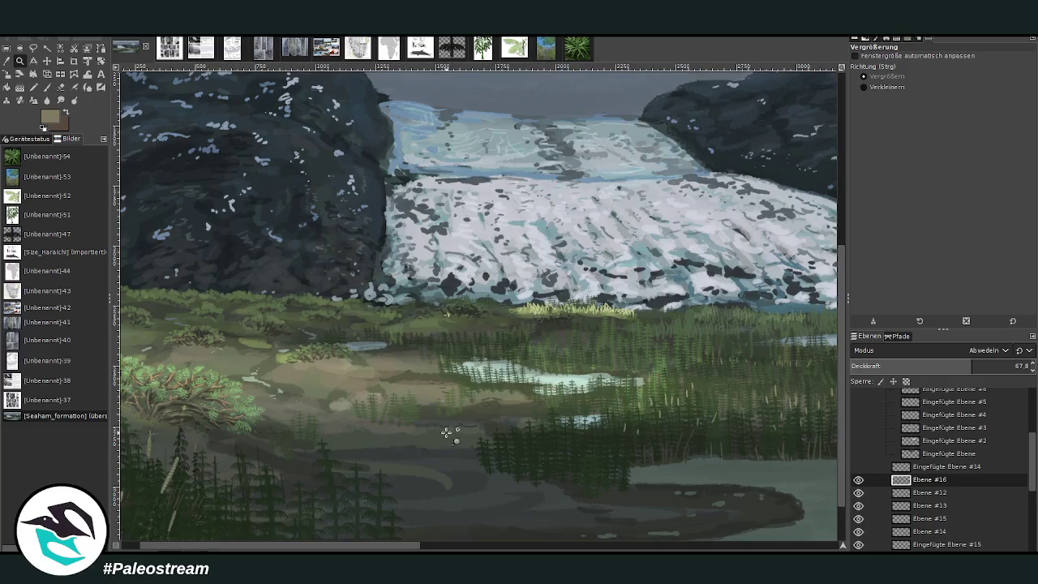
{"action": "scroll", "coordinate": [265, 545], "scroll_direction": "left", "scroll_amount": 1}
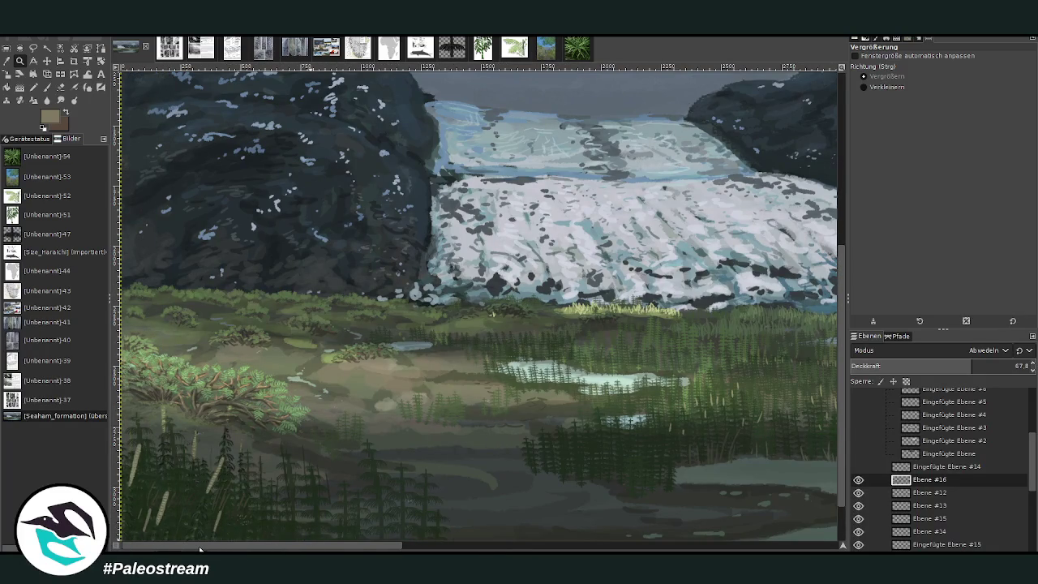
{"action": "scroll", "coordinate": [200, 549], "scroll_direction": "right", "scroll_amount": 8}
{"action": "scroll", "coordinate": [195, 549], "scroll_direction": "left", "scroll_amount": 3}
{"action": "scroll", "coordinate": [190, 547], "scroll_direction": "left", "scroll_amount": 5}
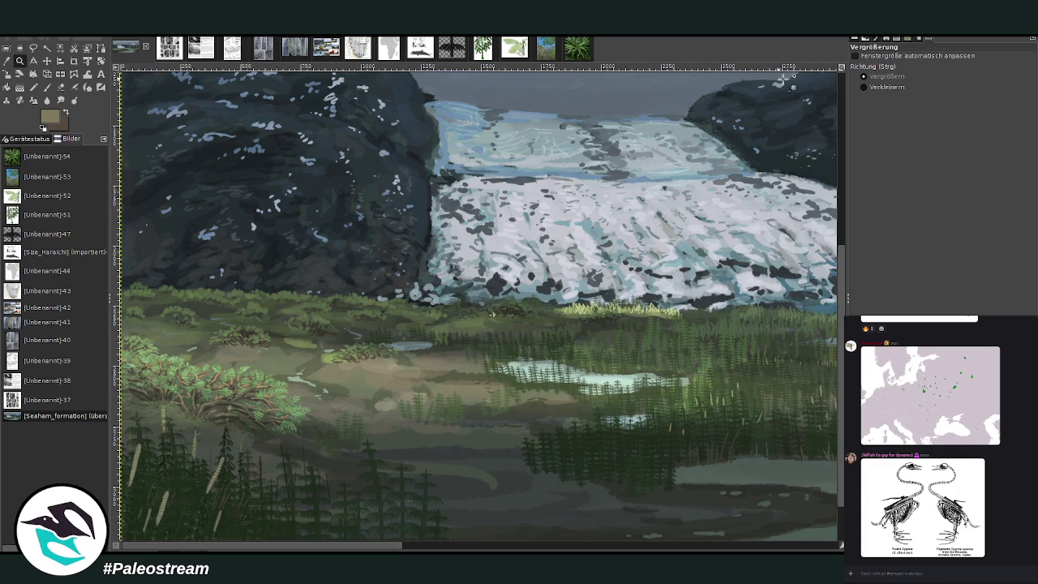
Switch zoom to Verkleinern, zoom out, and pan across toward the snowy peak
{"action": "left_click", "coordinate": [861, 88]}
{"action": "left_click", "coordinate": [353, 205]}
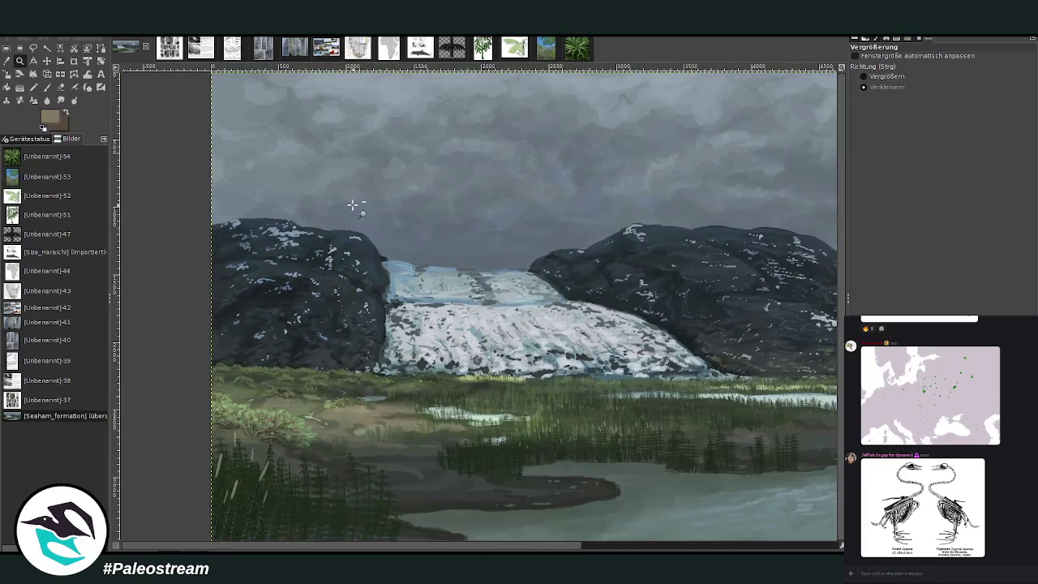
{"action": "left_click_drag", "start_coordinate": [442, 544], "coordinate": [568, 545]}
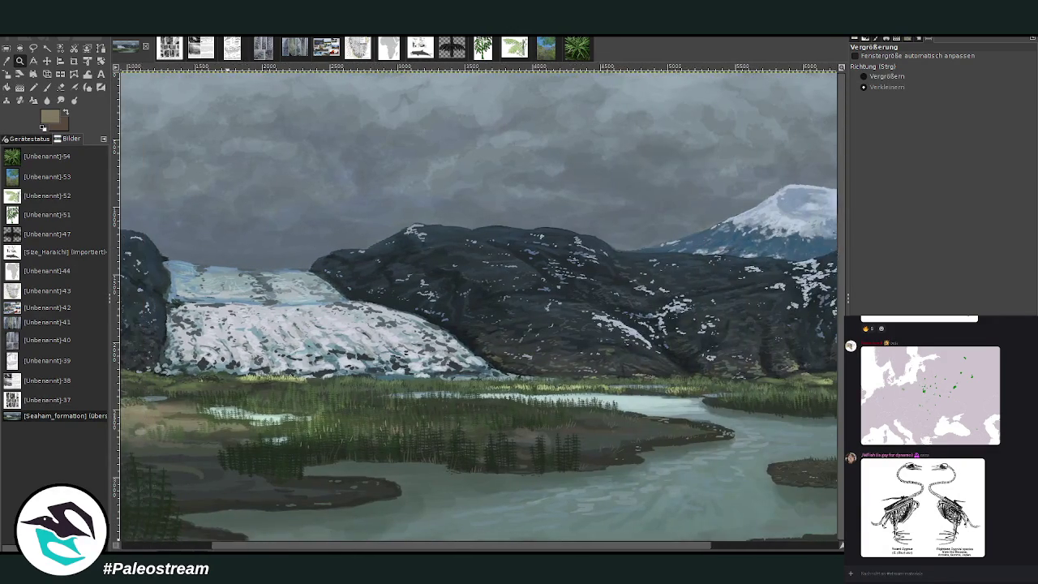
{"action": "left_click_drag", "start_coordinate": [228, 349], "coordinate": [357, 348]}
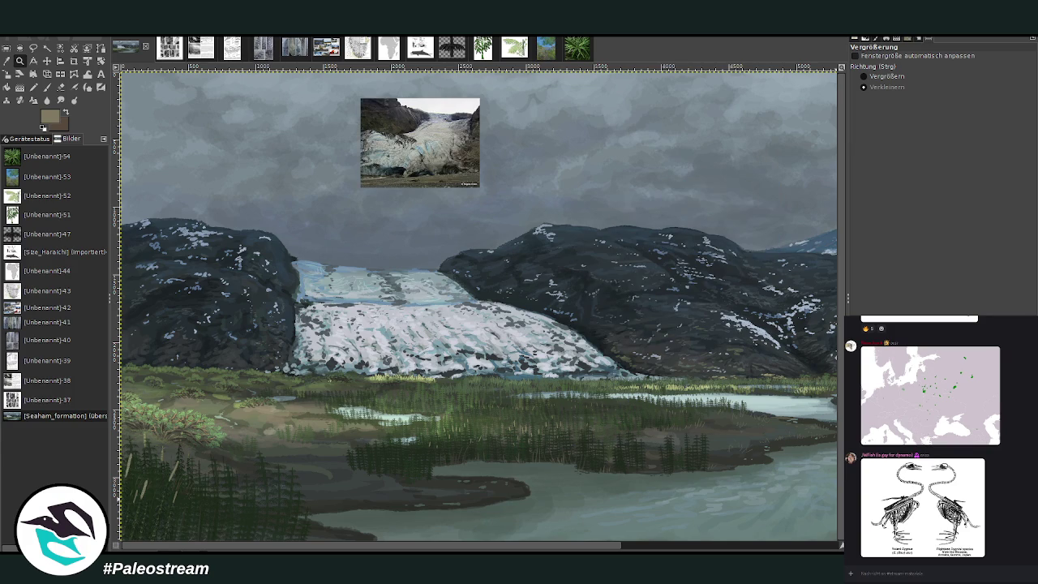
Magnify the red glacier reference photos, then hide layer Eingefügte Ebene #9
{"action": "left_click", "coordinate": [769, 544]}
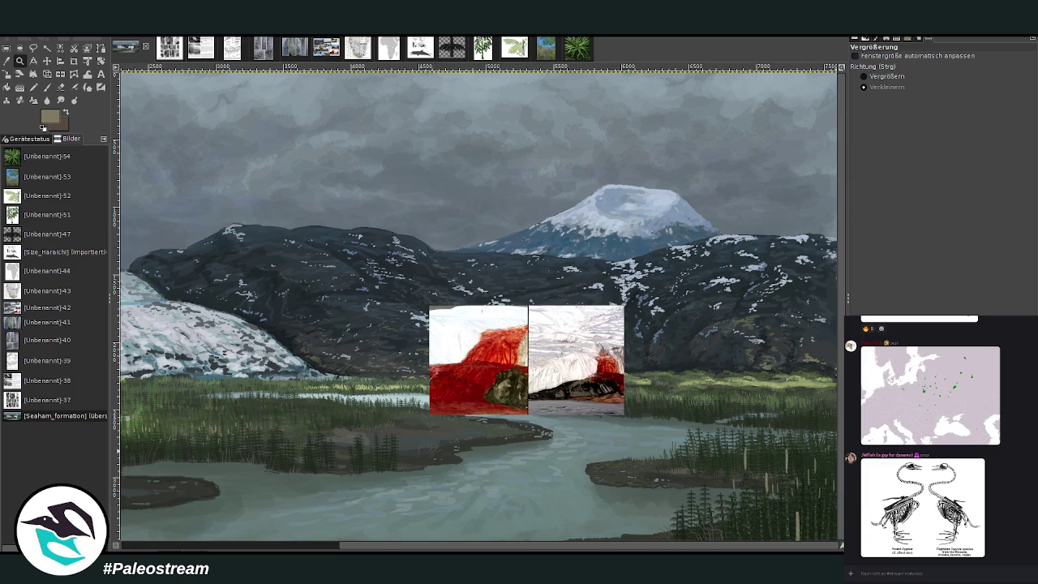
{"action": "left_click", "coordinate": [863, 76]}
{"action": "left_click_drag", "start_coordinate": [324, 248], "coordinate": [691, 454]}
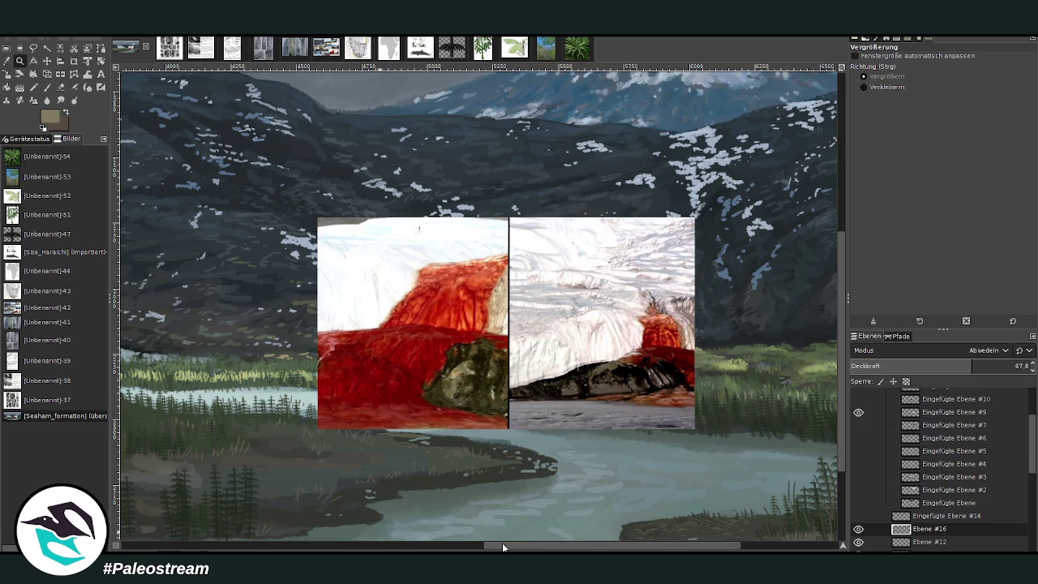
{"action": "left_click_drag", "start_coordinate": [503, 543], "coordinate": [506, 546]}
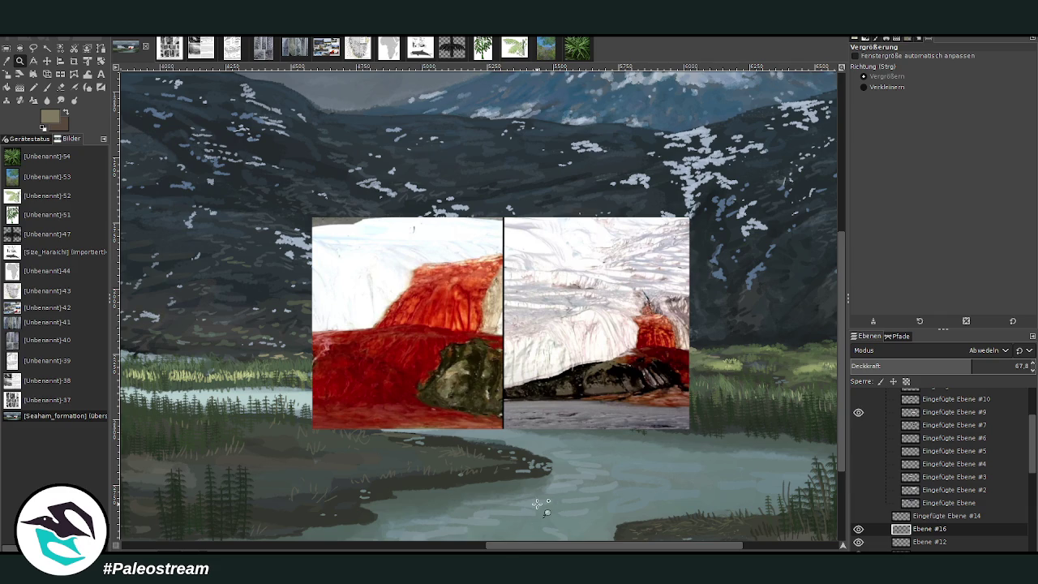
{"action": "left_click", "coordinate": [859, 413]}
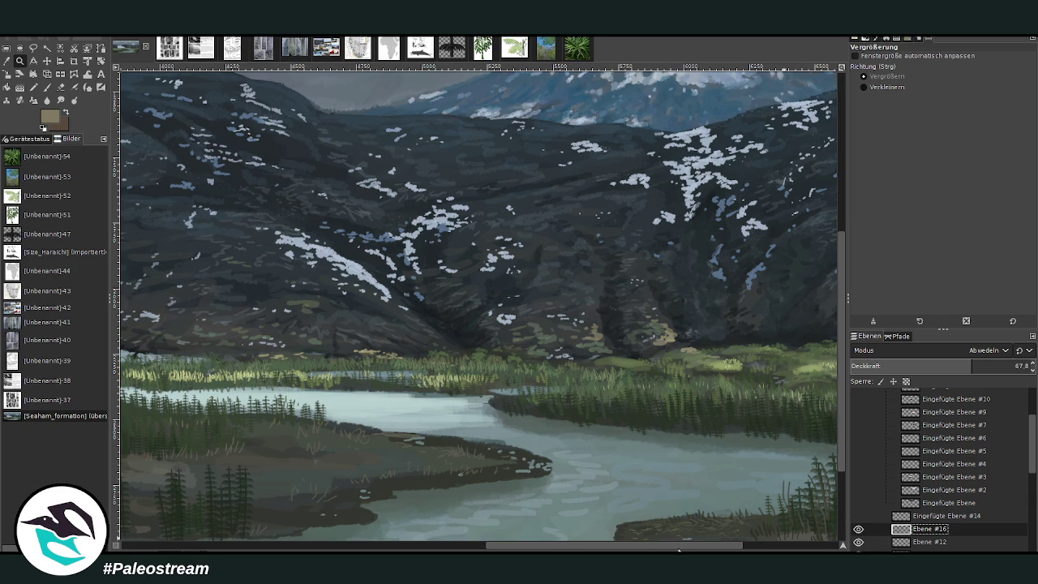
Zoom in on the marsh and the shrubs left of the glacier
{"action": "left_click_drag", "start_coordinate": [680, 549], "coordinate": [345, 526]}
{"action": "left_click", "coordinate": [439, 421]}
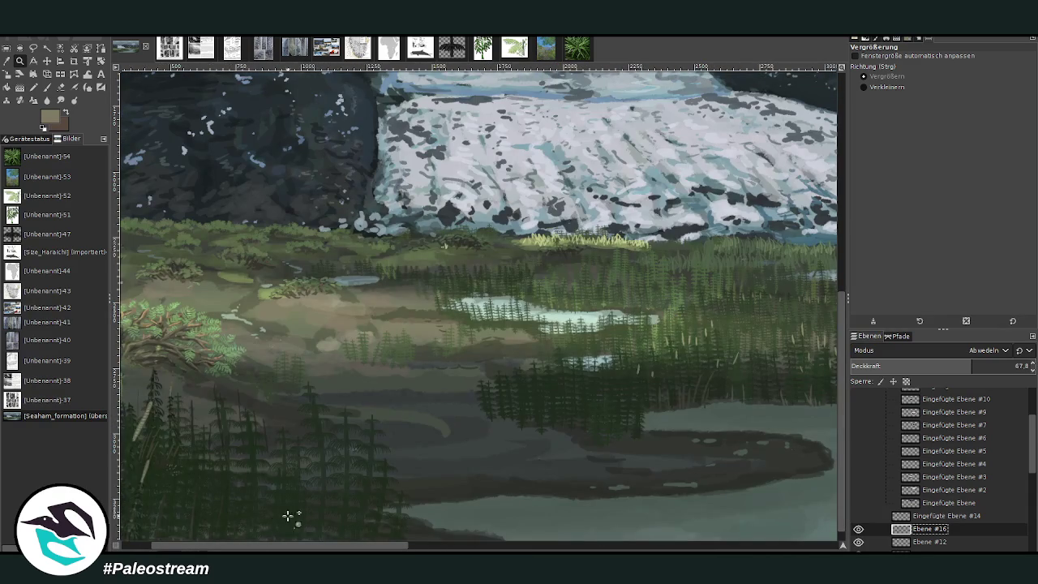
{"action": "left_click_drag", "start_coordinate": [276, 545], "coordinate": [247, 545]}
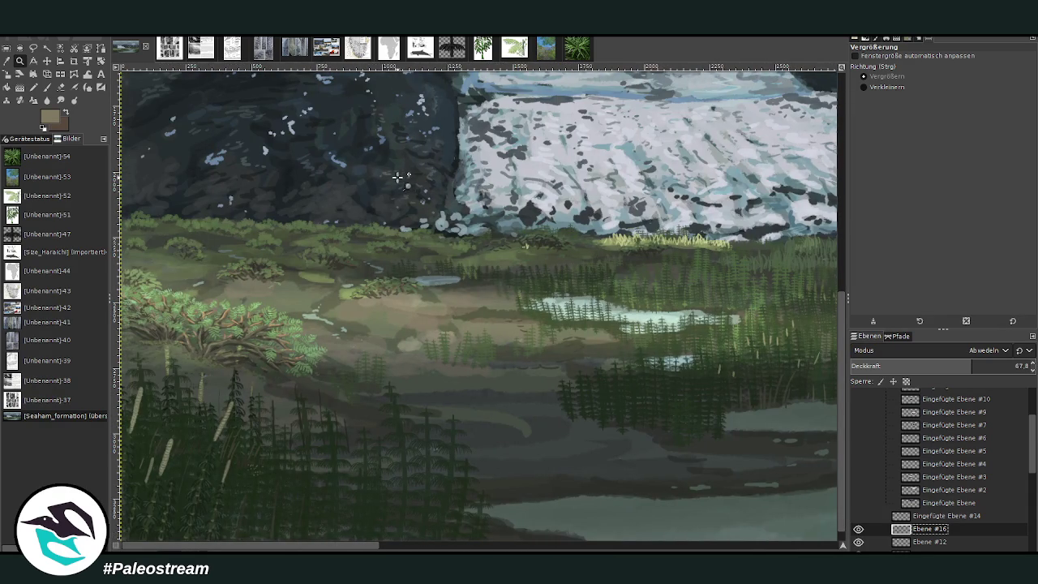
{"action": "left_click_drag", "start_coordinate": [179, 156], "coordinate": [581, 412]}
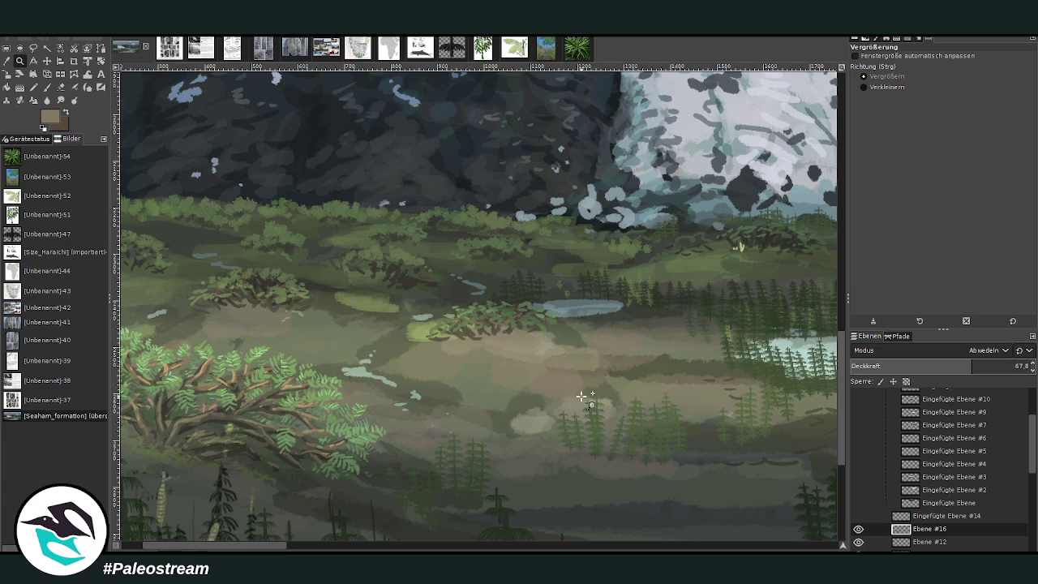
Return to the Paintbrush and toggle Ebene #16's visibility to compare the painting
{"action": "key", "text": "p"}
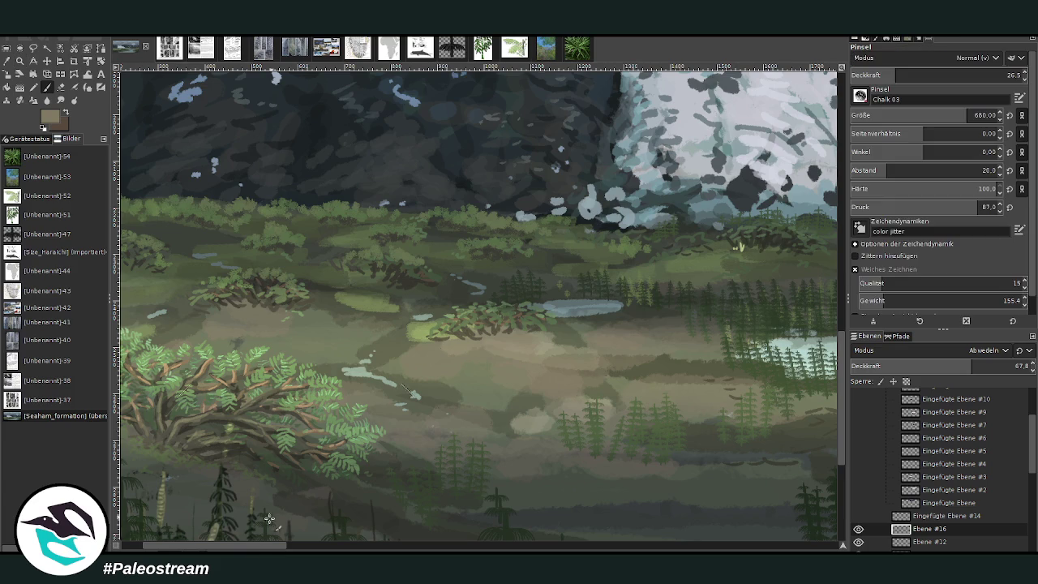
{"action": "mouse_move", "coordinate": [247, 545]}
{"action": "left_mouse_down"}
{"action": "mouse_move", "coordinate": [271, 551]}
{"action": "mouse_move", "coordinate": [277, 534]}
{"action": "left_mouse_up"}
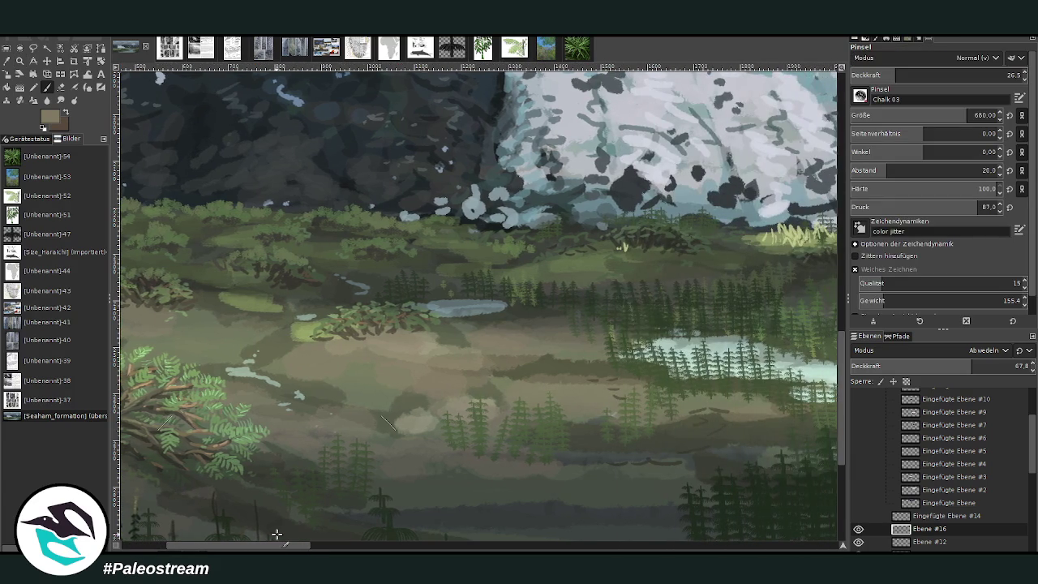
{"action": "scroll", "coordinate": [1014, 451], "scroll_direction": "down", "scroll_amount": 2}
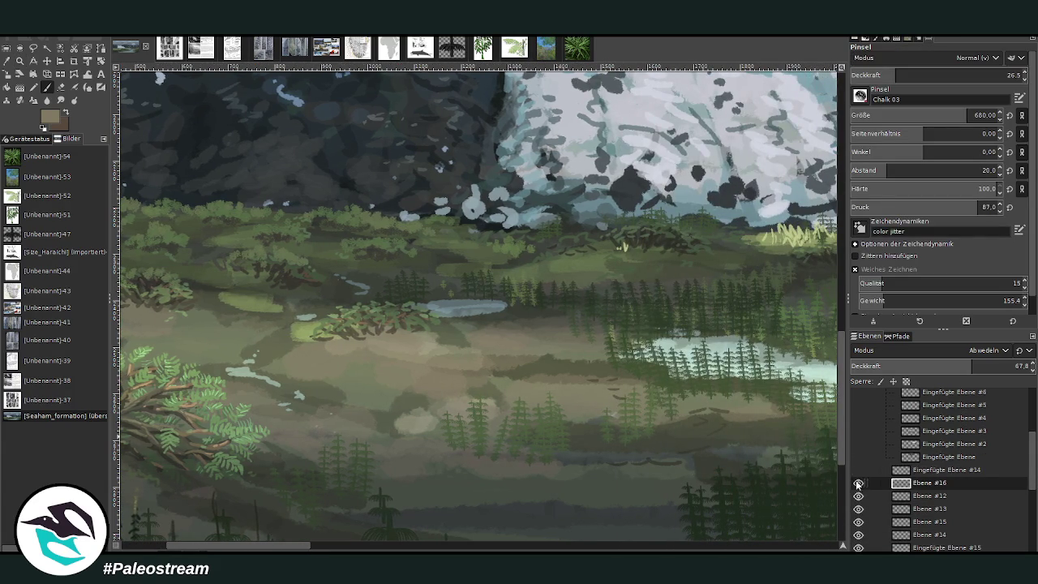
{"action": "left_click", "coordinate": [859, 484]}
{"action": "left_click_drag", "start_coordinate": [315, 549], "coordinate": [375, 452]}
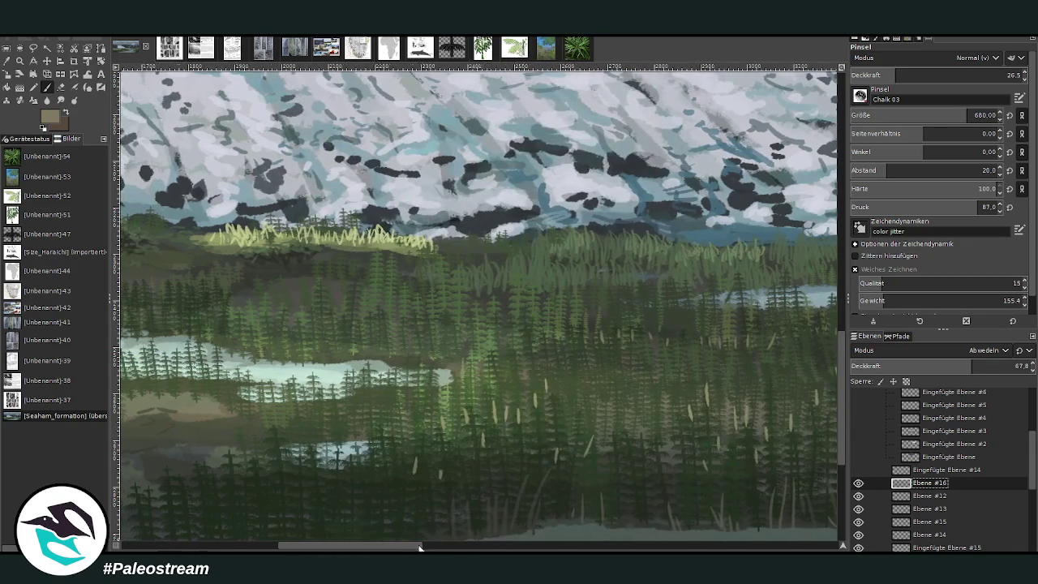
{"action": "left_click", "coordinate": [47, 61]}
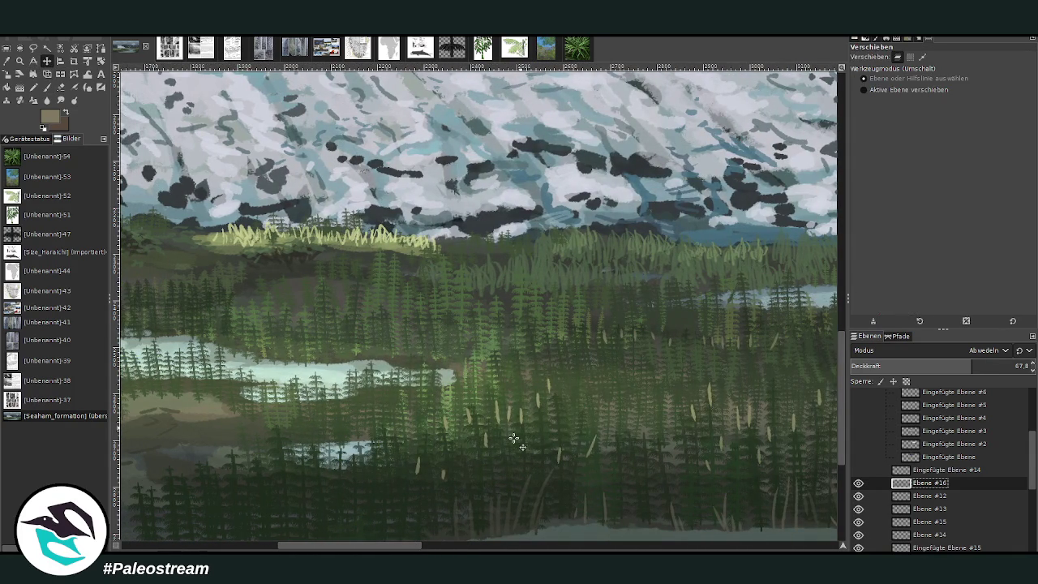
Check layers Ebene #10 and Ebene #14 by hiding them, then activate Ebene #7
{"action": "left_click", "coordinate": [479, 504]}
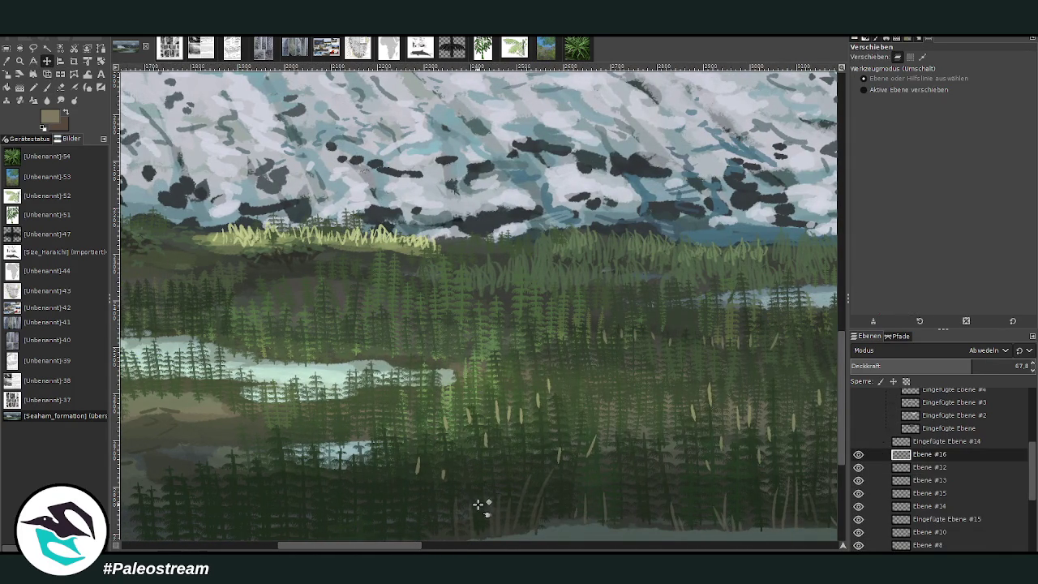
{"action": "left_click", "coordinate": [876, 545]}
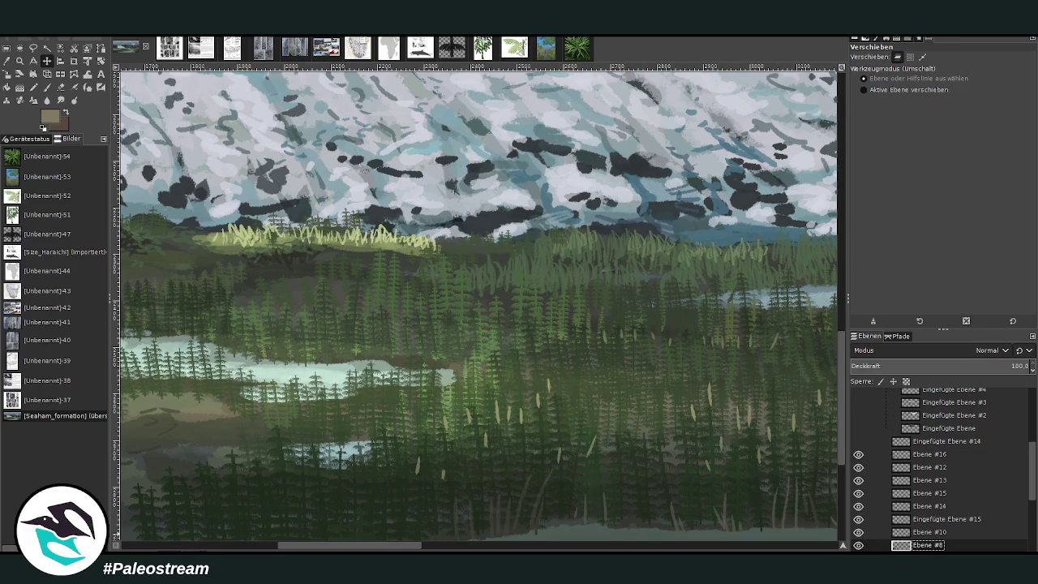
{"action": "left_click", "coordinate": [859, 532]}
{"action": "left_click", "coordinate": [858, 506]}
{"action": "left_click", "coordinate": [372, 508]}
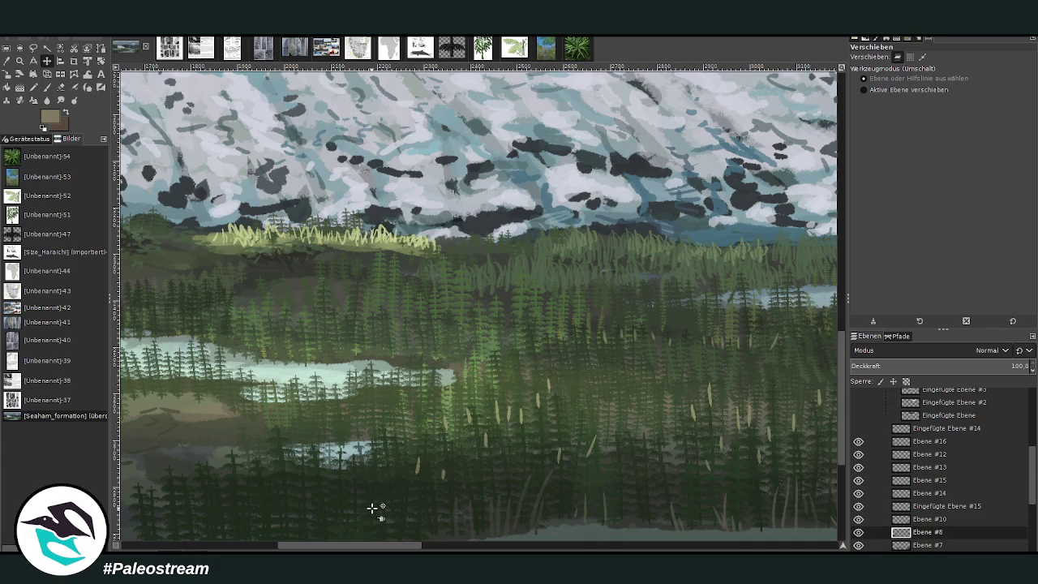
{"action": "left_click", "coordinate": [918, 545]}
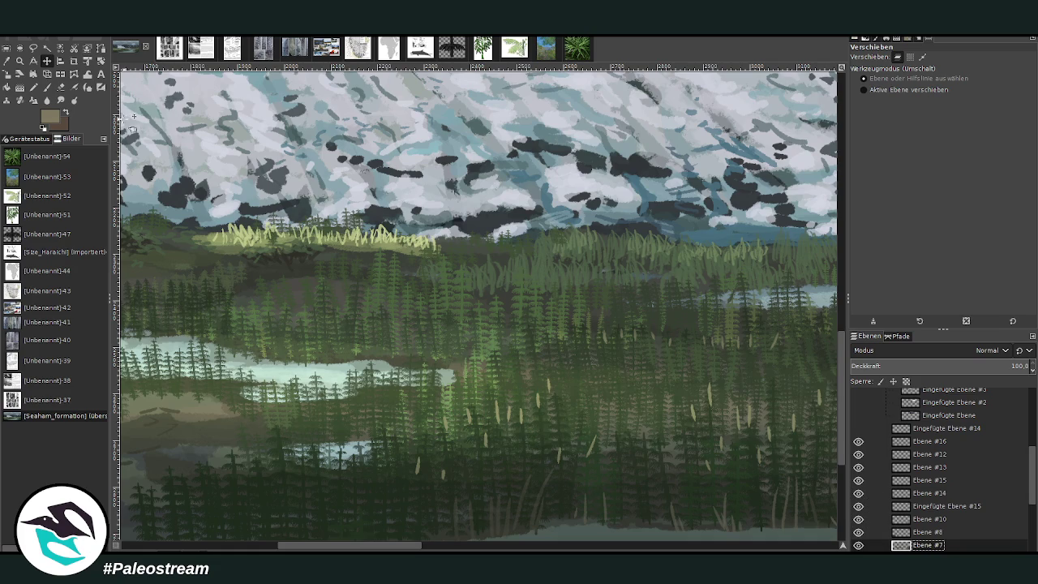
Select the dark conifer areas by colour and set up the Eraser on Ebene #16
{"action": "left_click", "coordinate": [60, 48]}
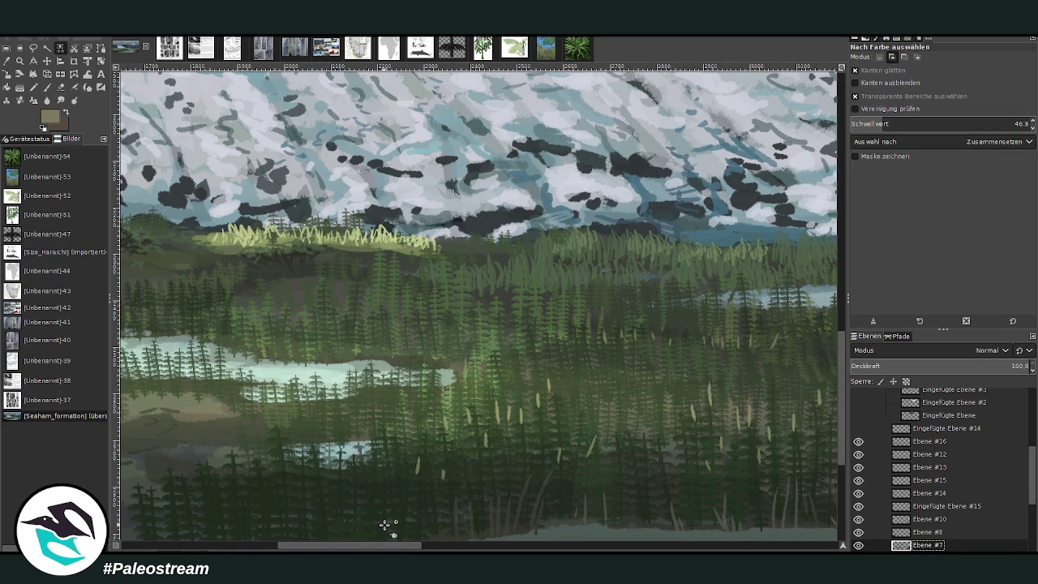
{"action": "left_click", "coordinate": [385, 525]}
{"action": "left_click", "coordinate": [61, 87]}
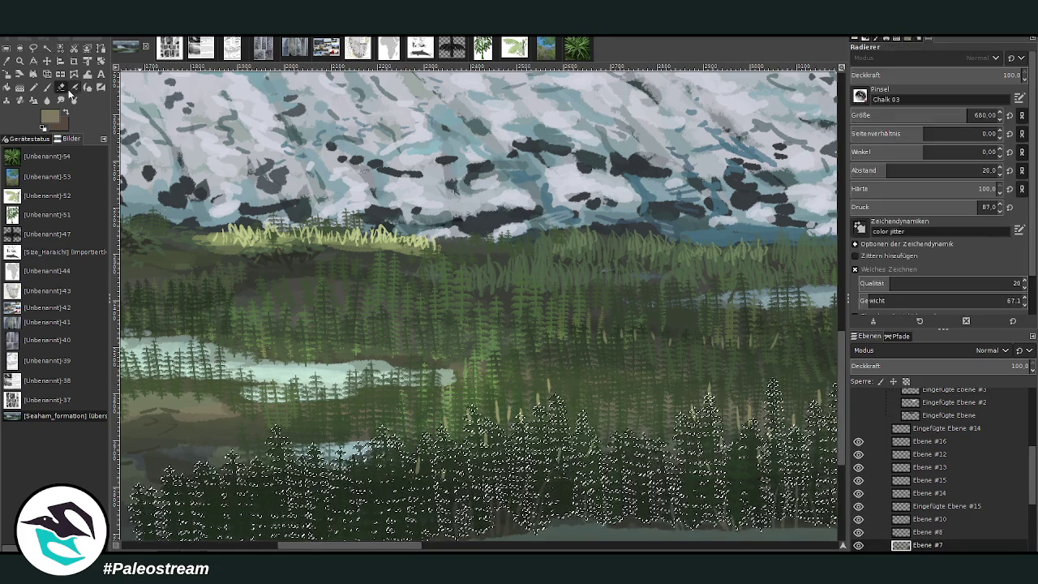
{"action": "left_click", "coordinate": [919, 441]}
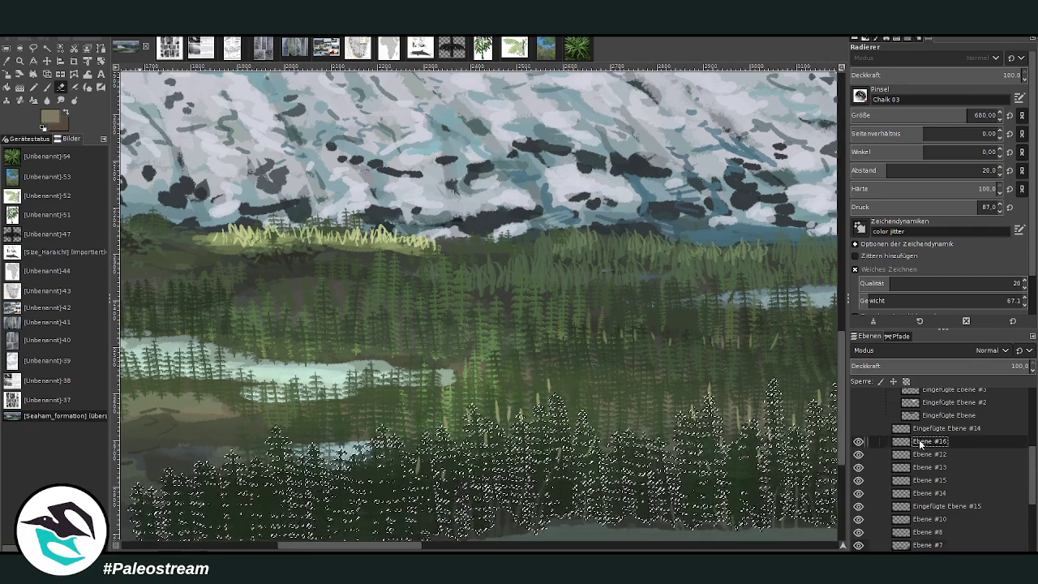
{"action": "left_click", "coordinate": [858, 441]}
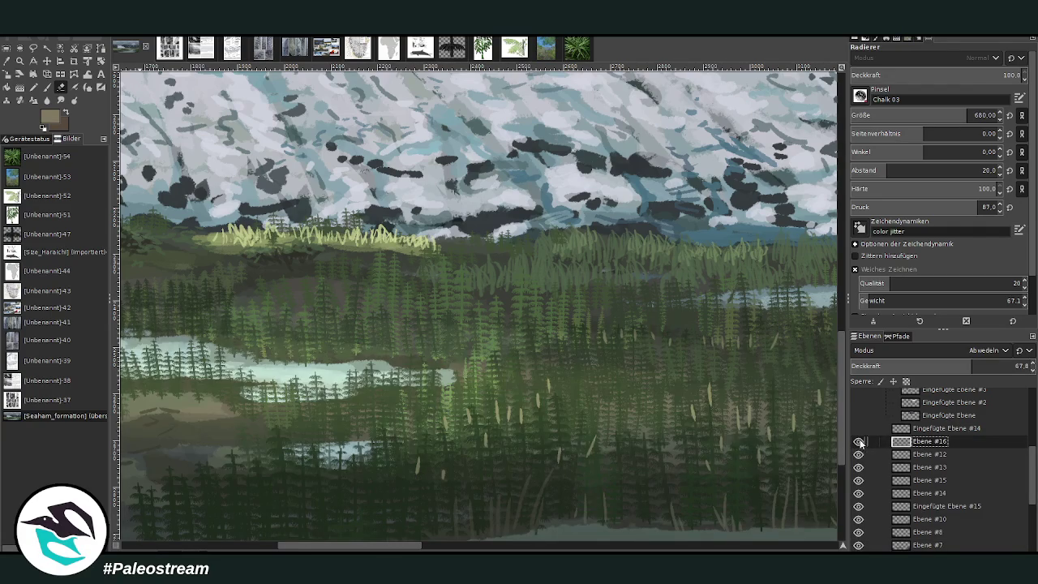
Erase Ebene #16's brightening over the lower foreground trees with Chalk 03
{"action": "mouse_move", "coordinate": [714, 417]}
{"action": "left_mouse_down"}
{"action": "mouse_move", "coordinate": [686, 391]}
{"action": "mouse_move", "coordinate": [800, 378]}
{"action": "mouse_move", "coordinate": [556, 476]}
{"action": "mouse_move", "coordinate": [195, 486]}
{"action": "left_mouse_up"}
{"action": "left_click_drag", "start_coordinate": [519, 494], "coordinate": [466, 519]}
{"action": "left_click_drag", "start_coordinate": [392, 547], "coordinate": [515, 549]}
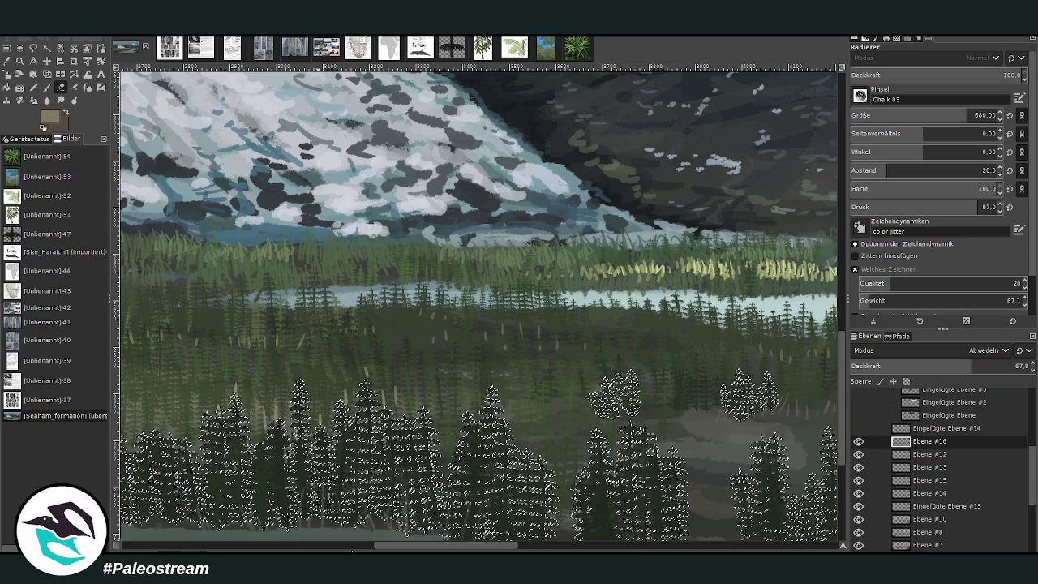
{"action": "scroll", "coordinate": [549, 463], "scroll_direction": "up", "scroll_amount": 3}
{"action": "scroll", "coordinate": [549, 463], "scroll_direction": "left", "scroll_amount": 3}
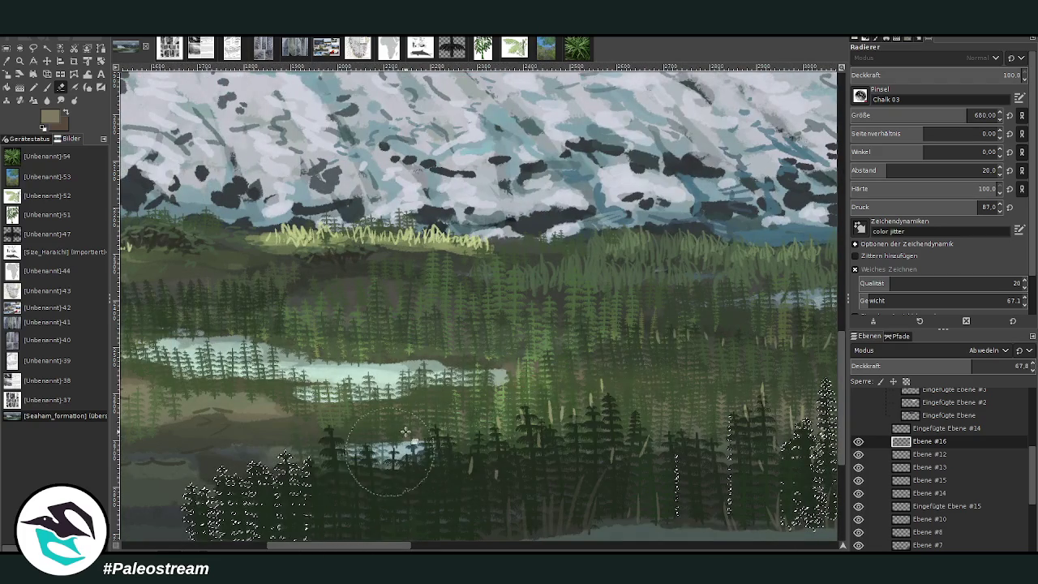
Clear the tree selection and zoom in on the lower-left meadow and rocks
{"action": "key", "text": "r"}
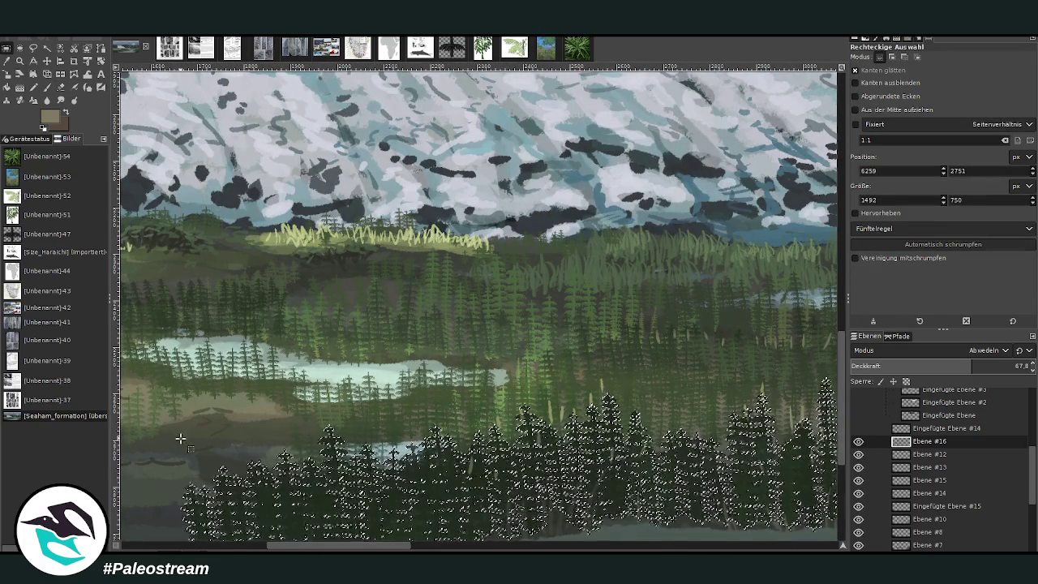
{"action": "left_click", "coordinate": [180, 438]}
{"action": "scroll", "coordinate": [178, 438], "scroll_direction": "down", "scroll_amount": 2}
{"action": "scroll", "coordinate": [178, 438], "scroll_direction": "down", "scroll_amount": 2}
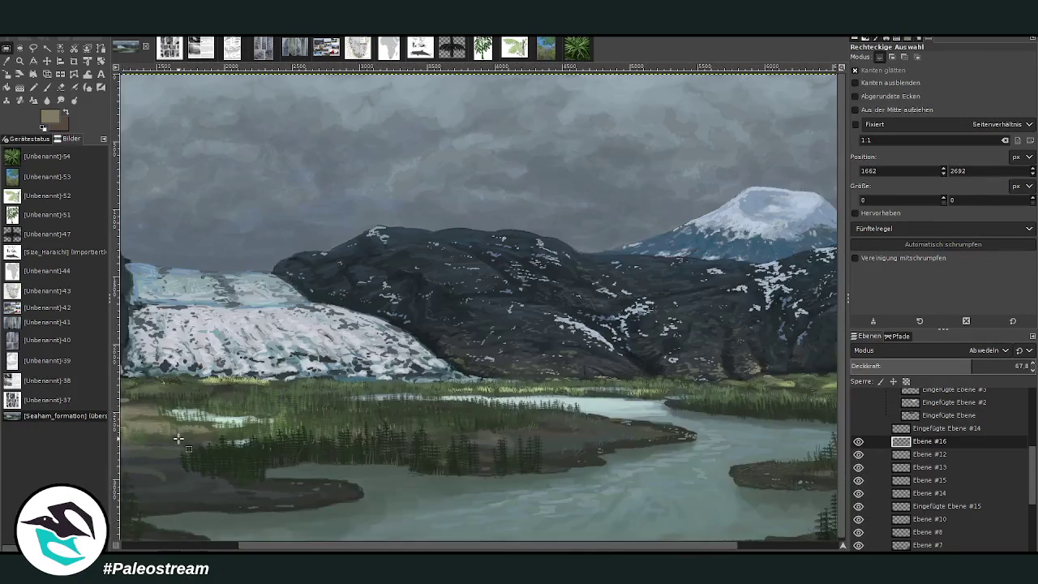
{"action": "scroll", "coordinate": [177, 438], "scroll_direction": "down", "scroll_amount": 2}
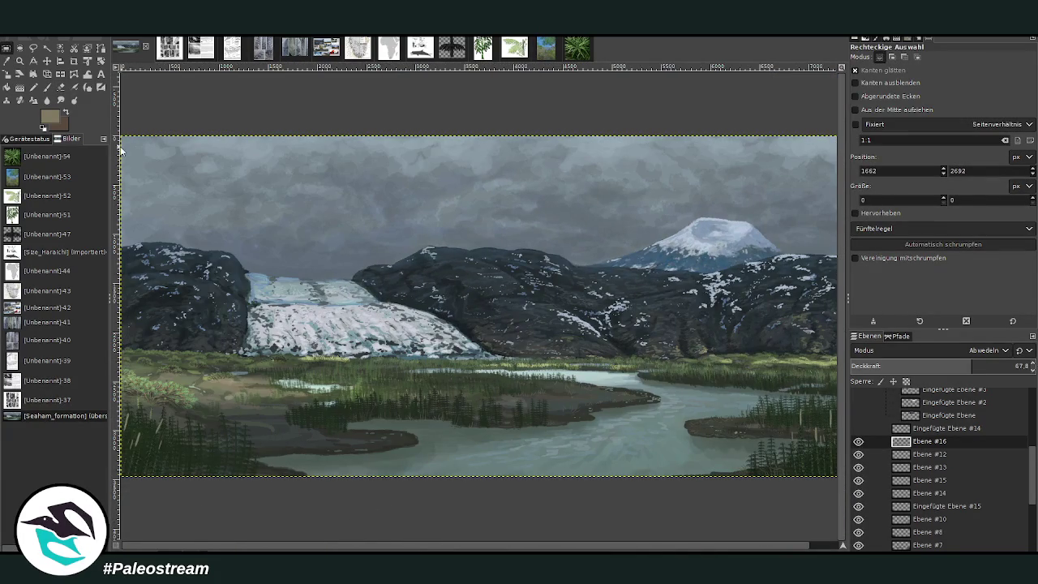
{"action": "left_click", "coordinate": [20, 61]}
{"action": "left_click_drag", "start_coordinate": [169, 261], "coordinate": [245, 324]}
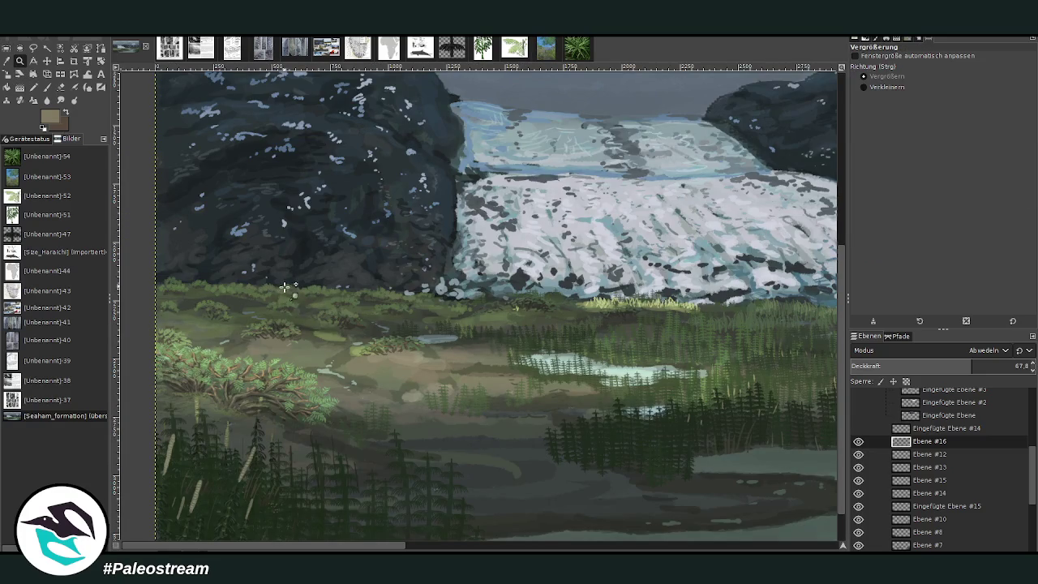
{"action": "left_click_drag", "start_coordinate": [290, 221], "coordinate": [547, 524]}
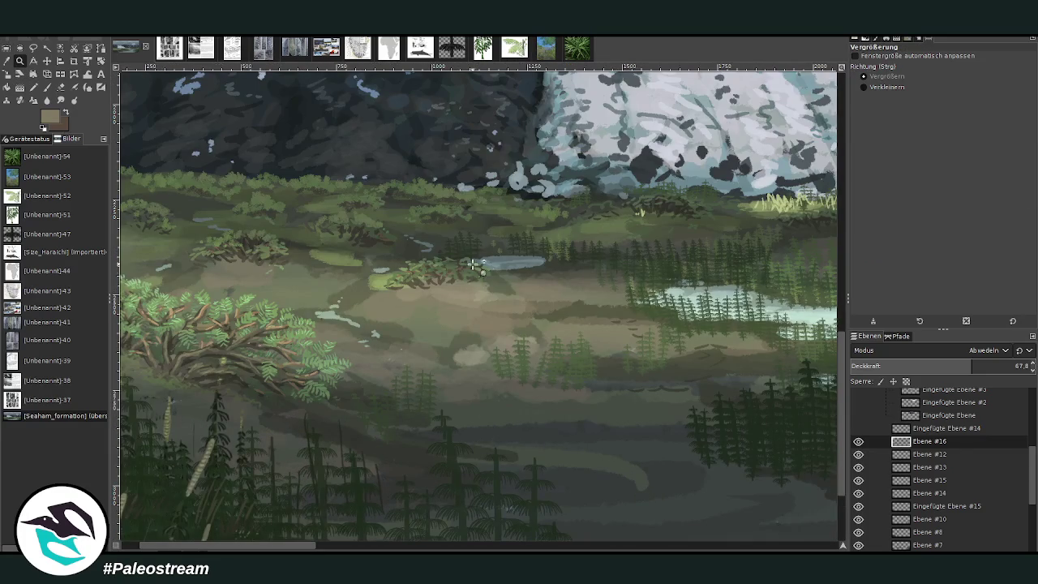
{"action": "scroll", "coordinate": [941, 479], "scroll_direction": "down", "scroll_amount": 2}
{"action": "scroll", "coordinate": [925, 519], "scroll_direction": "down", "scroll_amount": 3}
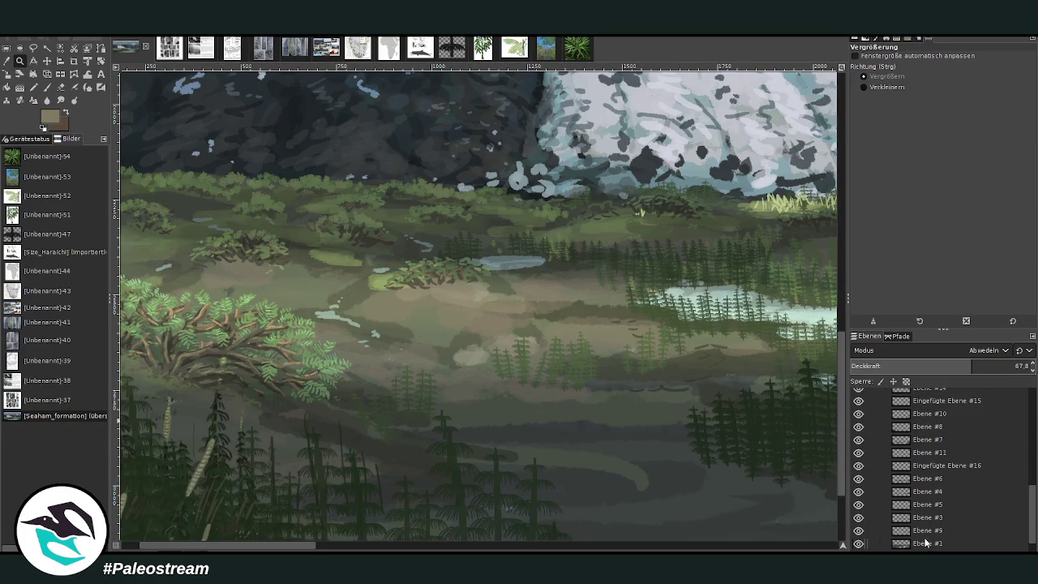
Set Smudge on Ebene #1 to Charcoal 01, size 213, opacity 72.6; open Color Jitter dynamics
{"action": "left_click", "coordinate": [925, 543]}
{"action": "left_click", "coordinate": [61, 100]}
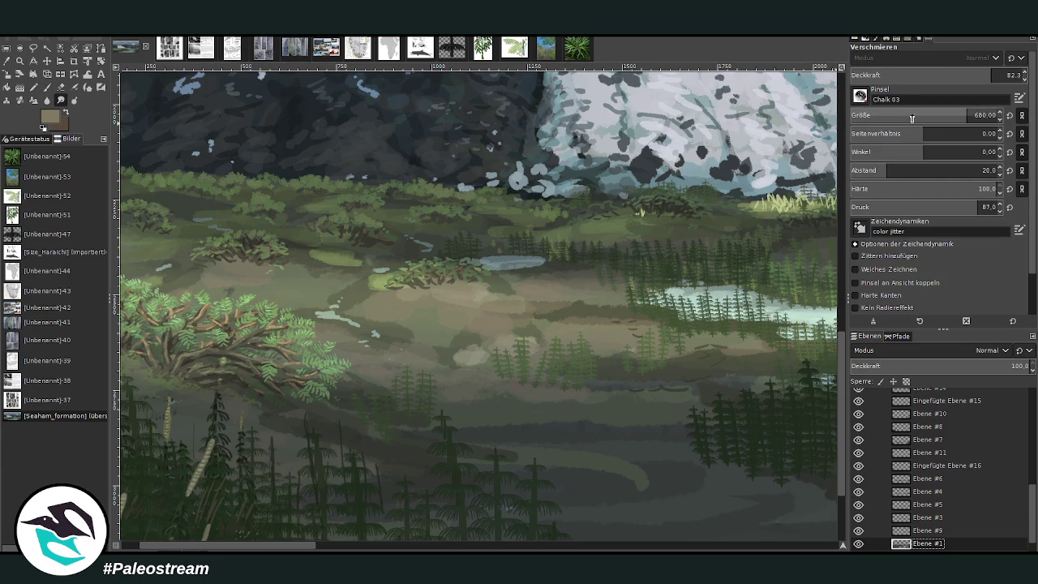
{"action": "left_click_drag", "start_coordinate": [965, 115], "coordinate": [904, 115]}
{"action": "left_click", "coordinate": [972, 76]}
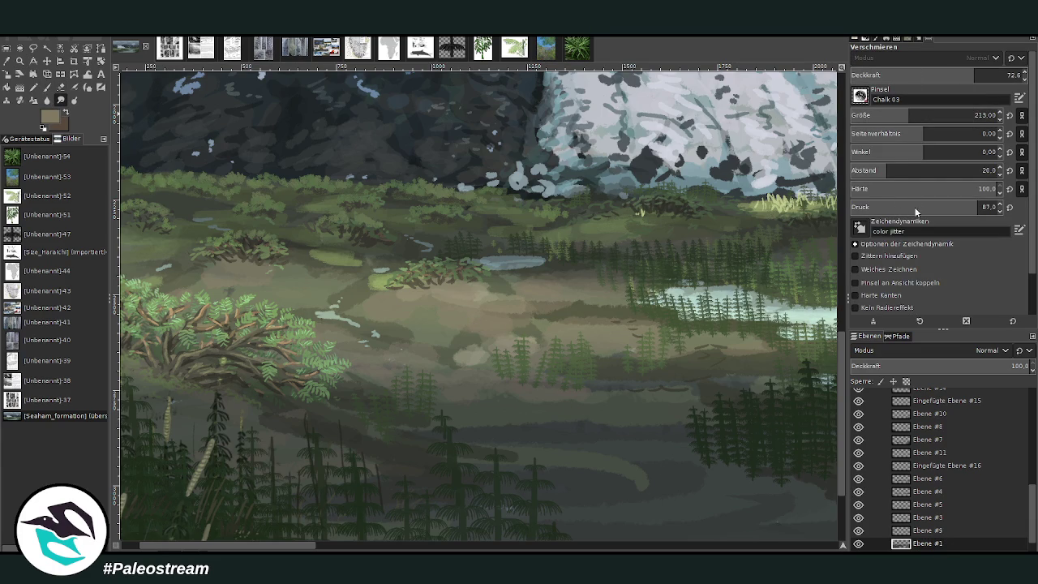
{"action": "scroll", "coordinate": [860, 96], "scroll_direction": "down", "scroll_amount": 1}
{"action": "left_click", "coordinate": [958, 76]}
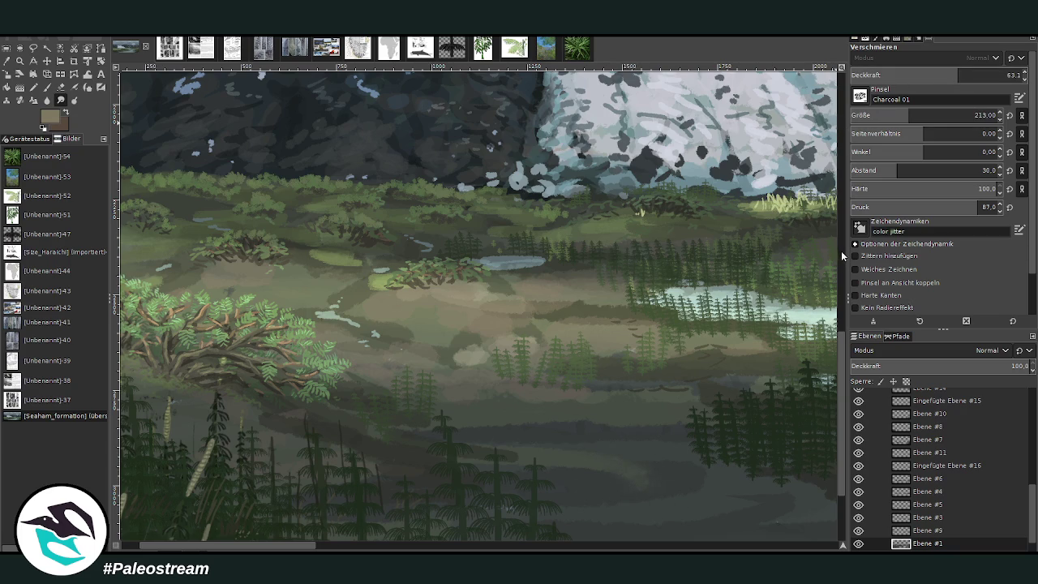
{"action": "left_click", "coordinate": [1020, 230]}
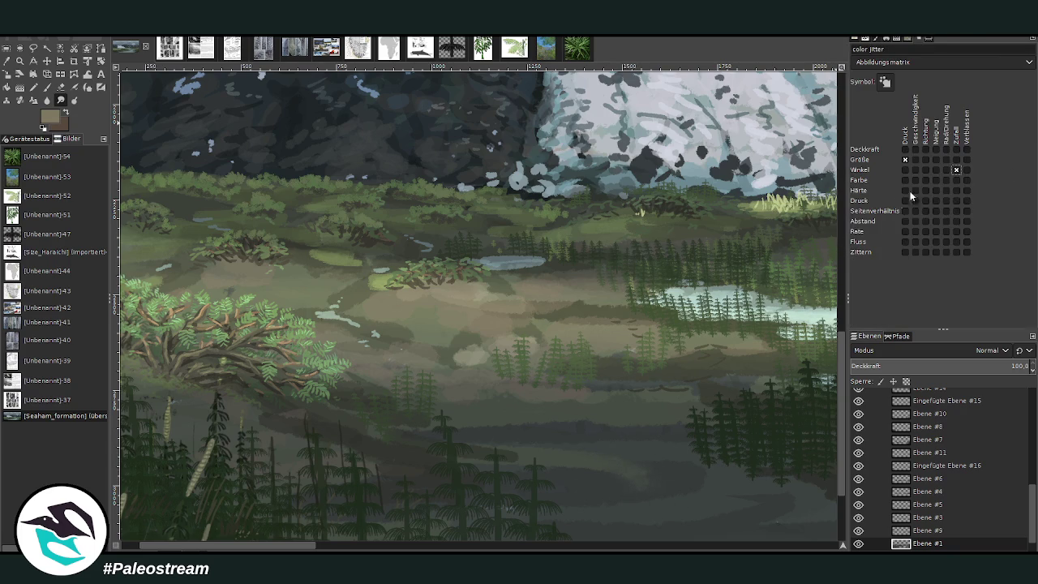
Switch the Smudge brush to Charcoal 02 at size 269
{"action": "double_click", "coordinate": [61, 100]}
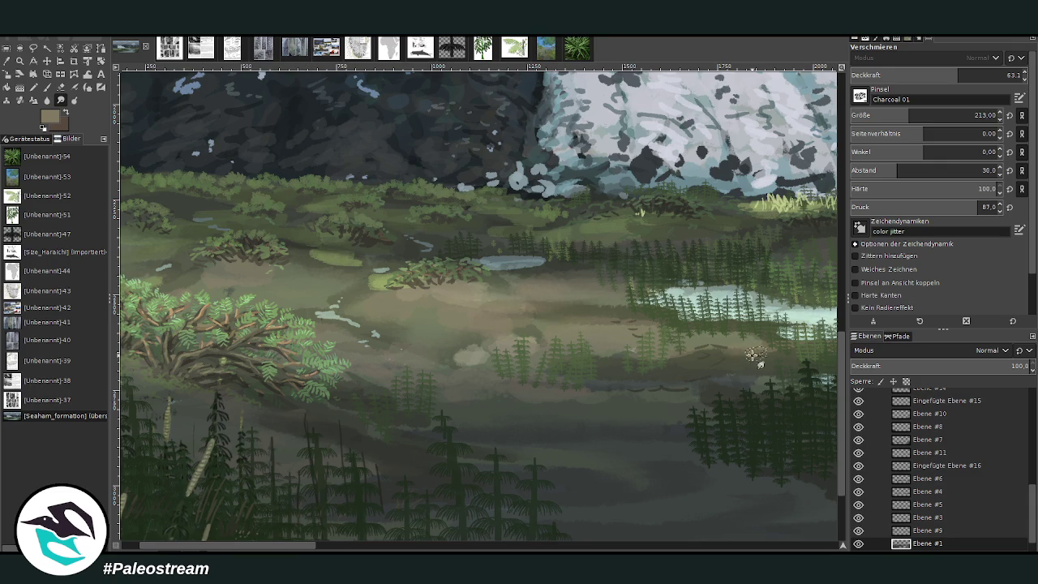
{"action": "scroll", "coordinate": [835, 365], "scroll_direction": "down", "scroll_amount": 3}
{"action": "left_click", "coordinate": [922, 116]}
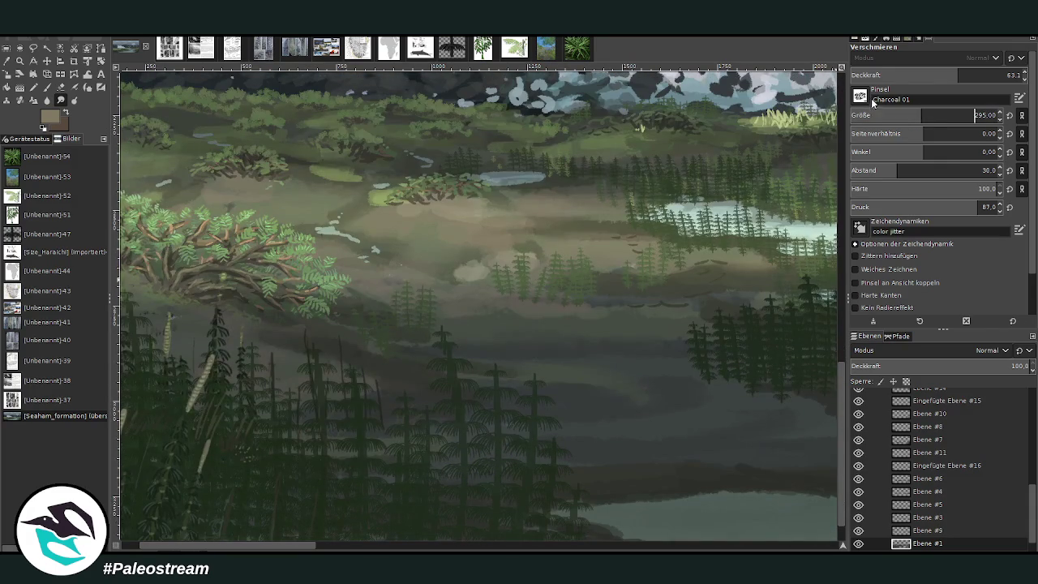
{"action": "key", "text": "period"}
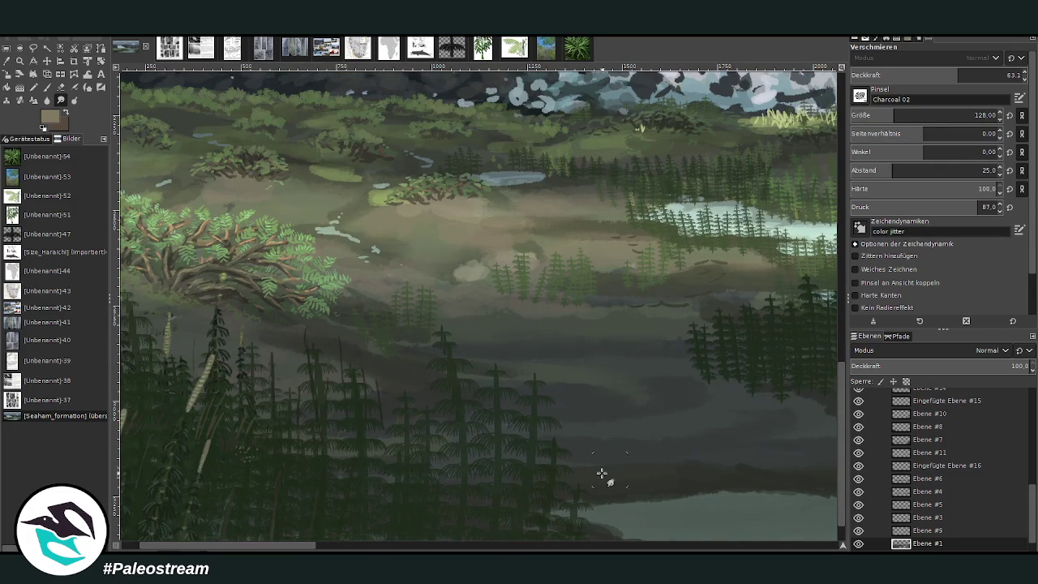
{"action": "left_click", "coordinate": [918, 112]}
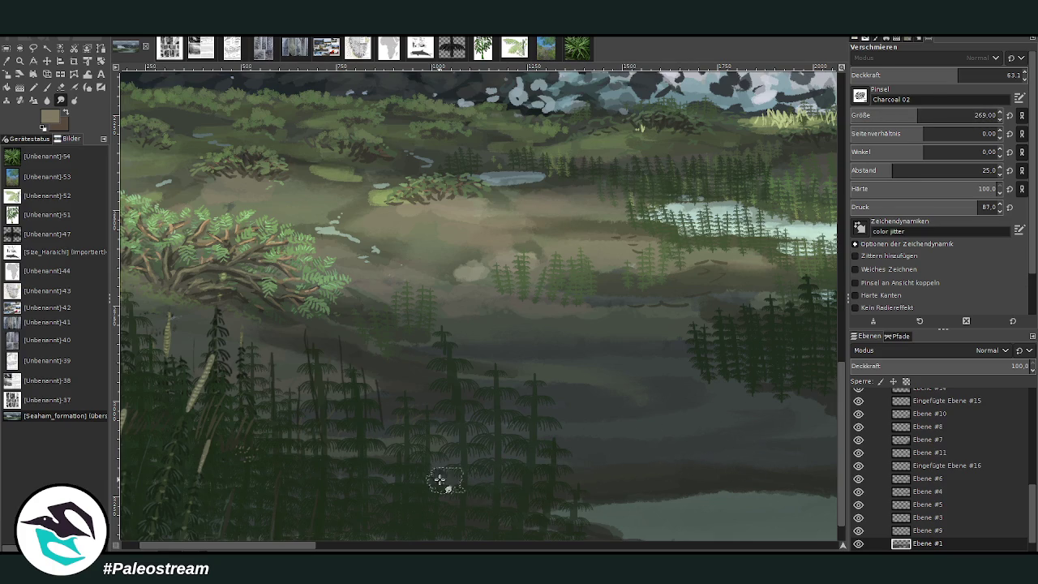
Pan across the river banks to the far right, then fit the whole painting
{"action": "left_click", "coordinate": [512, 547]}
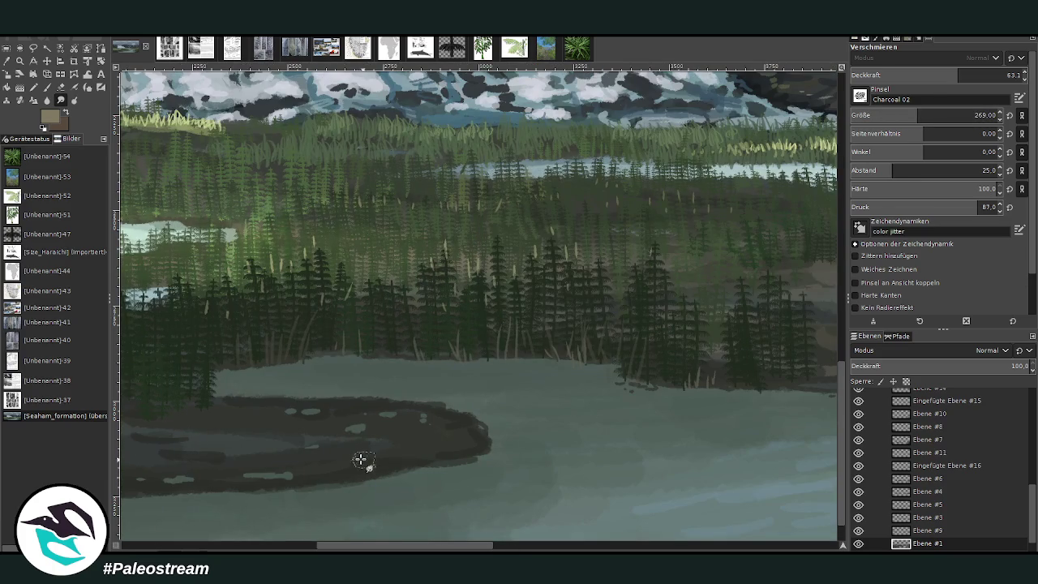
{"action": "left_click", "coordinate": [513, 544]}
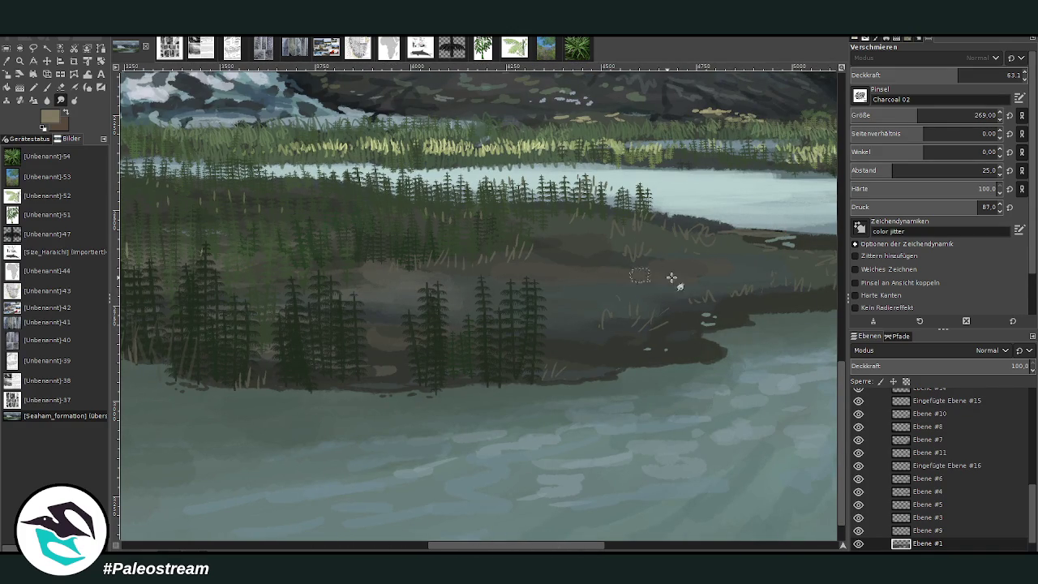
{"action": "left_click", "coordinate": [622, 546]}
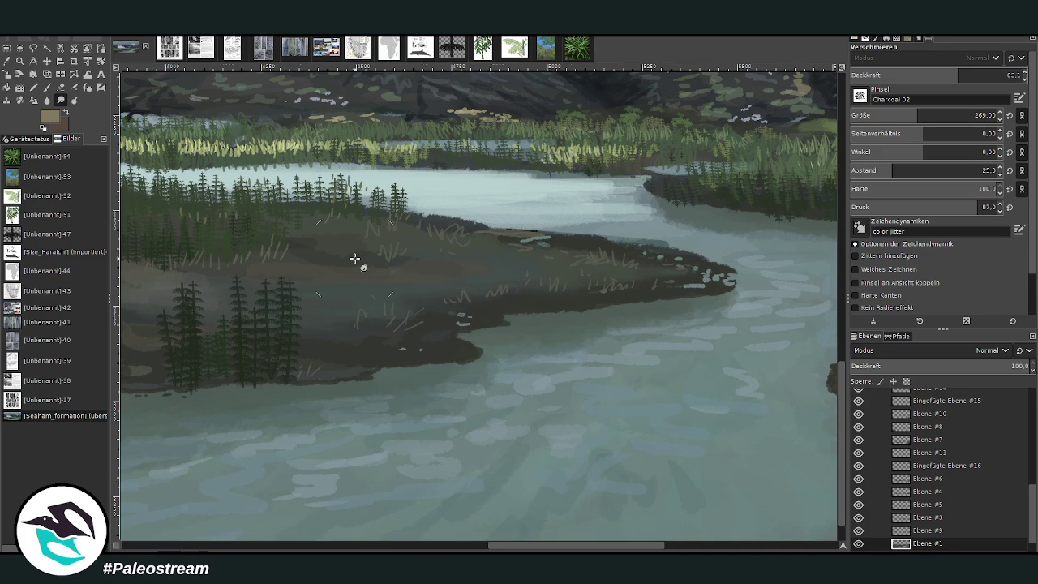
{"action": "key", "text": "shift+ctrl+j"}
Zoom onto the lower meadow and load the Paintbrush with Texture Hose 01 and dark brown
{"action": "key", "text": "z"}
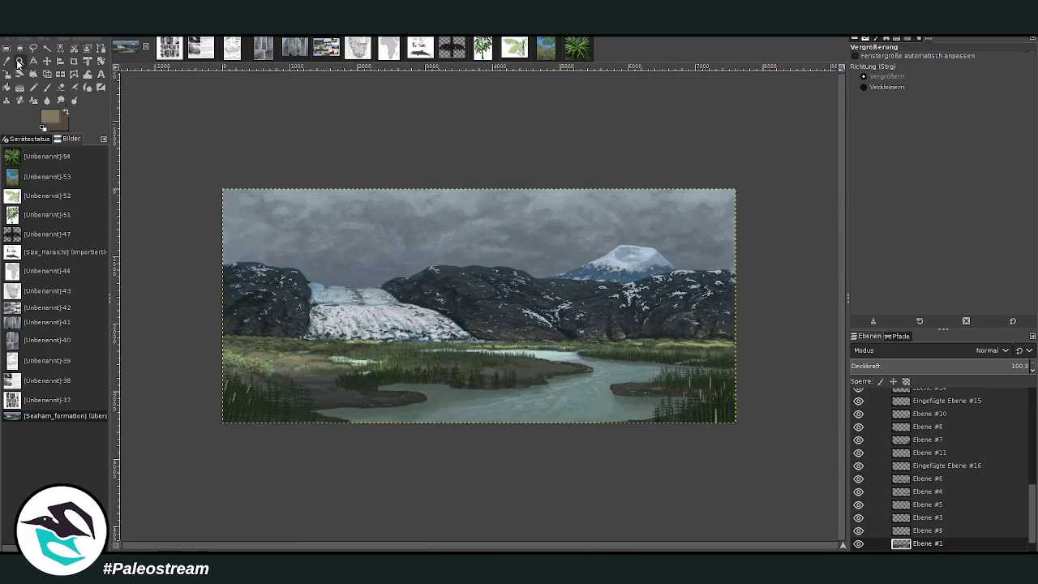
{"action": "left_click_drag", "start_coordinate": [241, 214], "coordinate": [454, 431]}
{"action": "left_click_drag", "start_coordinate": [304, 205], "coordinate": [459, 477]}
{"action": "left_click_drag", "start_coordinate": [309, 244], "coordinate": [537, 486]}
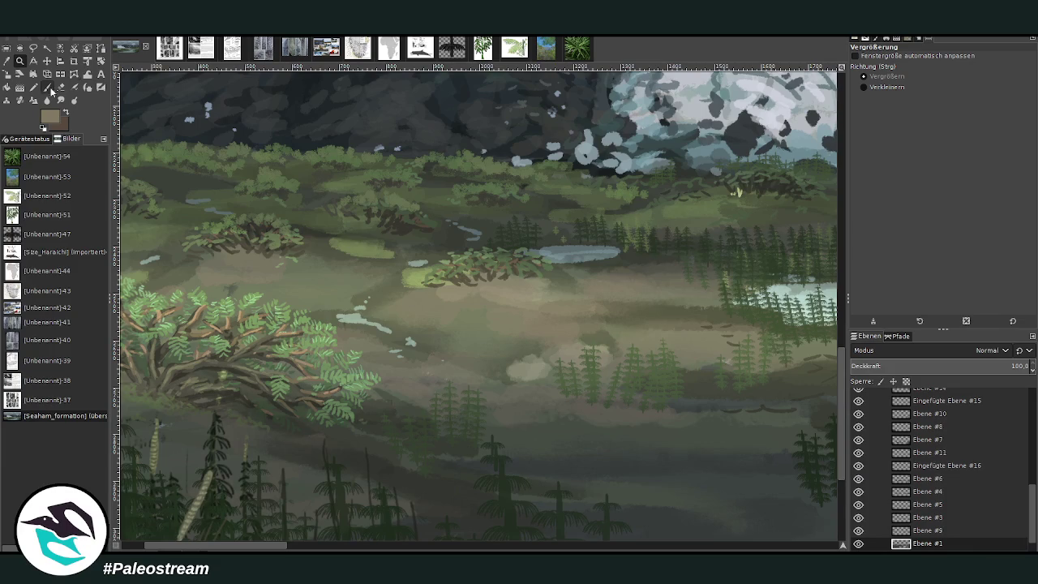
{"action": "left_click", "coordinate": [47, 88]}
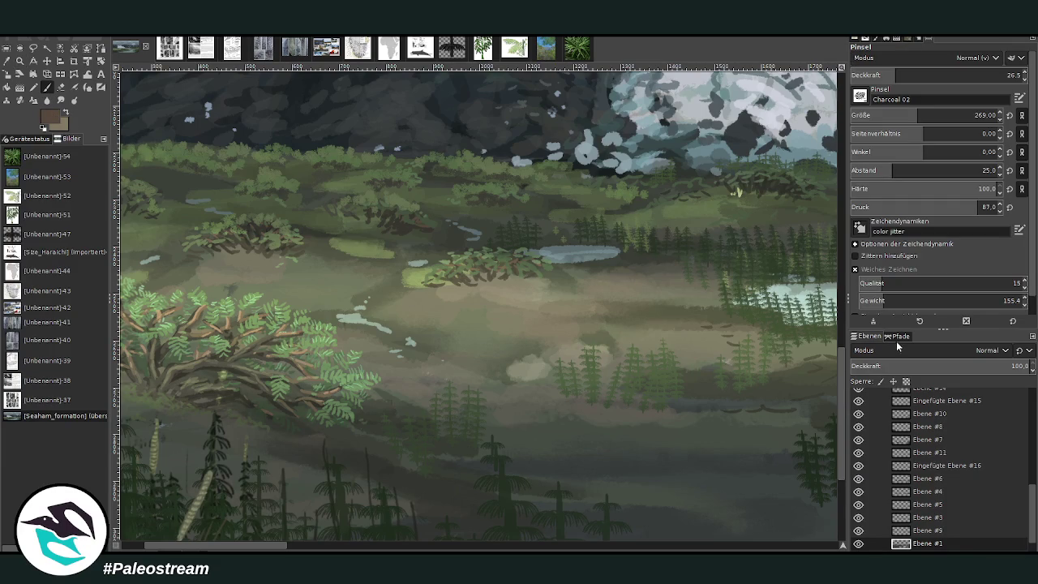
{"action": "left_click", "coordinate": [835, 309], "text": "ctrl"}
{"action": "key", "text": "2"}
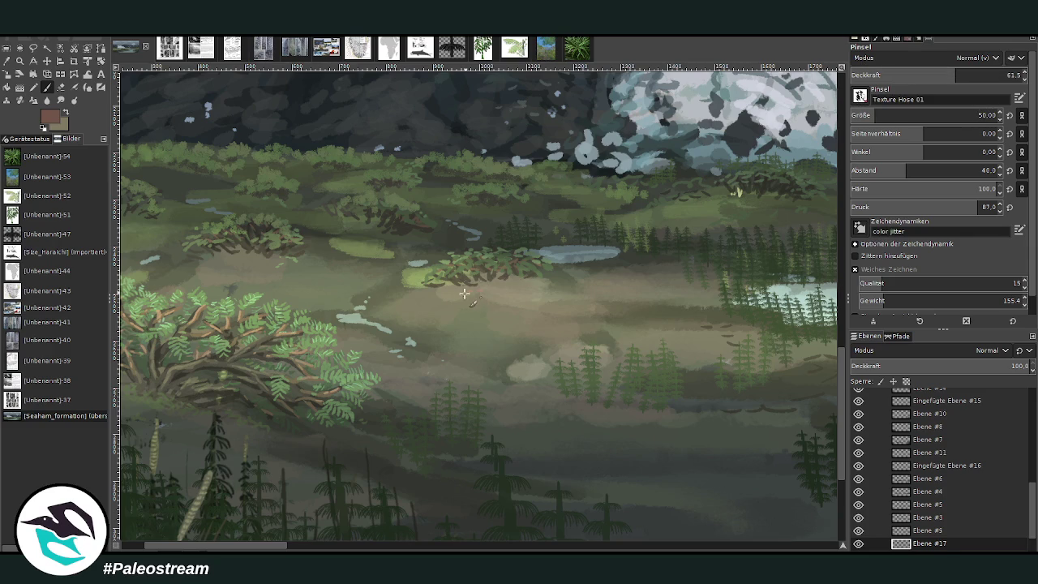
{"action": "left_click", "coordinate": [833, 311], "text": "ctrl"}
Dab reddish-brown patches below the shrub and across the meadow, at brush size 74
{"action": "left_click_drag", "start_coordinate": [485, 292], "coordinate": [438, 292]}
{"action": "mouse_move", "coordinate": [431, 302]}
{"action": "left_mouse_down"}
{"action": "mouse_move", "coordinate": [491, 296]}
{"action": "mouse_move", "coordinate": [544, 328]}
{"action": "left_mouse_up"}
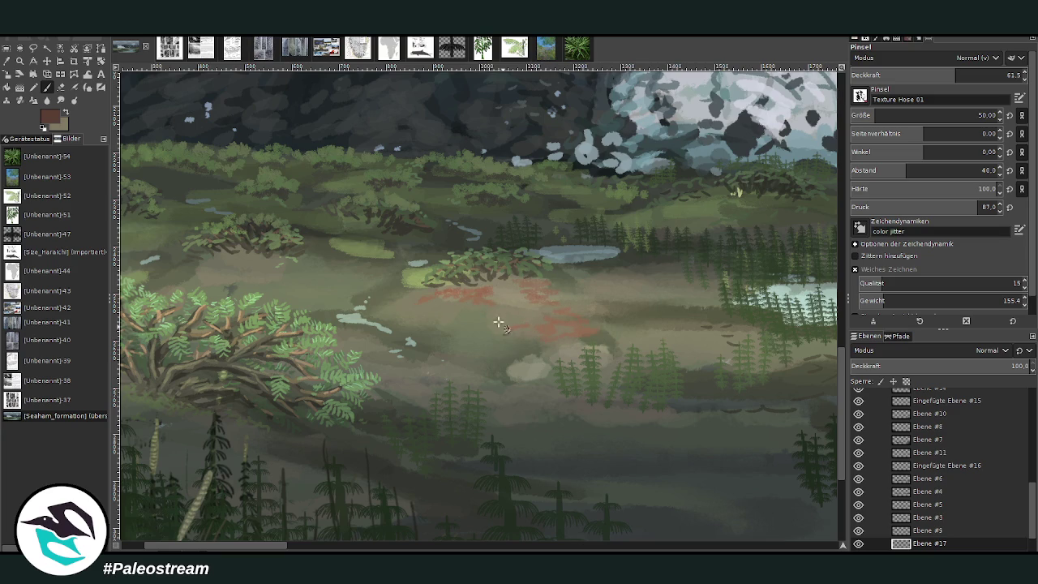
{"action": "left_click_drag", "start_coordinate": [893, 115], "coordinate": [925, 115]}
{"action": "mouse_move", "coordinate": [438, 302]}
{"action": "left_mouse_down"}
{"action": "mouse_move", "coordinate": [310, 280]}
{"action": "mouse_move", "coordinate": [248, 256]}
{"action": "left_mouse_up"}
{"action": "left_click", "coordinate": [63, 113]}
{"action": "key", "text": "x"}
{"action": "left_click_drag", "start_coordinate": [454, 288], "coordinate": [402, 291]}
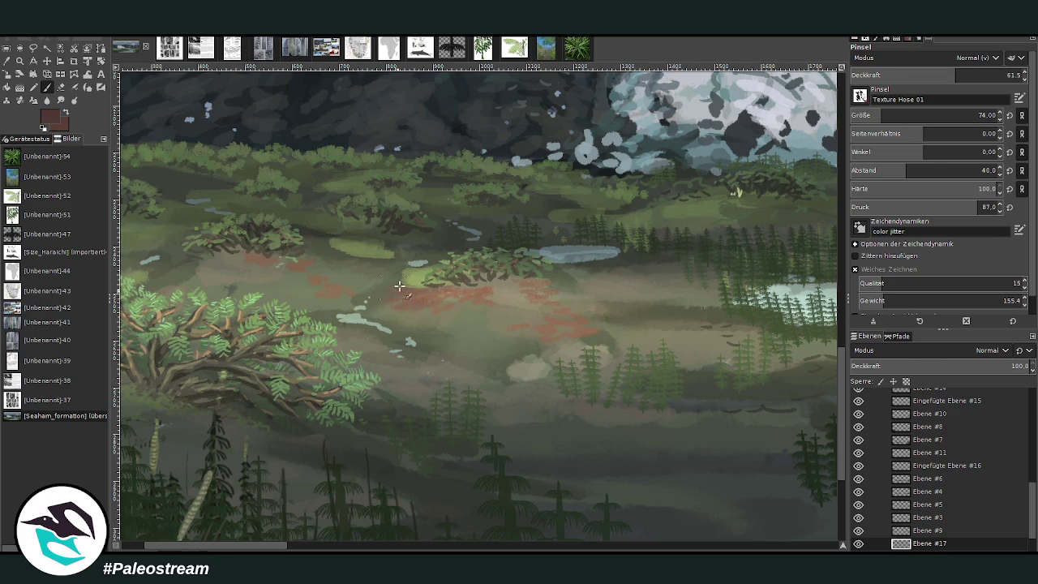
{"action": "left_click_drag", "start_coordinate": [536, 347], "coordinate": [474, 348]}
Adjust the brush to size 48 and opacity 62.8
{"action": "left_click", "coordinate": [978, 115]}
{"action": "left_click", "coordinate": [920, 77]}
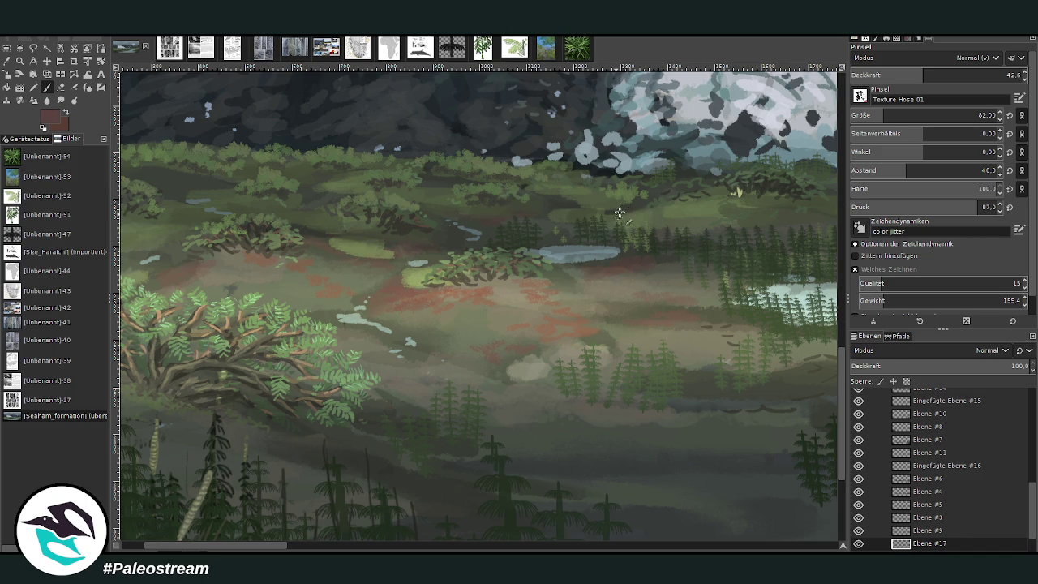
{"action": "left_click_drag", "start_coordinate": [925, 79], "coordinate": [957, 79]}
{"action": "left_click_drag", "start_coordinate": [932, 118], "coordinate": [892, 119]}
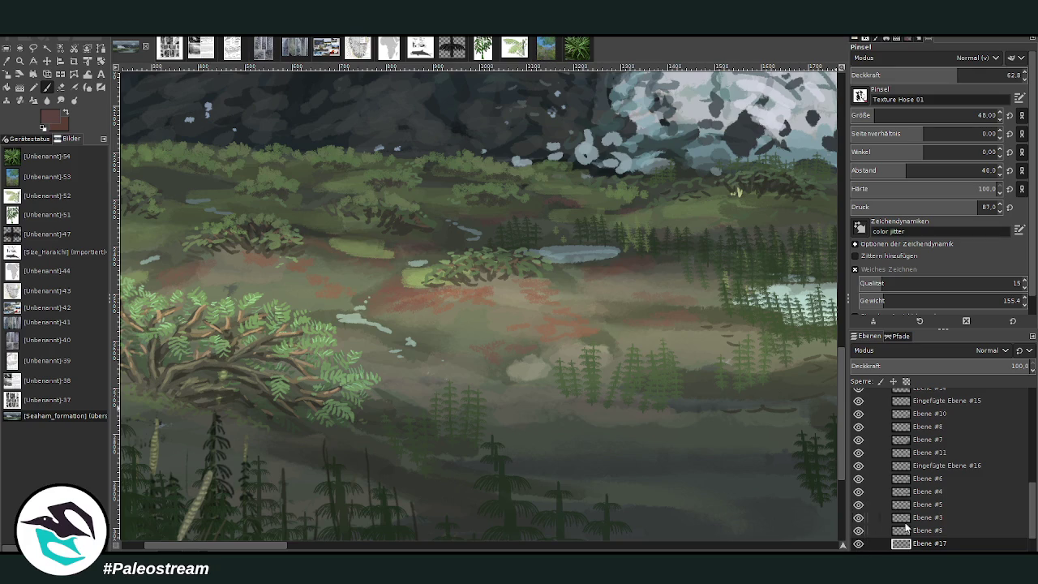
Check the mid-ground conifers and make Ebene #9 the painting layer
{"action": "scroll", "coordinate": [1033, 523], "scroll_direction": "down", "scroll_amount": 2}
{"action": "double_click", "coordinate": [859, 507]}
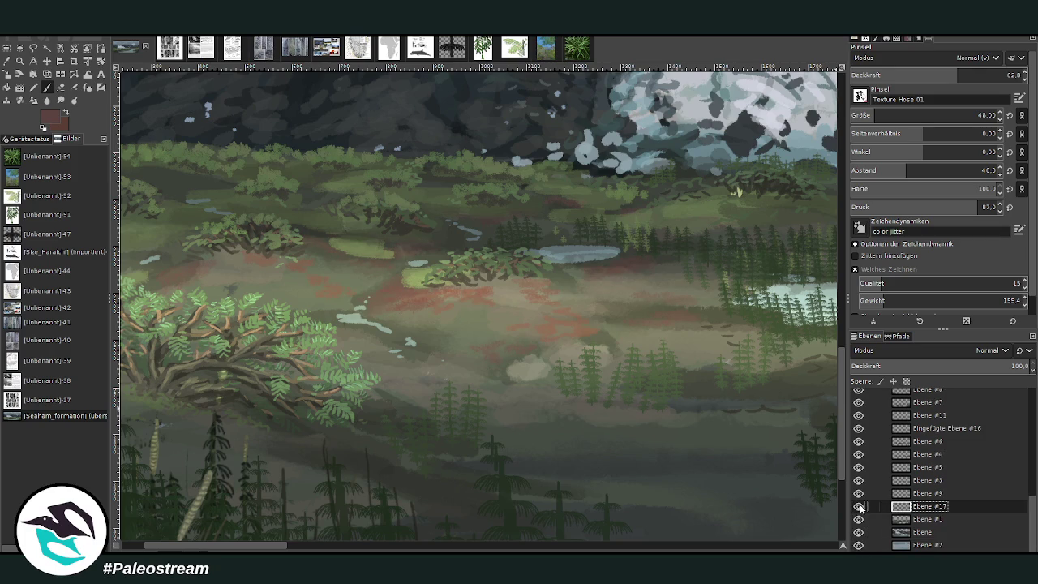
{"action": "left_click", "coordinate": [860, 495]}
{"action": "left_click", "coordinate": [925, 493]}
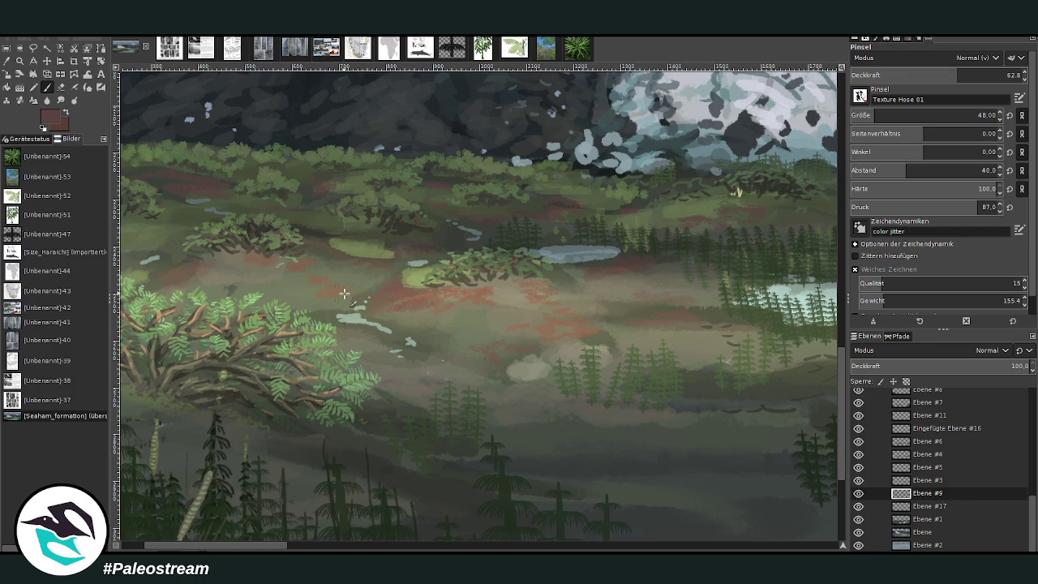
{"action": "scroll", "coordinate": [477, 514], "scroll_direction": "right", "scroll_amount": 15}
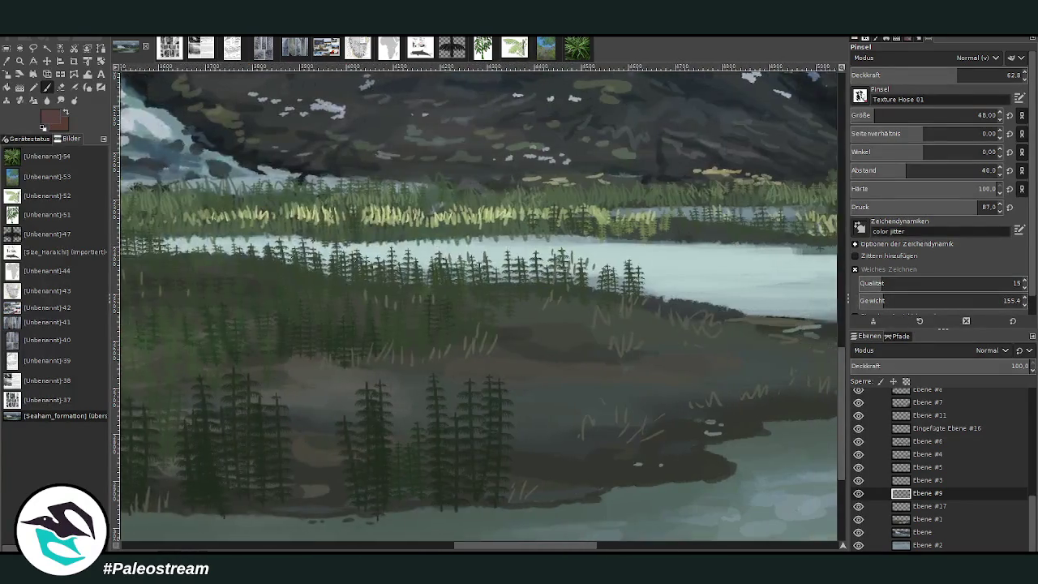
{"action": "scroll", "coordinate": [477, 487], "scroll_direction": "right", "scroll_amount": 3}
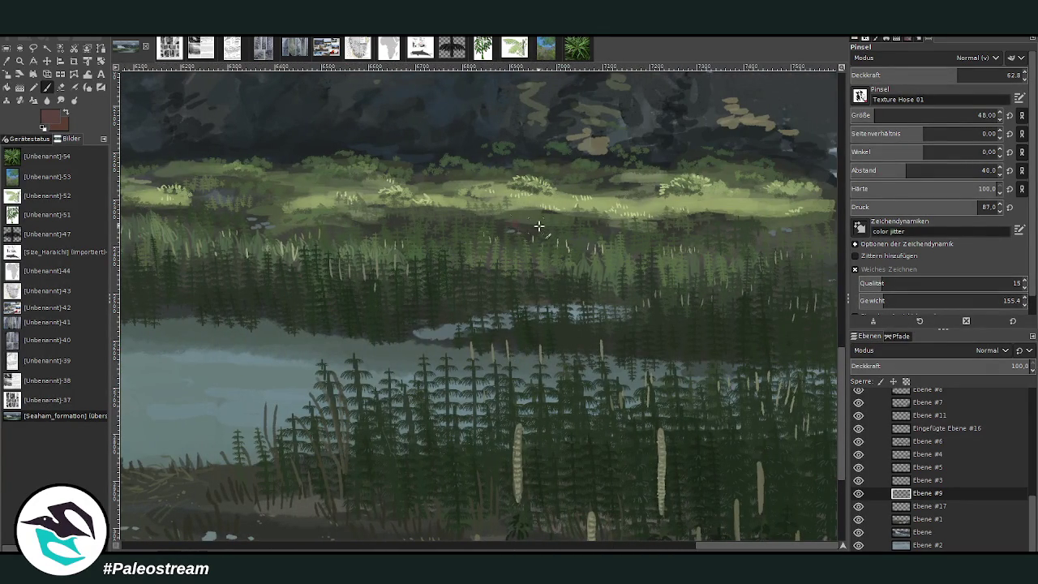
Dab reddish-brown marks into the grass, then set brush spacing 34 and opacity about 54
{"action": "left_click_drag", "start_coordinate": [537, 224], "coordinate": [521, 222]}
{"action": "scroll", "coordinate": [821, 243], "scroll_direction": "up", "scroll_amount": 3}
{"action": "left_click_drag", "start_coordinate": [718, 306], "coordinate": [755, 309]}
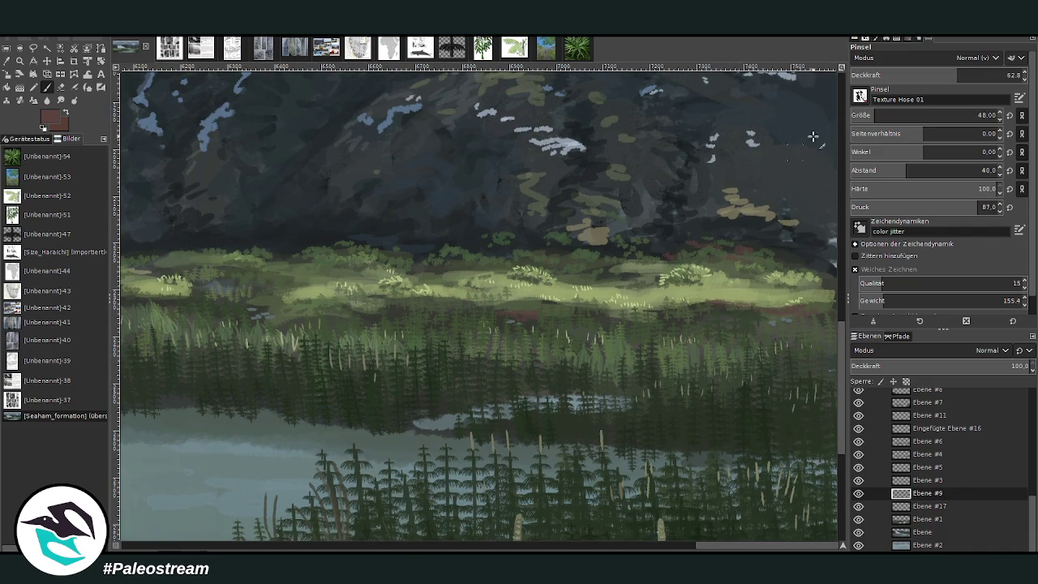
{"action": "left_click", "coordinate": [957, 75]}
{"action": "left_click_drag", "start_coordinate": [904, 172], "coordinate": [900, 170]}
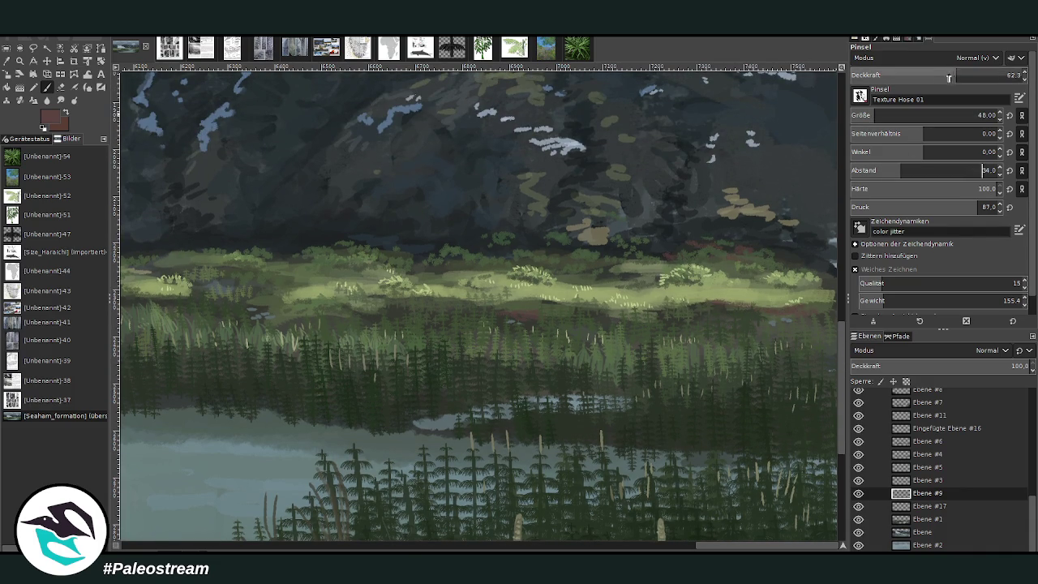
{"action": "left_click", "coordinate": [943, 74]}
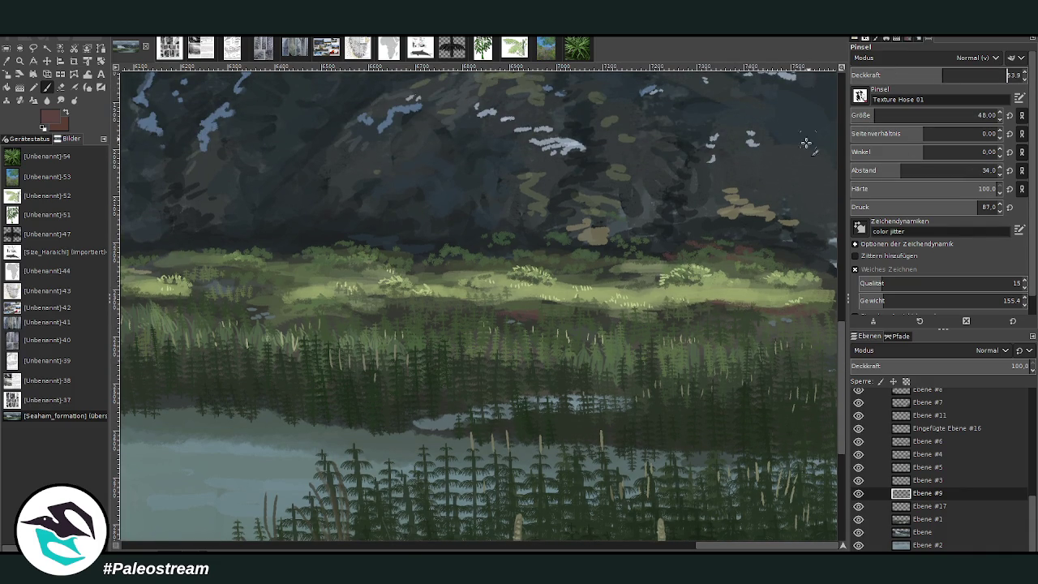
Dot reddish dabs along the sunlit grass band, adding a faint stroke at opacity 45.4
{"action": "left_click", "coordinate": [487, 242]}
{"action": "left_click", "coordinate": [520, 245]}
{"action": "scroll", "coordinate": [612, 545], "scroll_direction": "left", "scroll_amount": 5}
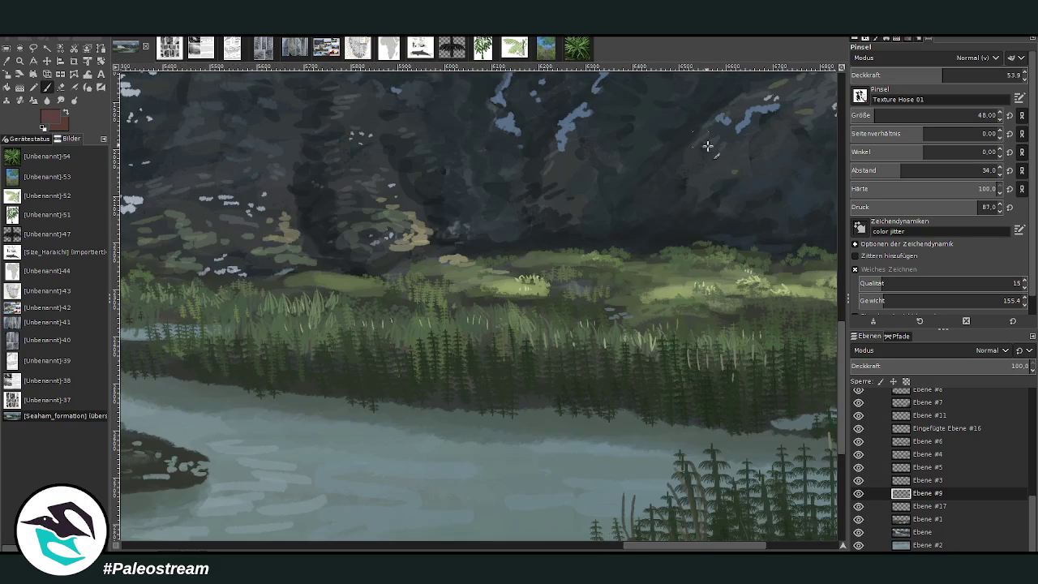
{"action": "scroll", "coordinate": [675, 537], "scroll_direction": "right", "scroll_amount": 5}
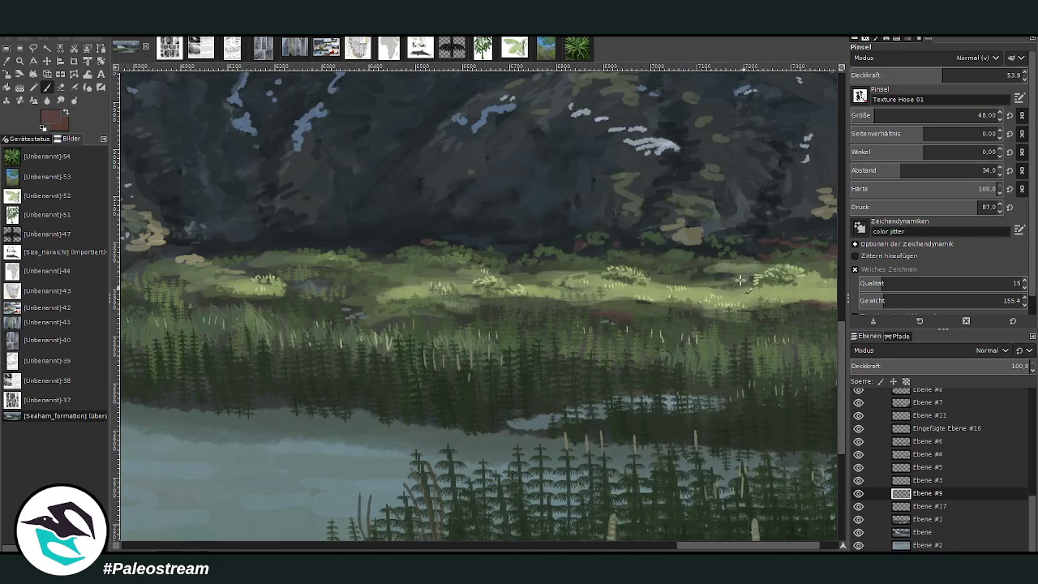
{"action": "left_click", "coordinate": [556, 239]}
{"action": "key", "text": "less"}
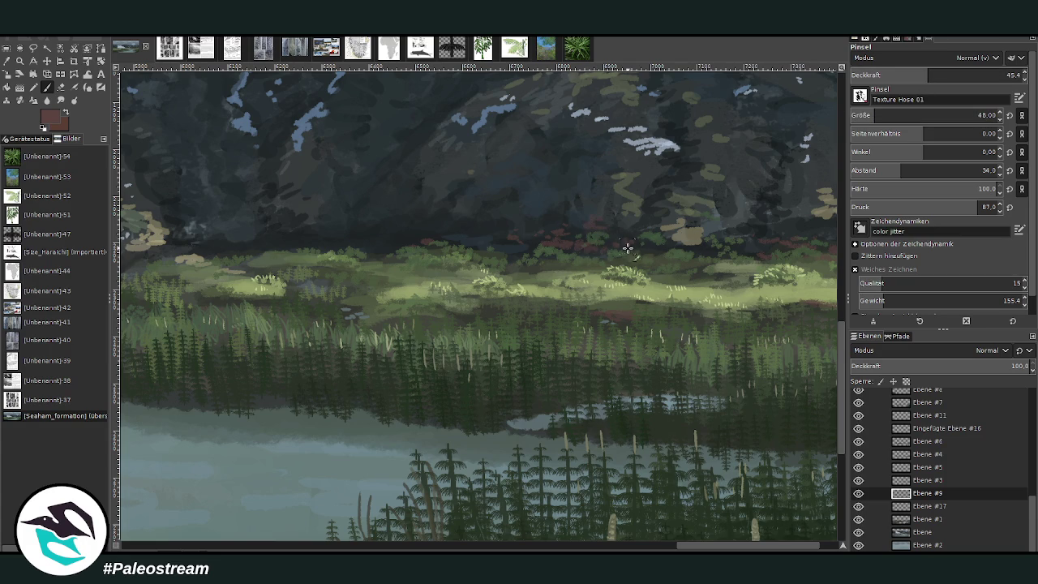
{"action": "scroll", "coordinate": [597, 532], "scroll_direction": "left", "scroll_amount": 5}
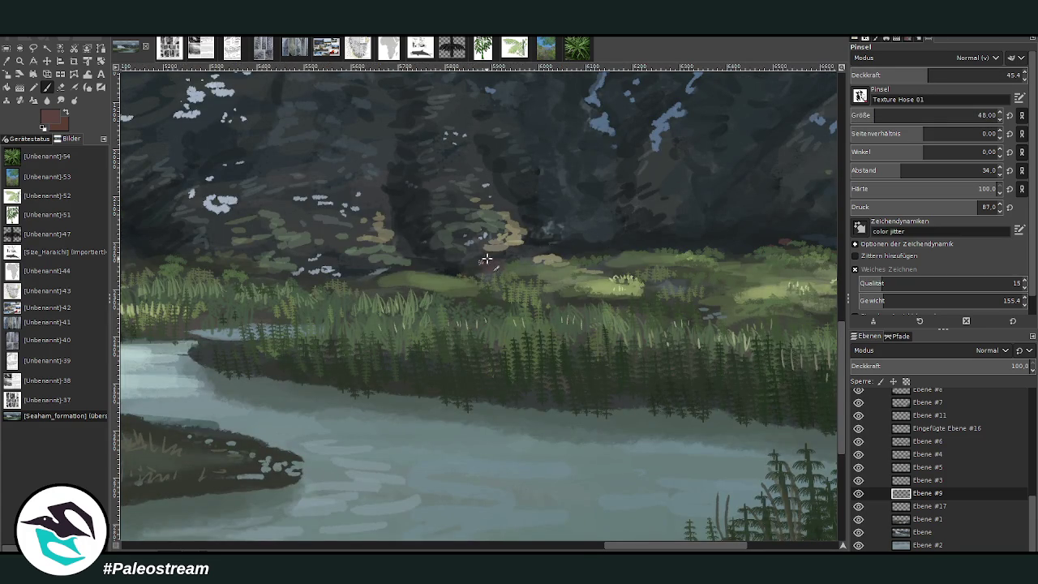
{"action": "left_click_drag", "start_coordinate": [486, 260], "coordinate": [470, 253]}
{"action": "scroll", "coordinate": [629, 536], "scroll_direction": "left", "scroll_amount": 4}
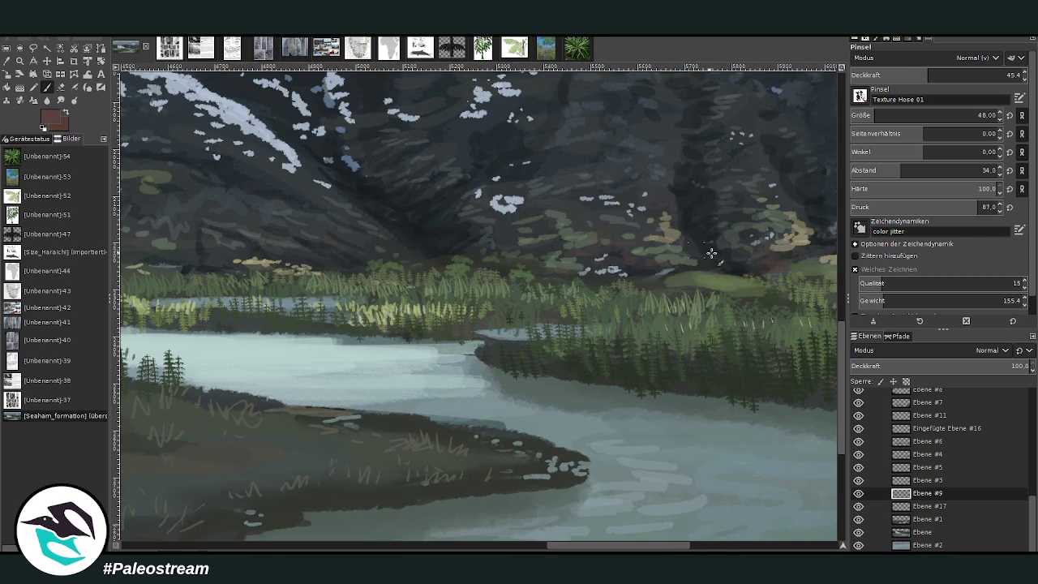
Fit the painting, zoom into the marsh vegetation, then view the whole painting again
{"action": "key", "text": "shift+ctrl+j"}
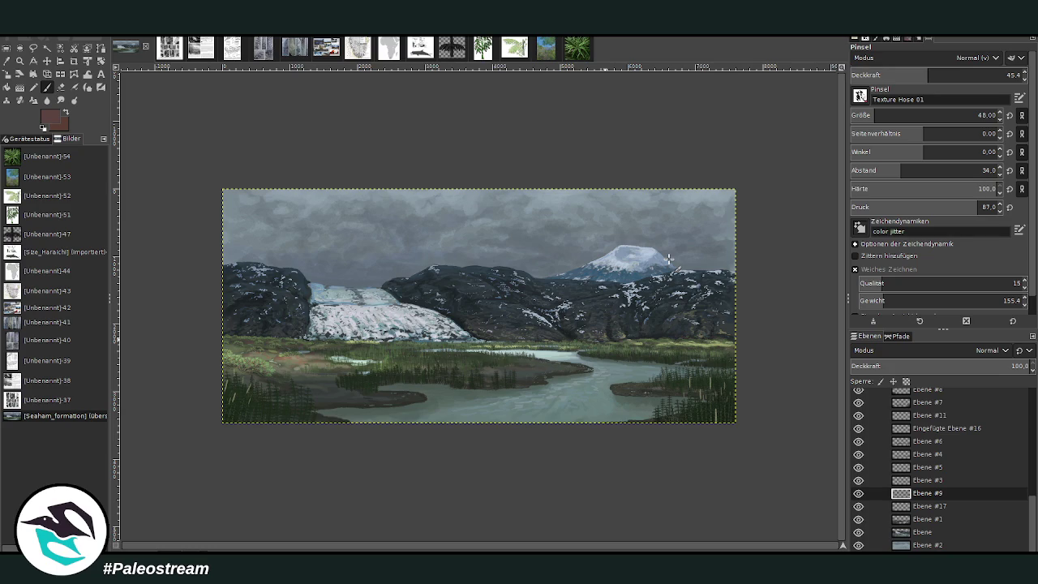
{"action": "left_click", "coordinate": [20, 61]}
{"action": "left_click", "coordinate": [268, 288]}
{"action": "left_click", "coordinate": [519, 492]}
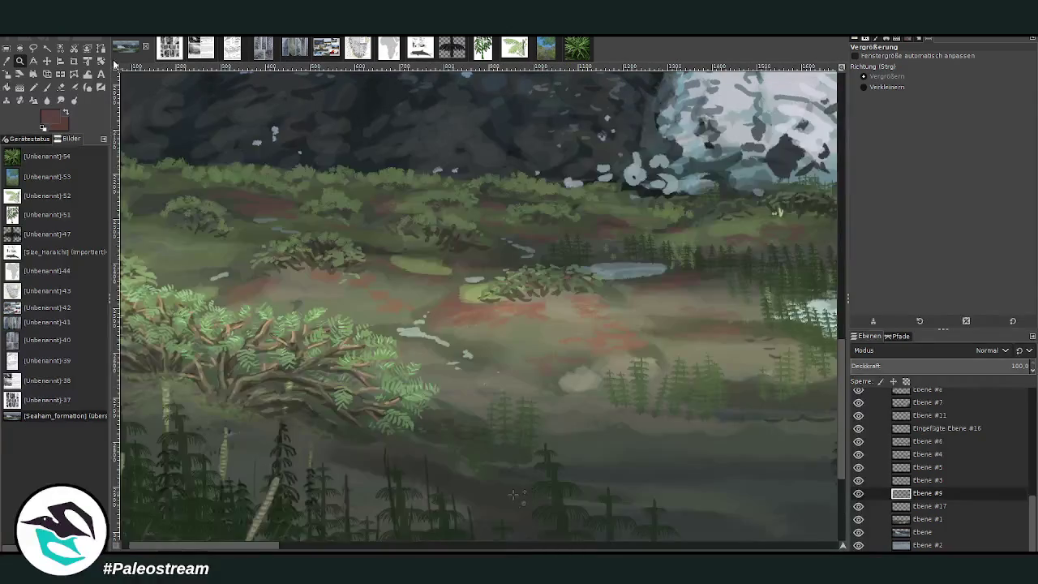
{"action": "left_click", "coordinate": [47, 86]}
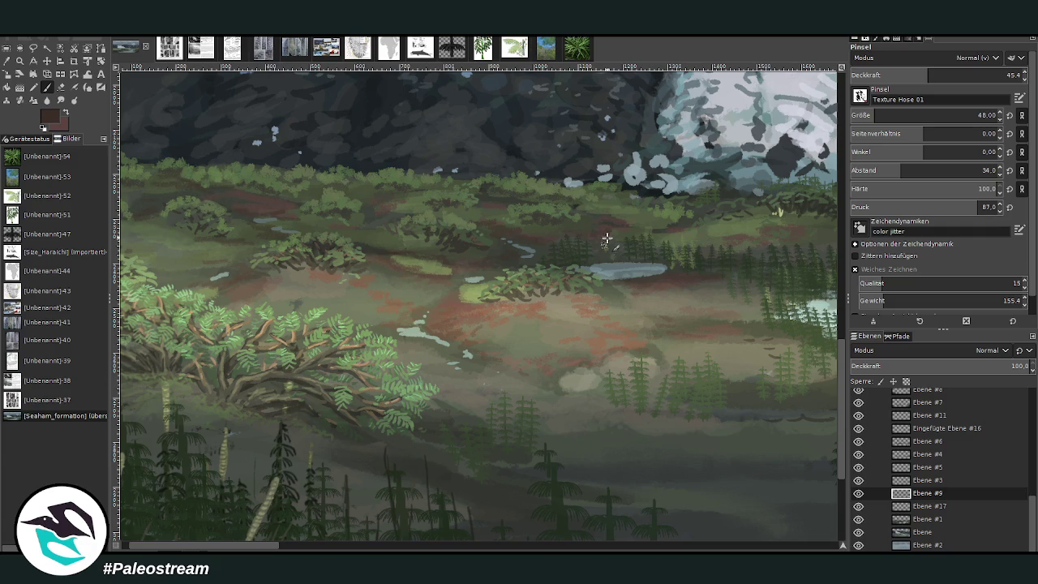
{"action": "scroll", "coordinate": [399, 511], "scroll_direction": "right", "scroll_amount": 5}
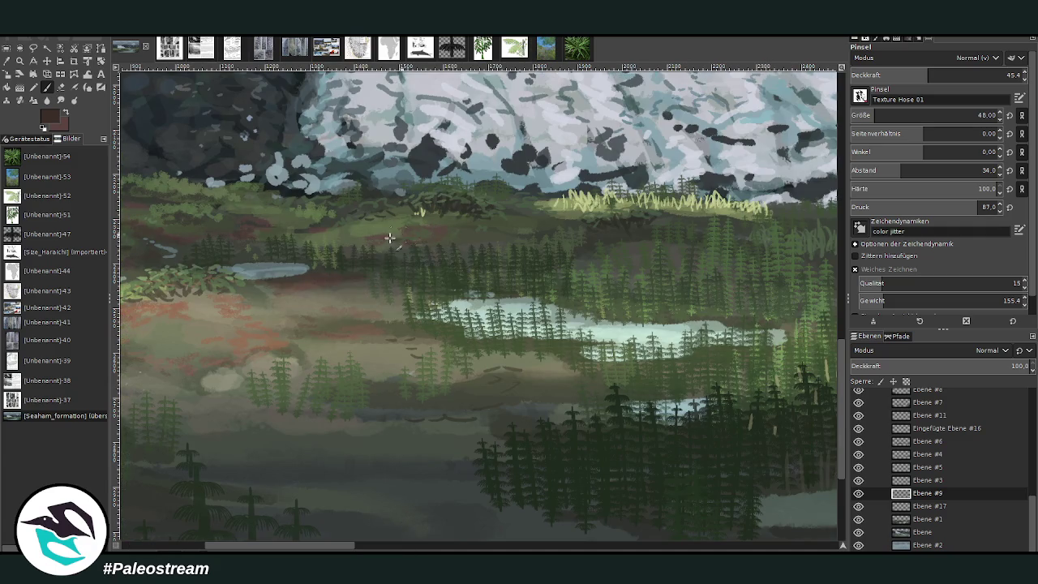
{"action": "key", "text": "ctrl+shift+j"}
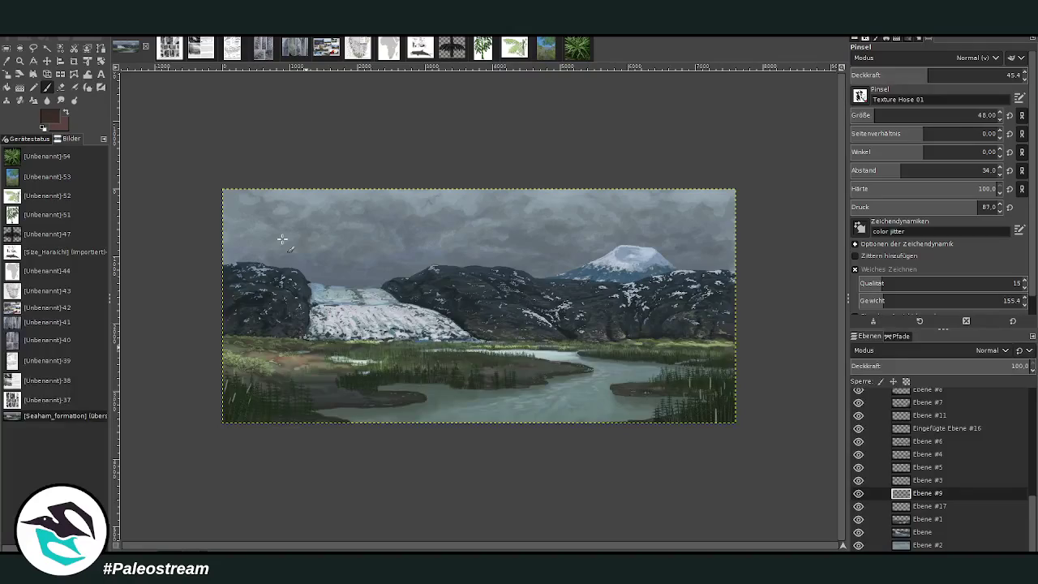
Zoom in on the glacier and set the Paintbrush to size 52 with raised opacity
{"action": "key", "text": "z"}
{"action": "left_click_drag", "start_coordinate": [373, 193], "coordinate": [573, 434]}
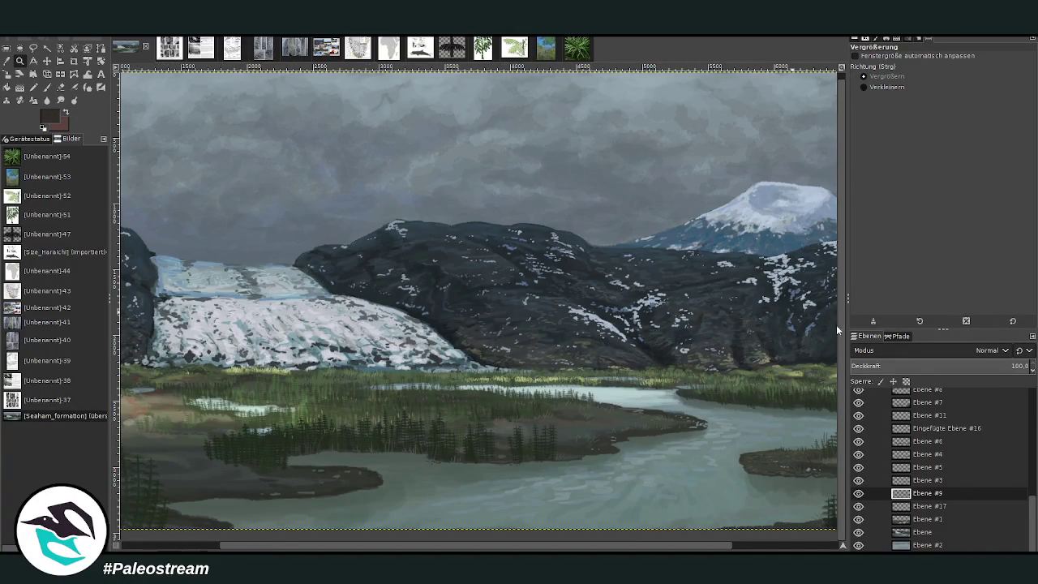
{"action": "key", "text": "p"}
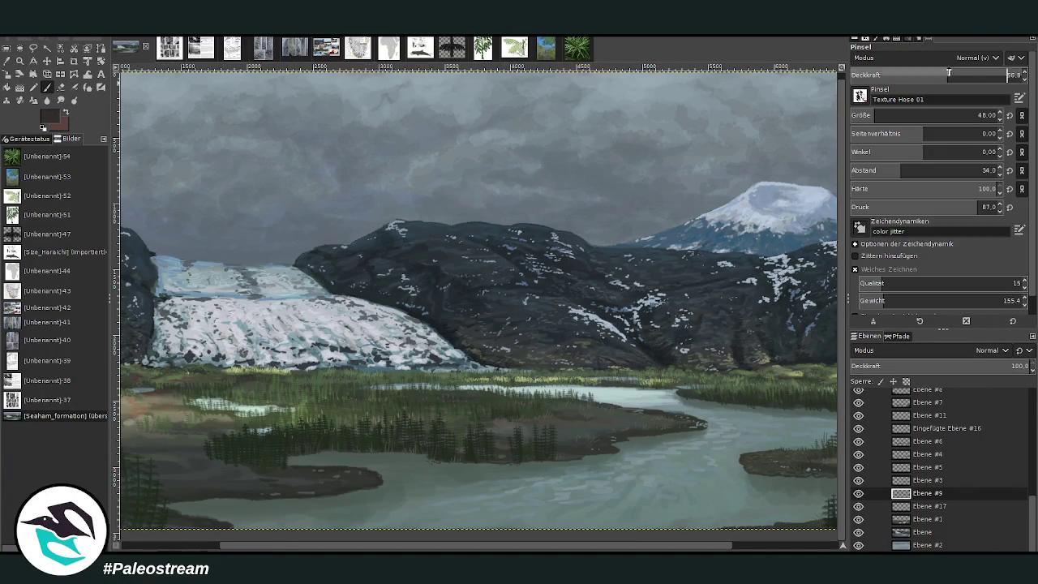
{"action": "left_click_drag", "start_coordinate": [948, 73], "coordinate": [1001, 75]}
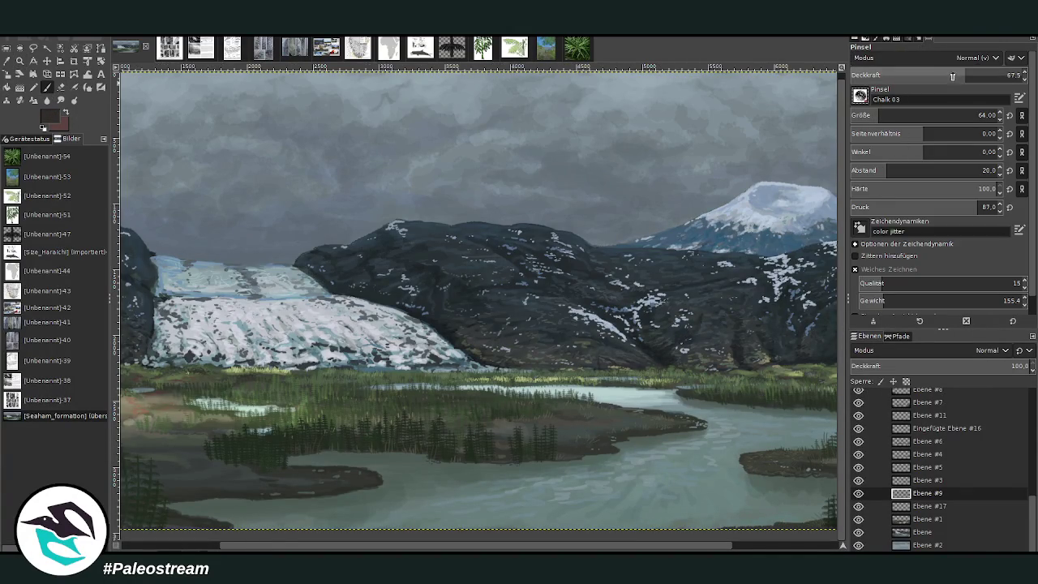
{"action": "left_click", "coordinate": [874, 116]}
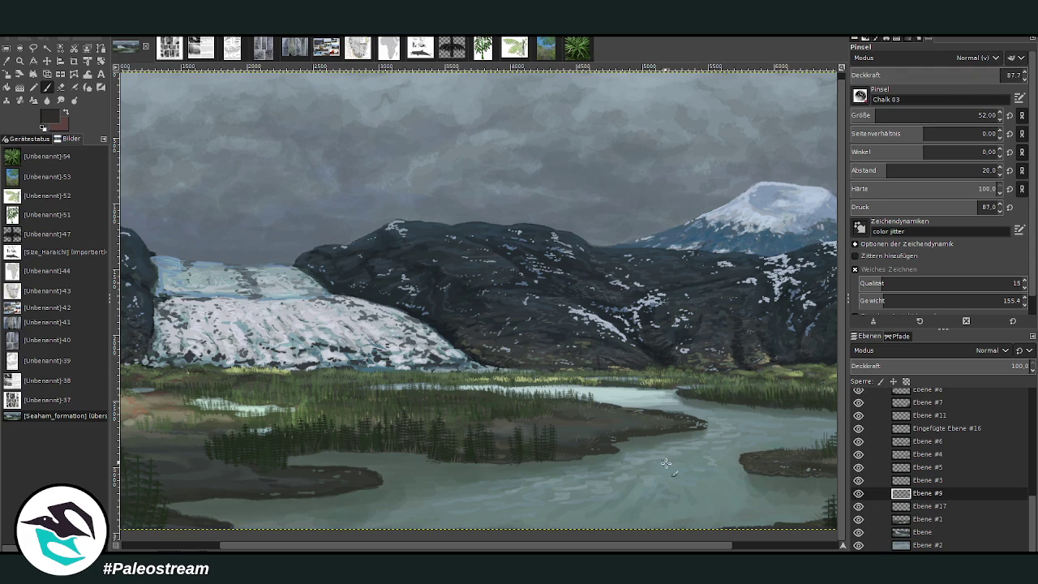
Draw a trial wavy stroke across the river, undo it, and zoom back into the glacier
{"action": "mouse_move", "coordinate": [439, 506]}
{"action": "left_mouse_down"}
{"action": "mouse_move", "coordinate": [588, 493]}
{"action": "mouse_move", "coordinate": [719, 419]}
{"action": "mouse_move", "coordinate": [632, 399]}
{"action": "left_mouse_up"}
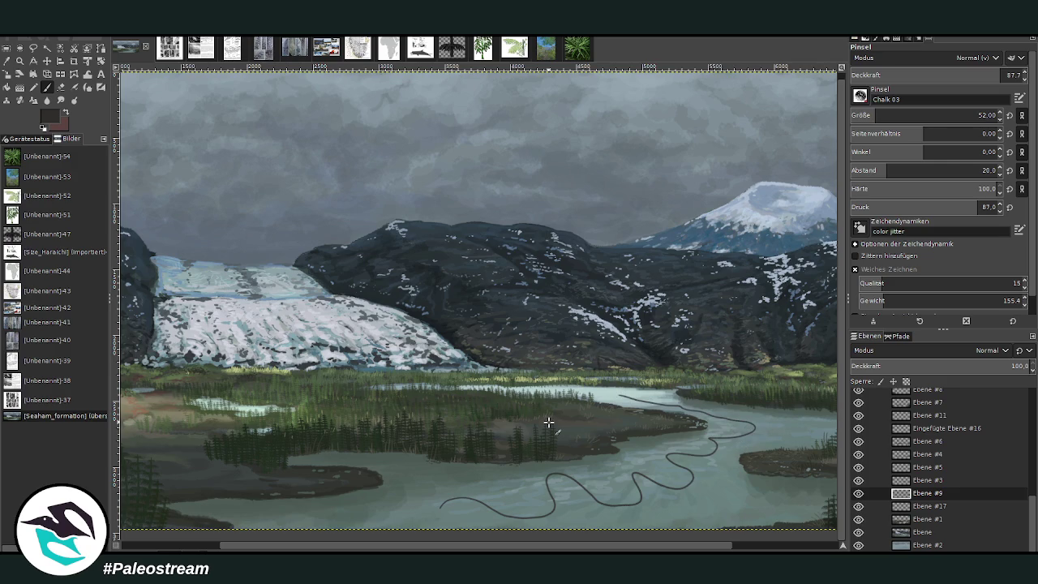
{"action": "key", "text": "ctrl+z"}
{"action": "key", "text": "minus"}
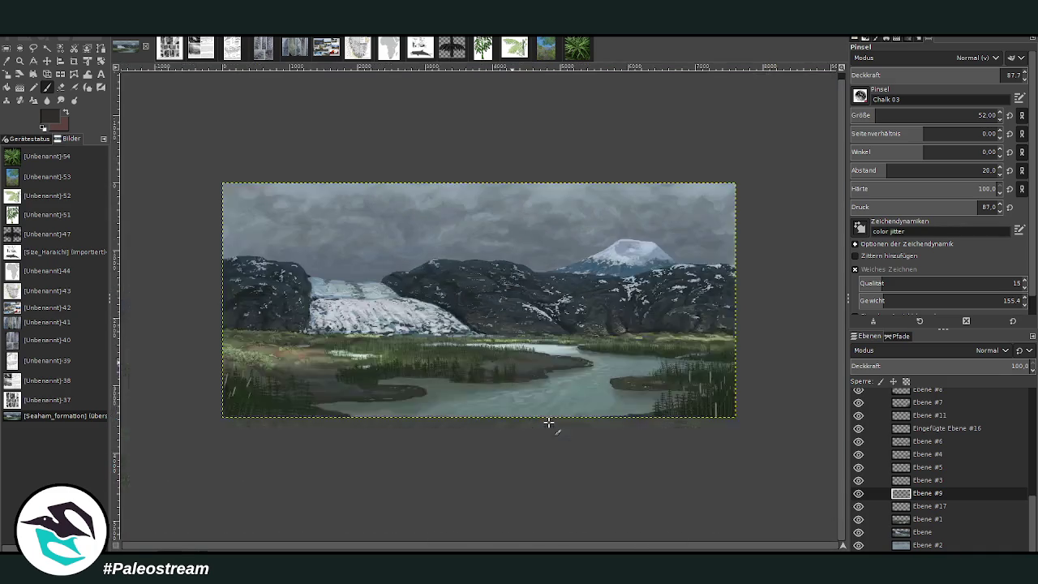
{"action": "key", "text": "minus"}
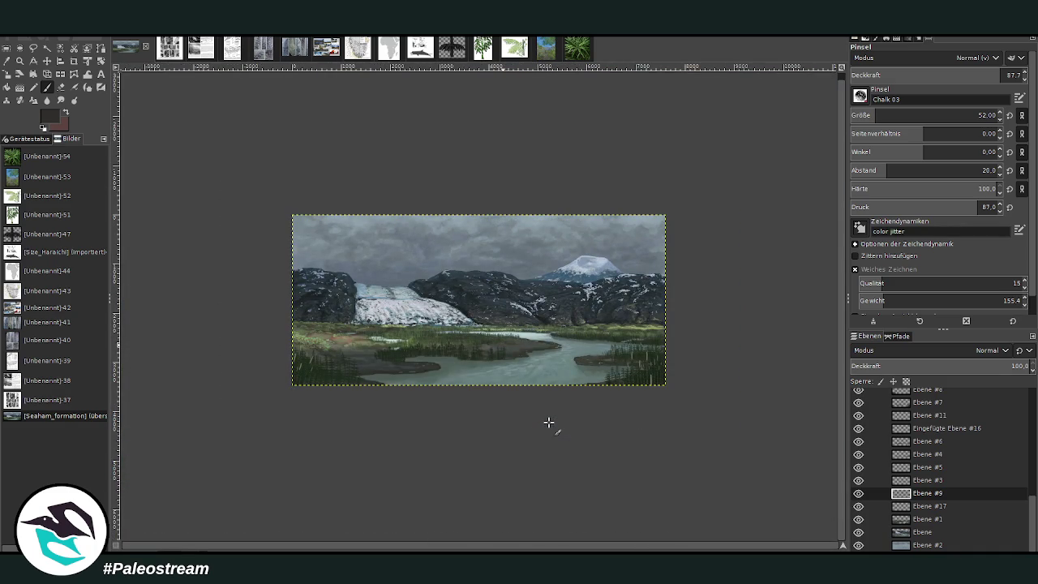
{"action": "left_click", "coordinate": [19, 61]}
{"action": "left_click_drag", "start_coordinate": [291, 247], "coordinate": [445, 395]}
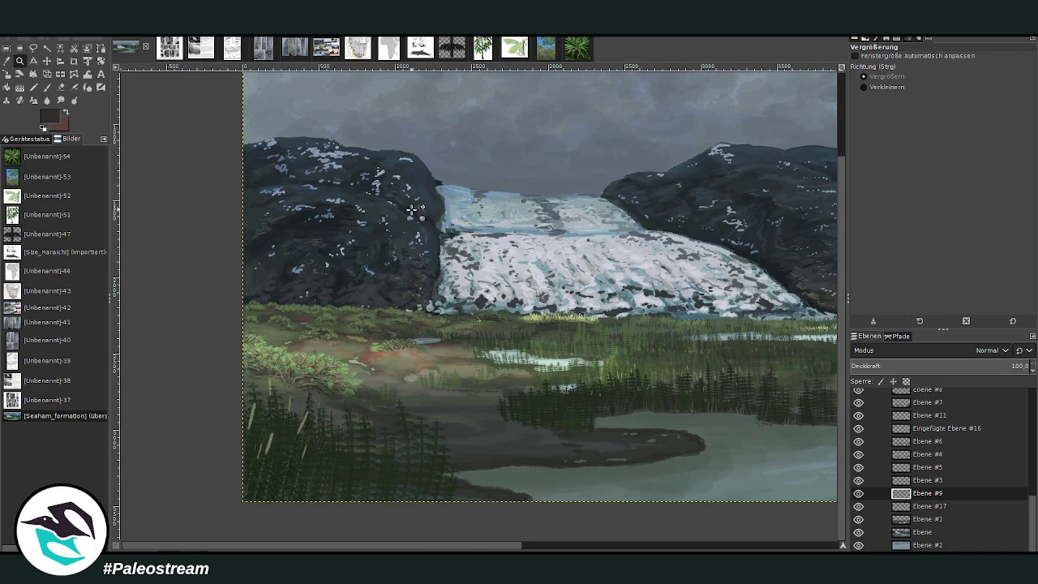
Zoom into the left rocks and trees and make Ebene #16 the active layer
{"action": "left_click_drag", "start_coordinate": [258, 126], "coordinate": [623, 481]}
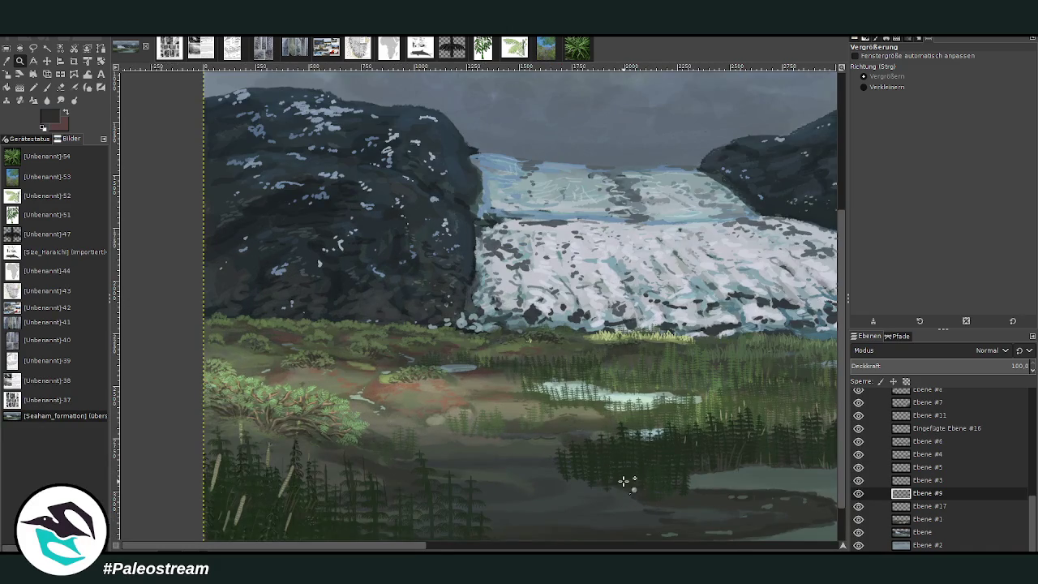
{"action": "scroll", "coordinate": [1009, 507], "scroll_direction": "up", "scroll_amount": 3}
{"action": "scroll", "coordinate": [957, 487], "scroll_direction": "up", "scroll_amount": 2}
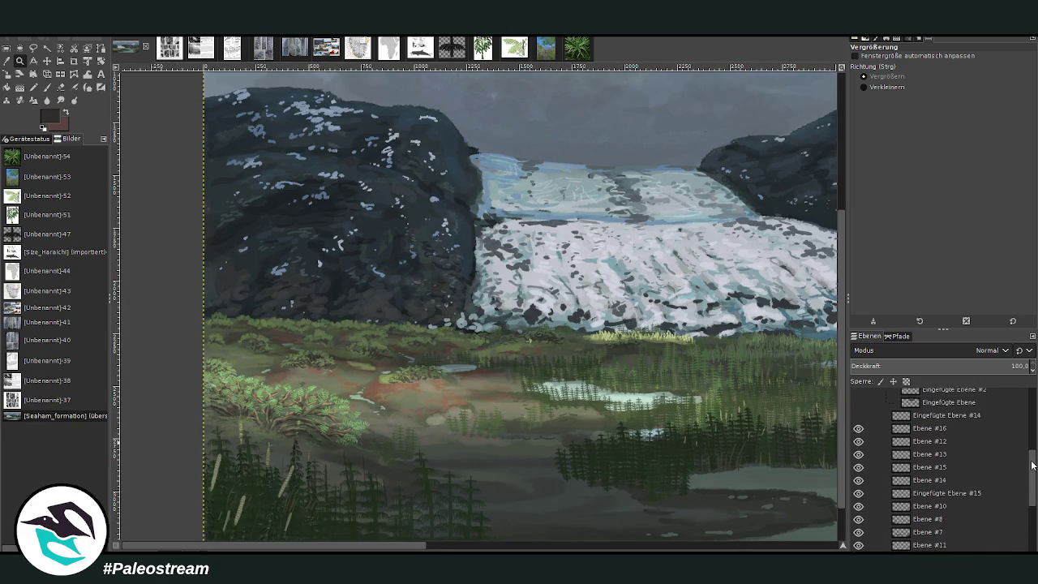
{"action": "scroll", "coordinate": [892, 470], "scroll_direction": "up", "scroll_amount": 2}
{"action": "left_click", "coordinate": [858, 440]}
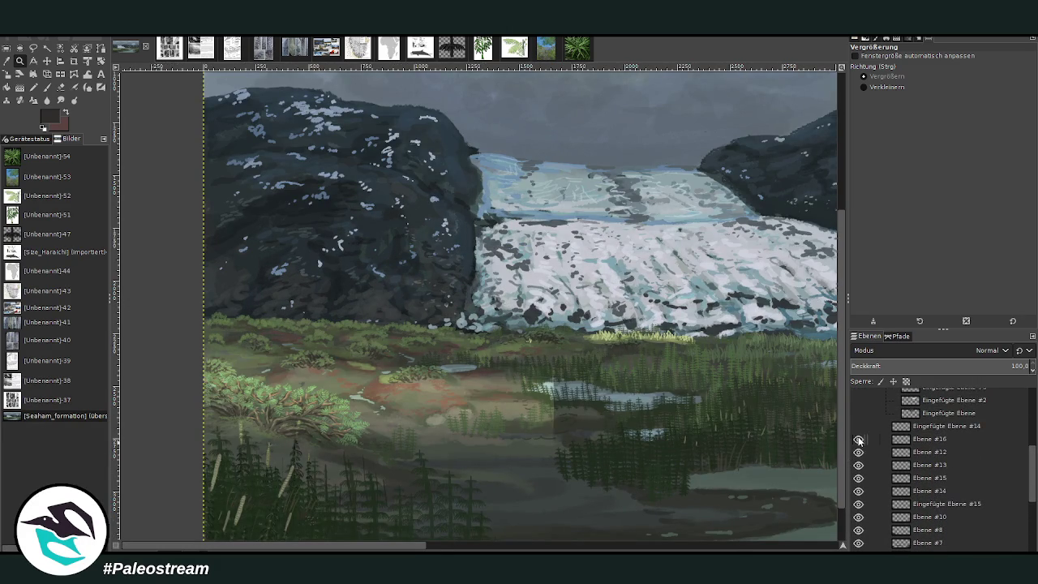
{"action": "left_click", "coordinate": [929, 441]}
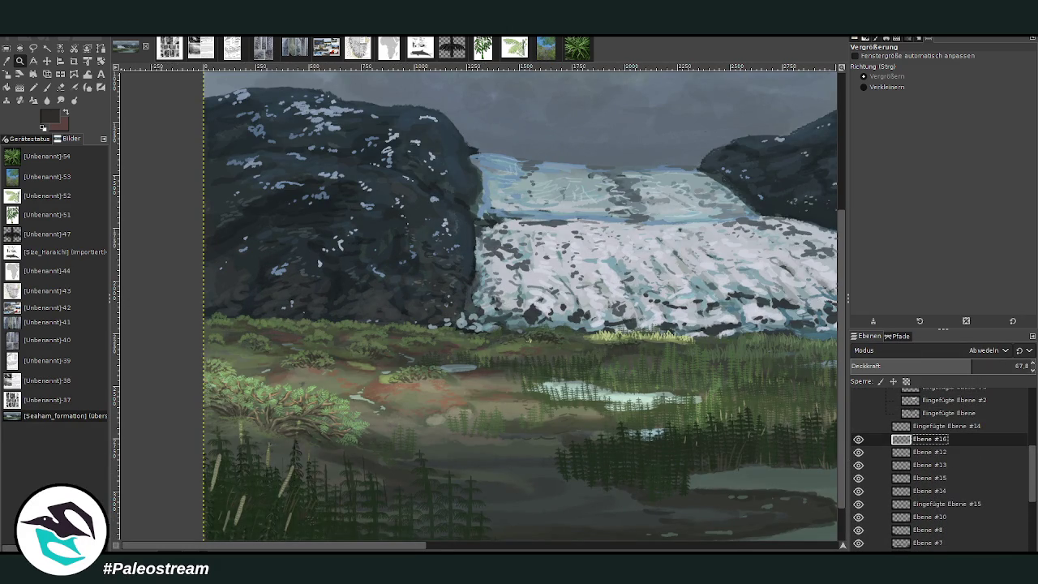
Smudge the lower-left shrub at size 528 and opacity 90.5, then zoom in on it
{"action": "left_click", "coordinate": [61, 88]}
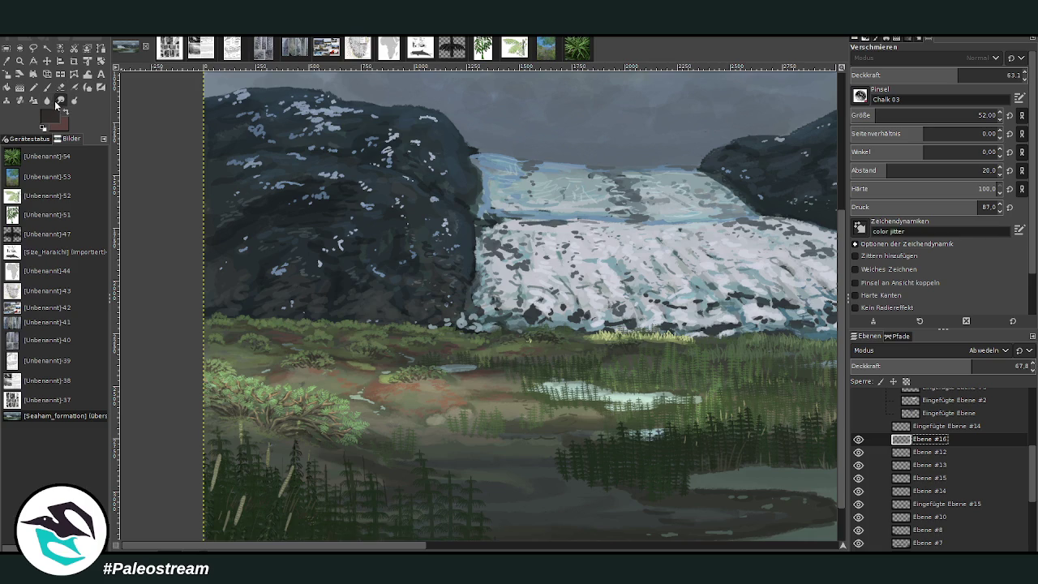
{"action": "left_click", "coordinate": [974, 115]}
{"action": "left_click", "coordinate": [992, 75]}
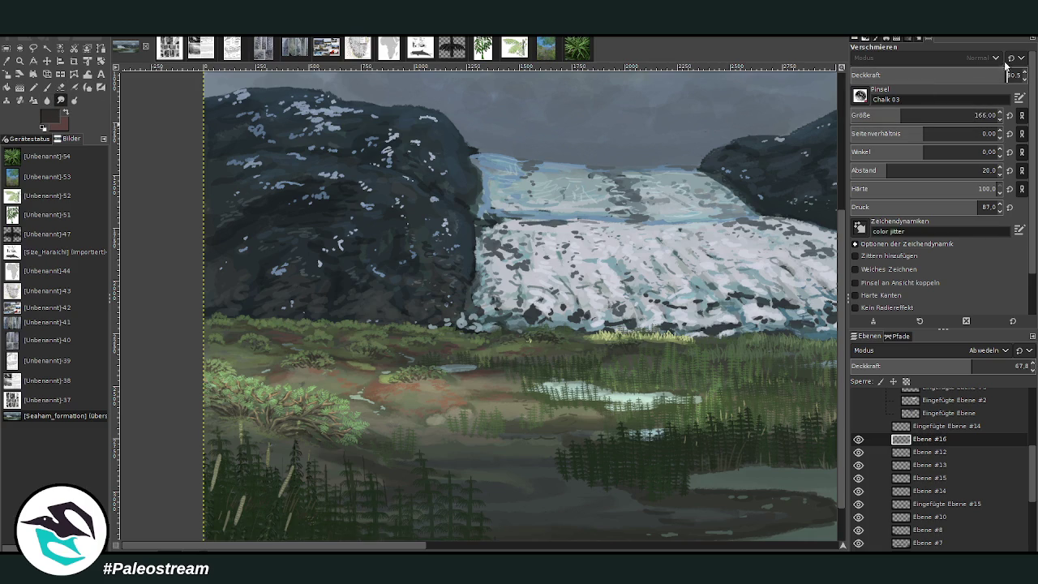
{"action": "left_click", "coordinate": [923, 115]}
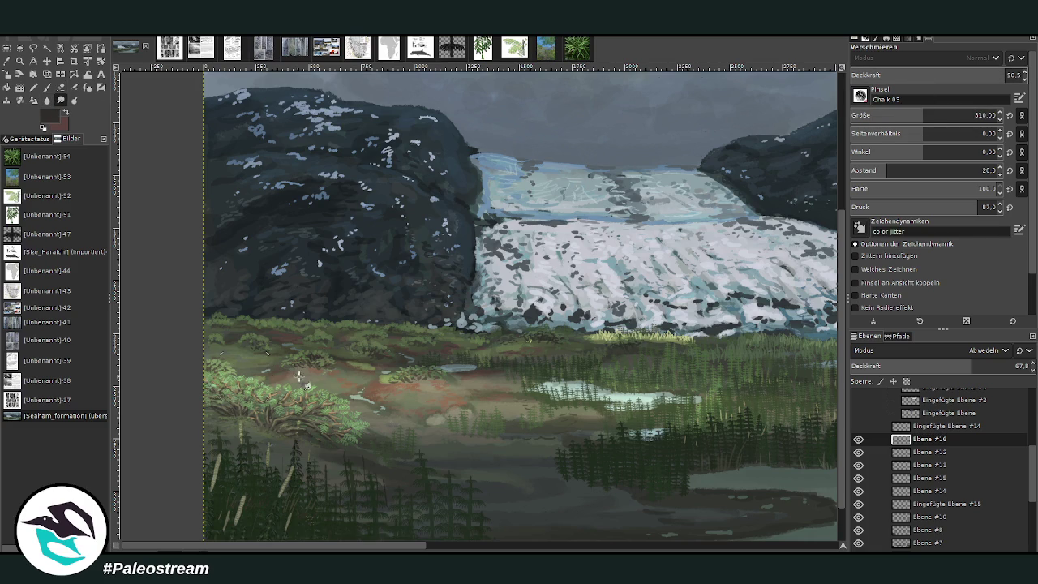
{"action": "key", "text": "bracketright"}
{"action": "key", "text": "bracketright"}
{"action": "key", "text": "bracketright"}
{"action": "mouse_move", "coordinate": [318, 429]}
{"action": "left_mouse_down"}
{"action": "mouse_move", "coordinate": [304, 415]}
{"action": "mouse_move", "coordinate": [331, 450]}
{"action": "mouse_move", "coordinate": [361, 428]}
{"action": "mouse_move", "coordinate": [339, 401]}
{"action": "mouse_move", "coordinate": [304, 398]}
{"action": "mouse_move", "coordinate": [272, 426]}
{"action": "mouse_move", "coordinate": [247, 416]}
{"action": "mouse_move", "coordinate": [245, 394]}
{"action": "mouse_move", "coordinate": [213, 410]}
{"action": "mouse_move", "coordinate": [305, 431]}
{"action": "mouse_move", "coordinate": [370, 430]}
{"action": "mouse_move", "coordinate": [209, 416]}
{"action": "left_mouse_up"}
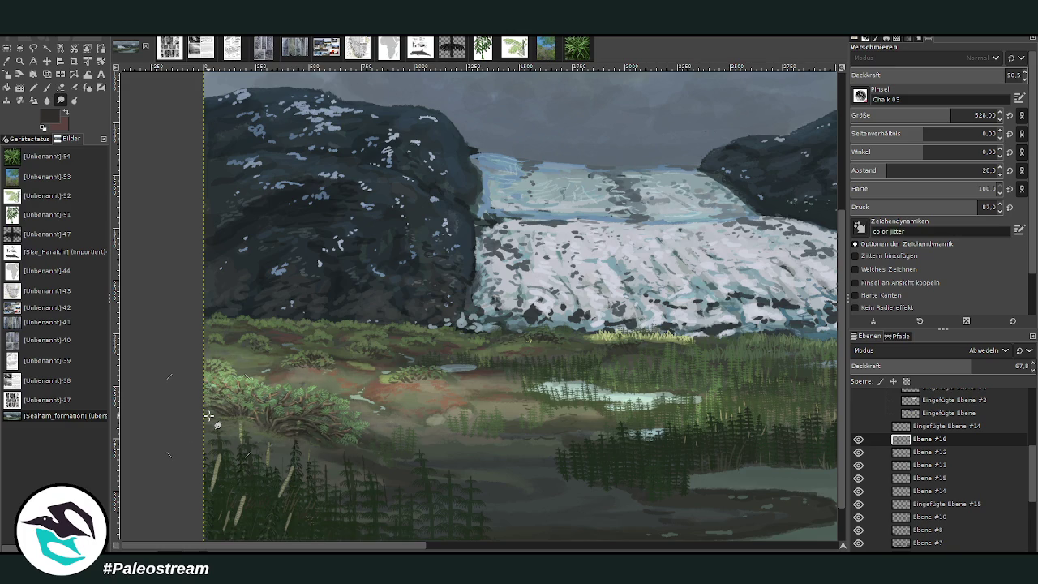
{"action": "left_click", "coordinate": [19, 60]}
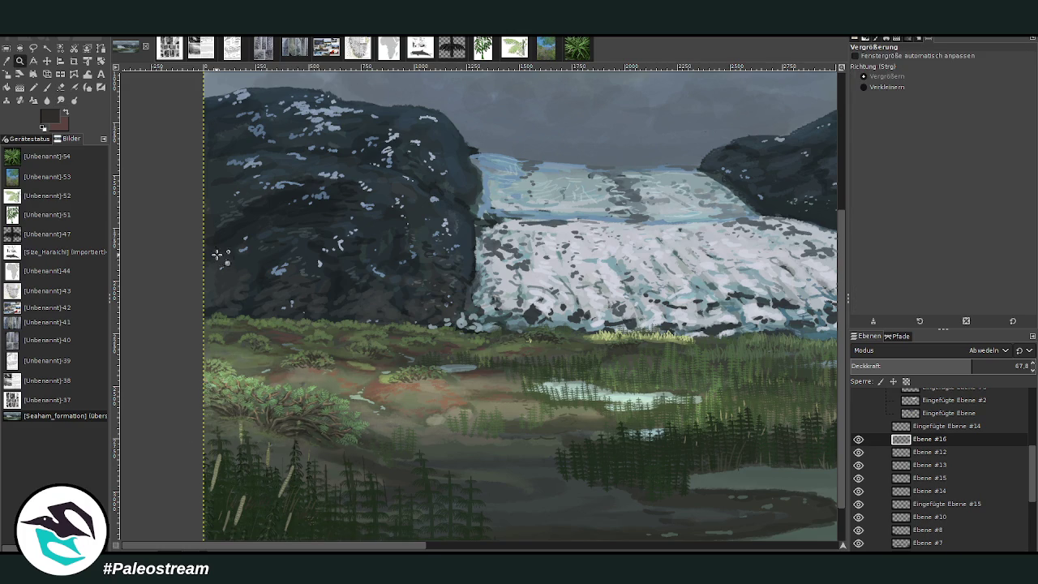
{"action": "left_click_drag", "start_coordinate": [213, 250], "coordinate": [430, 510]}
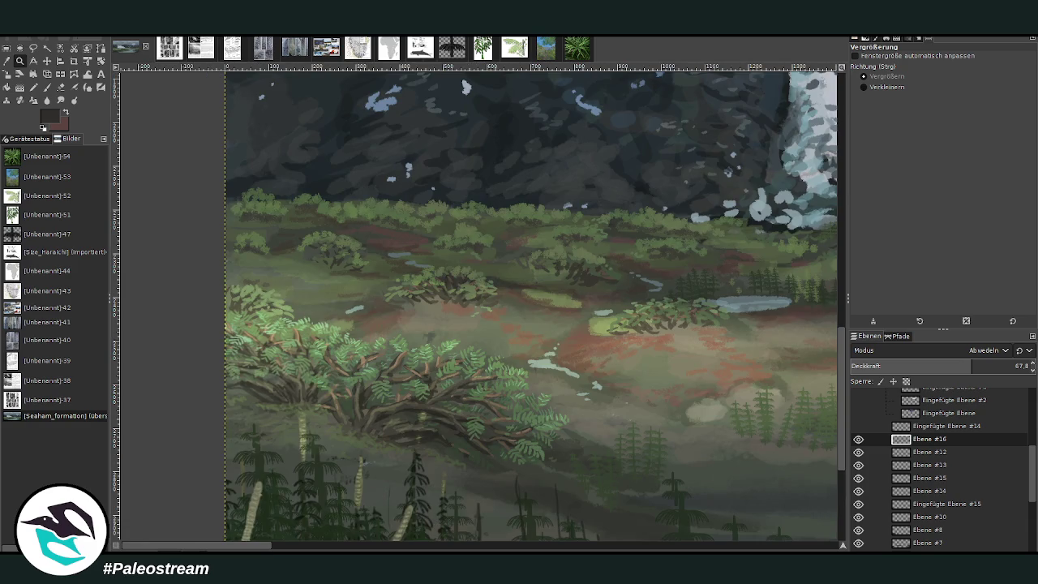
Make Ebene #12 active and select the big shrub's pixels by colour
{"action": "left_click", "coordinate": [47, 61]}
{"action": "left_click", "coordinate": [369, 423]}
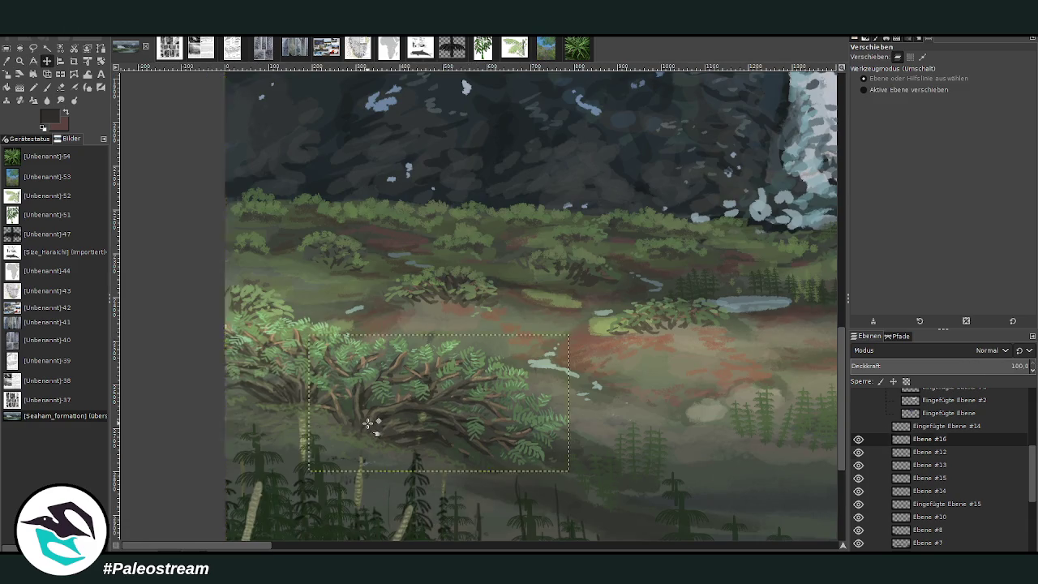
{"action": "left_click", "coordinate": [922, 452]}
{"action": "left_click", "coordinate": [858, 453]}
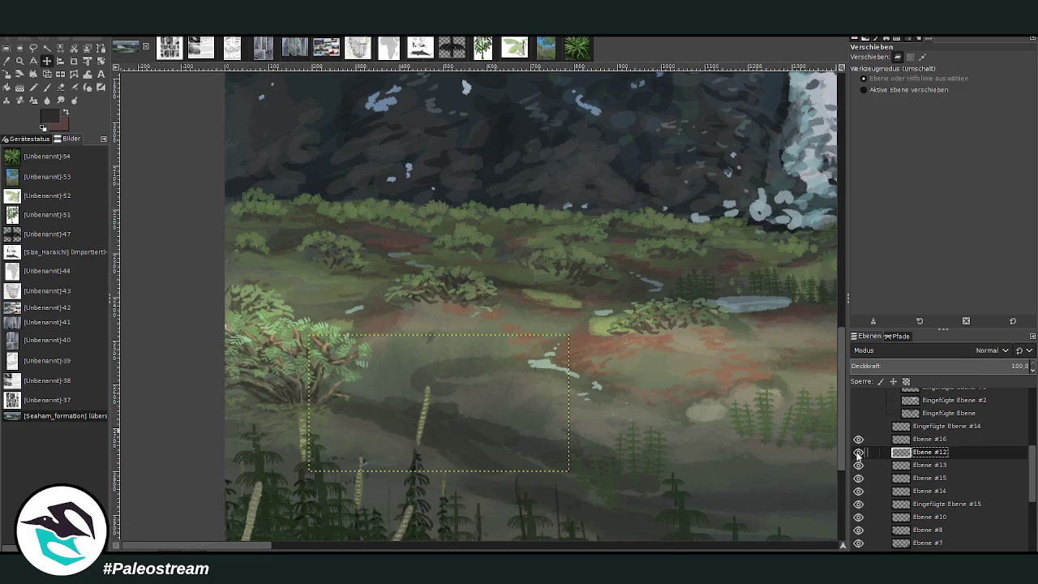
{"action": "left_click", "coordinate": [60, 48]}
{"action": "left_click", "coordinate": [485, 367]}
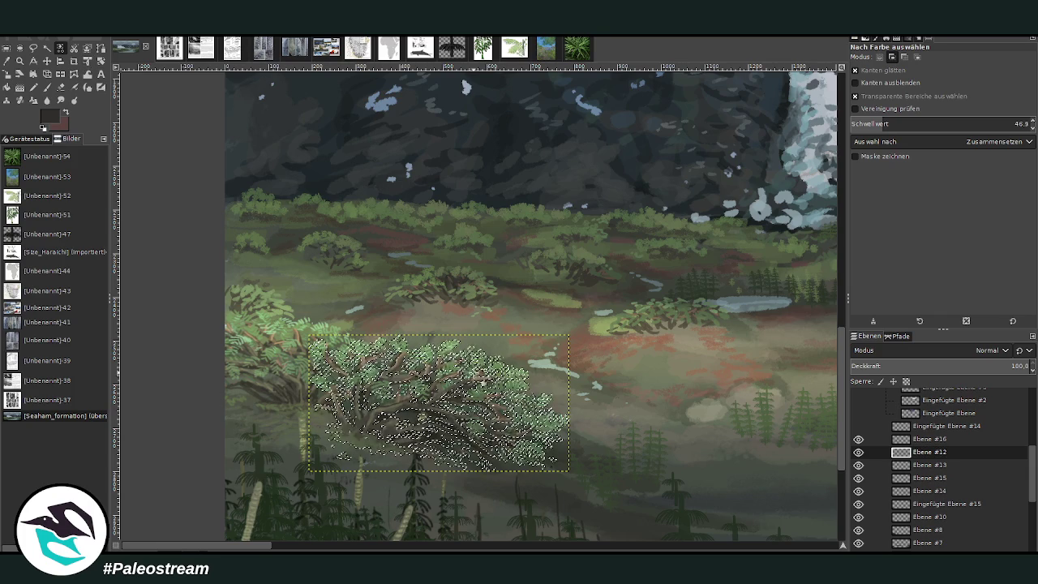
Erase Ebene #16's green overlay inside the shrub selection, then clear the selection
{"action": "left_click", "coordinate": [908, 439]}
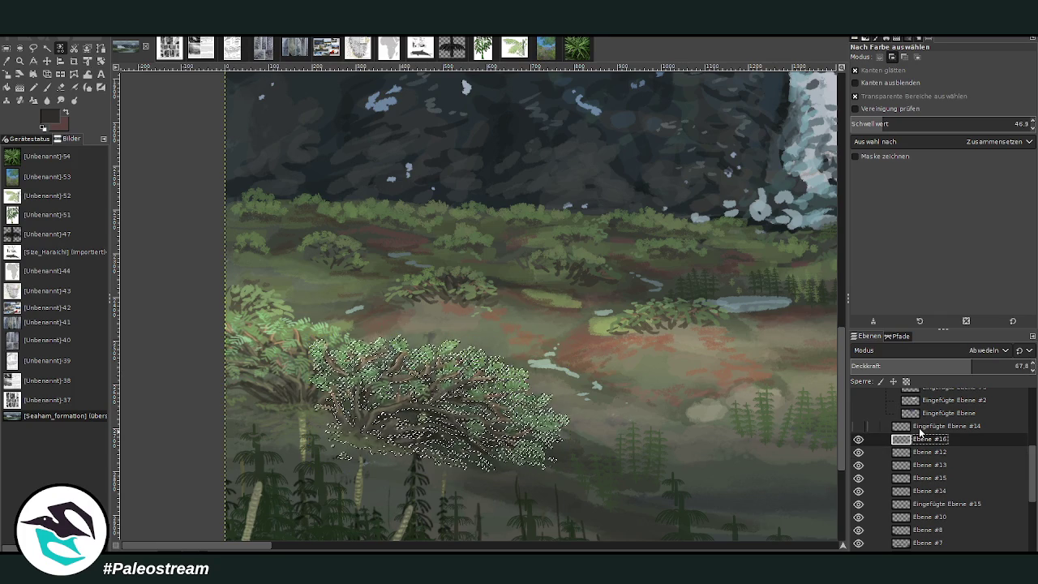
{"action": "key", "text": "shift+e"}
{"action": "mouse_move", "coordinate": [559, 405]}
{"action": "left_mouse_down"}
{"action": "mouse_move", "coordinate": [471, 365]}
{"action": "mouse_move", "coordinate": [446, 430]}
{"action": "mouse_move", "coordinate": [341, 357]}
{"action": "mouse_move", "coordinate": [374, 433]}
{"action": "left_mouse_up"}
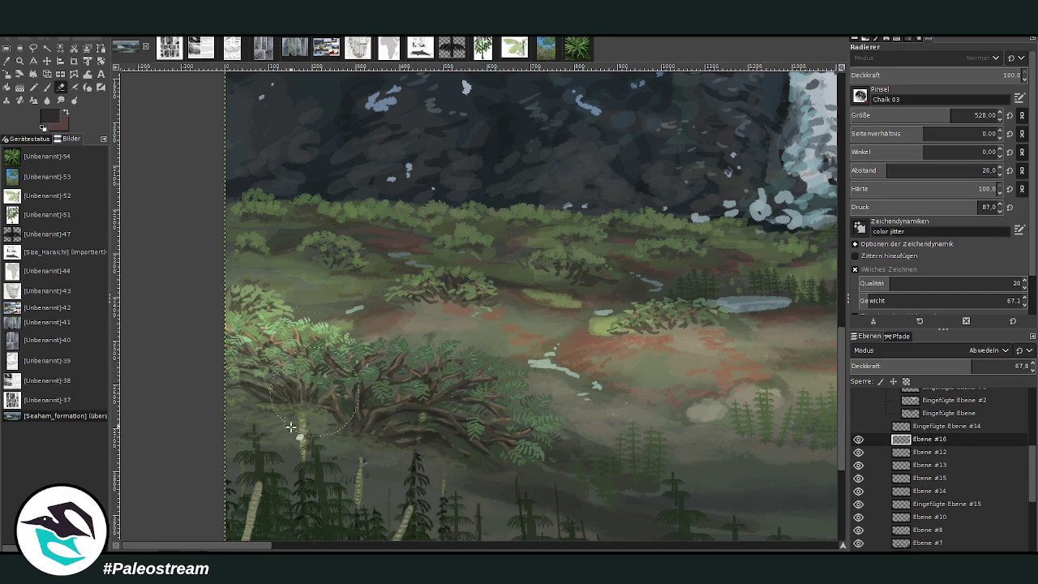
{"action": "key", "text": "ctrl+t"}
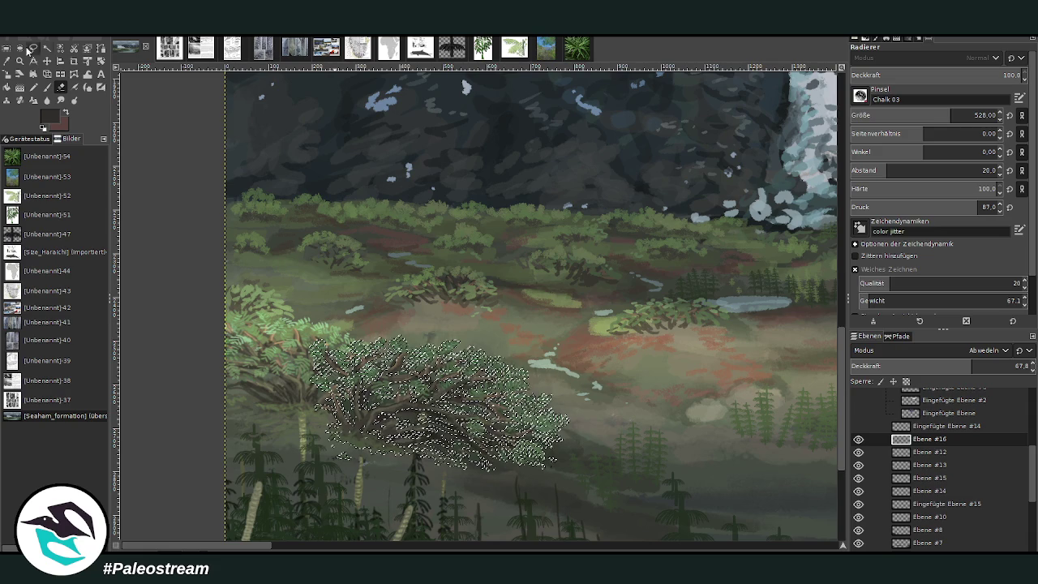
{"action": "key", "text": "r"}
{"action": "left_click", "coordinate": [185, 168]}
Zoom in on the foreground shrubs and toggle the overlay layer to compare
{"action": "scroll", "coordinate": [185, 168], "scroll_direction": "down", "scroll_amount": 1}
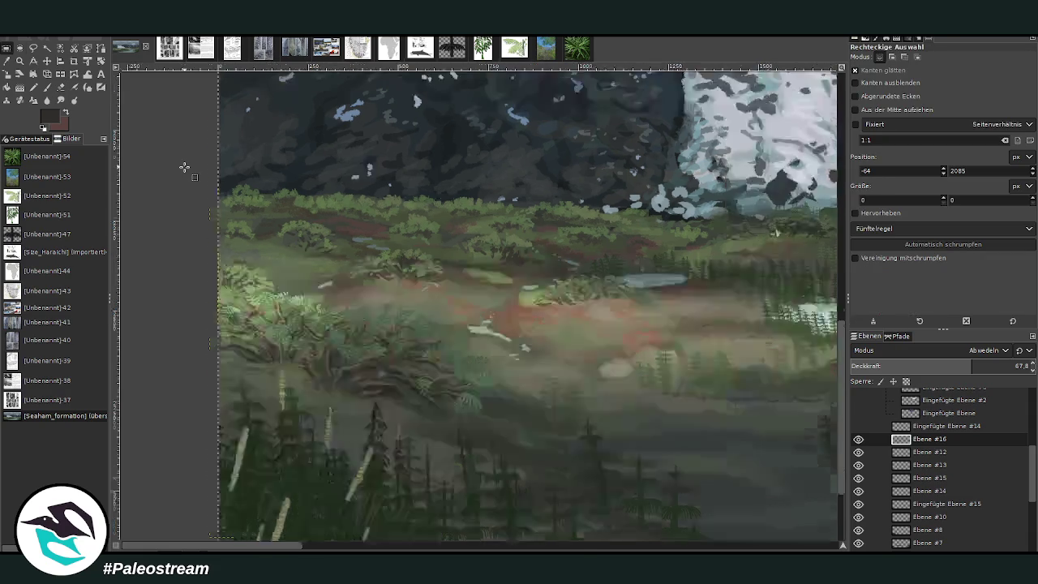
{"action": "scroll", "coordinate": [185, 168], "scroll_direction": "down", "scroll_amount": 2}
{"action": "scroll", "coordinate": [185, 168], "scroll_direction": "down", "scroll_amount": 1}
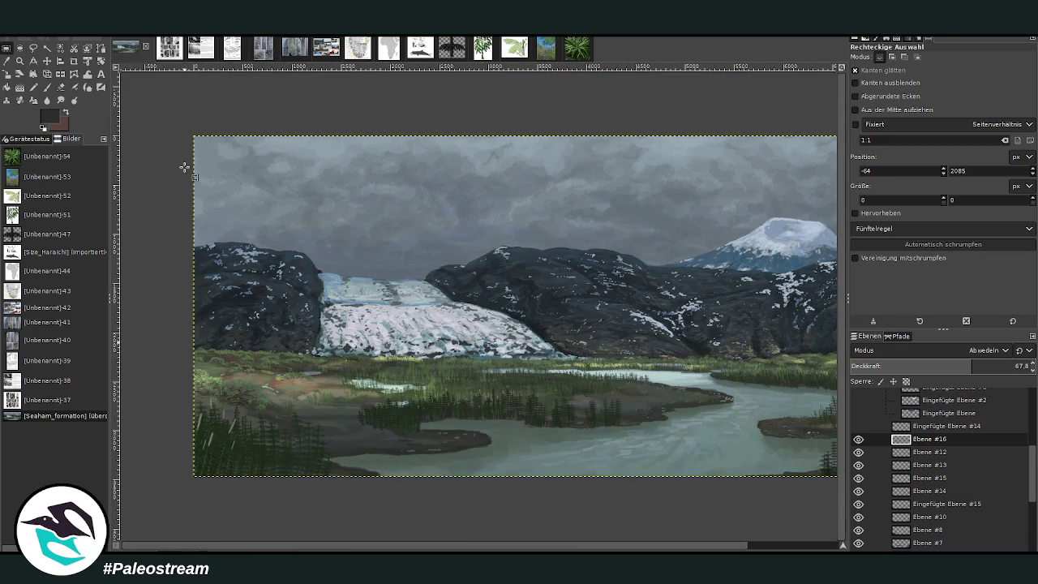
{"action": "left_click", "coordinate": [19, 61]}
{"action": "left_click_drag", "start_coordinate": [247, 264], "coordinate": [209, 339]}
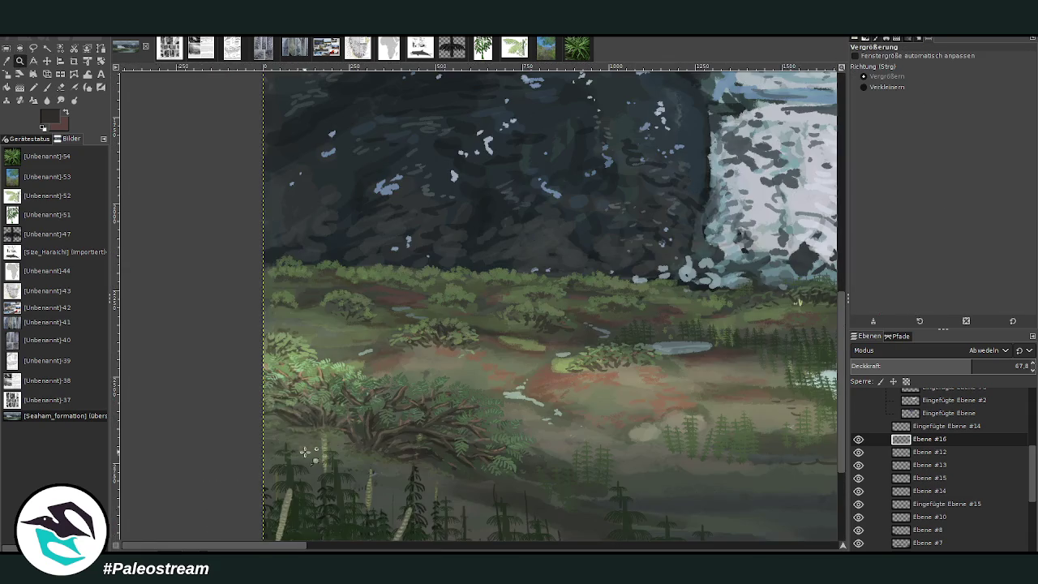
{"action": "left_click_drag", "start_coordinate": [276, 218], "coordinate": [445, 414]}
{"action": "key", "text": "m"}
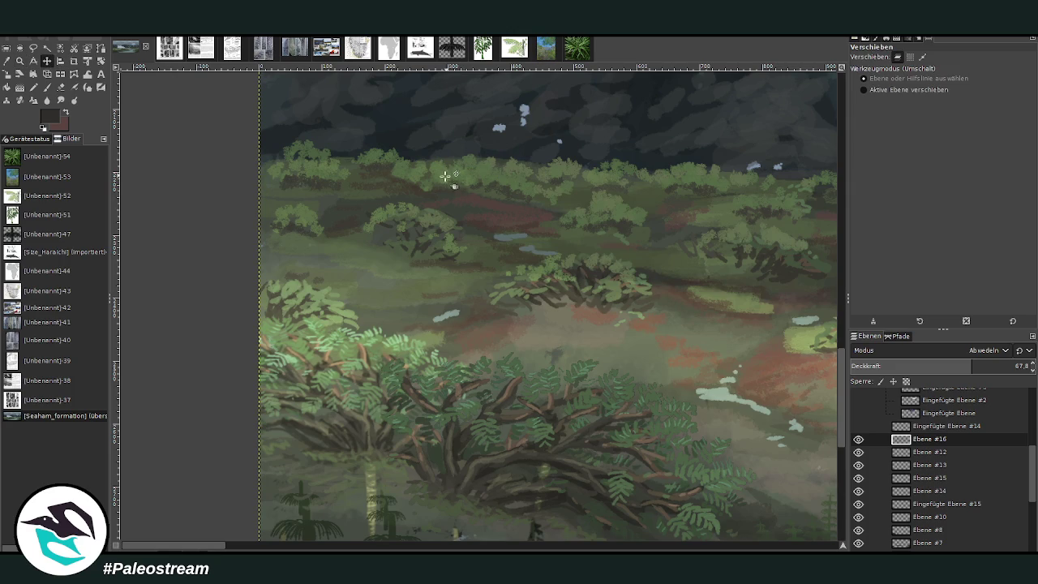
{"action": "left_click", "coordinate": [858, 439]}
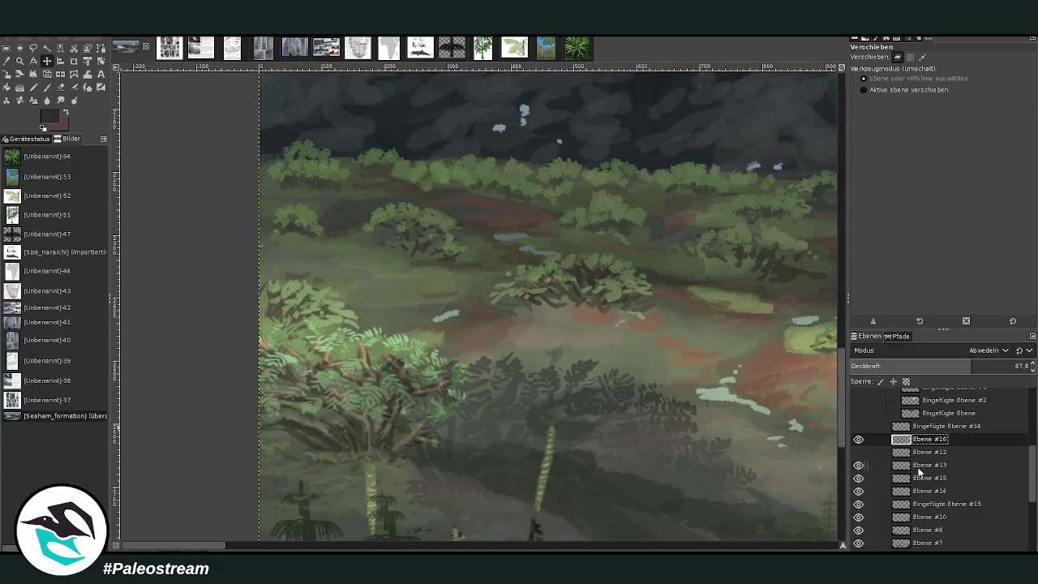
Duplicate the Ebene #13 bush as Ebene #18 and scale the copy down
{"action": "left_click", "coordinate": [857, 464]}
{"action": "left_click", "coordinate": [858, 465]}
{"action": "left_click", "coordinate": [858, 465]}
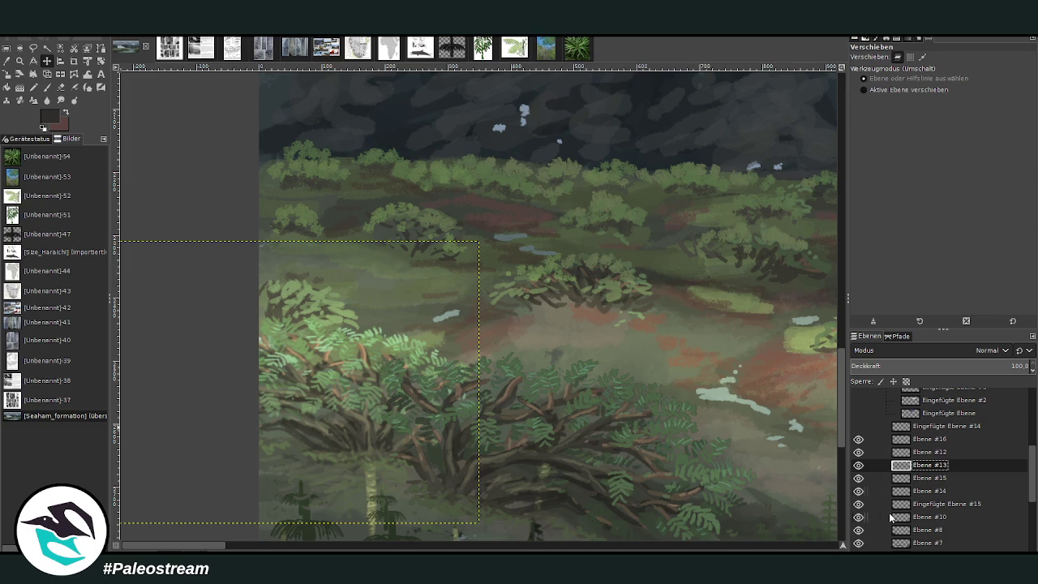
{"action": "key", "text": "shift+ctrl+n"}
{"action": "left_click", "coordinate": [7, 74]}
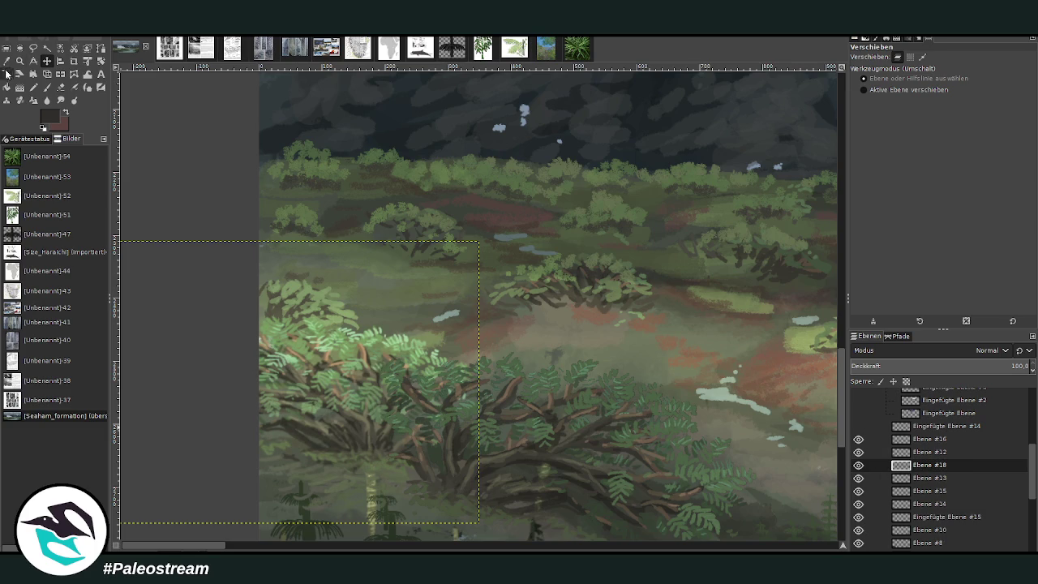
{"action": "mouse_move", "coordinate": [322, 327]}
{"action": "left_mouse_down"}
{"action": "mouse_move", "coordinate": [283, 369]}
{"action": "mouse_move", "coordinate": [616, 398]}
{"action": "left_mouse_up"}
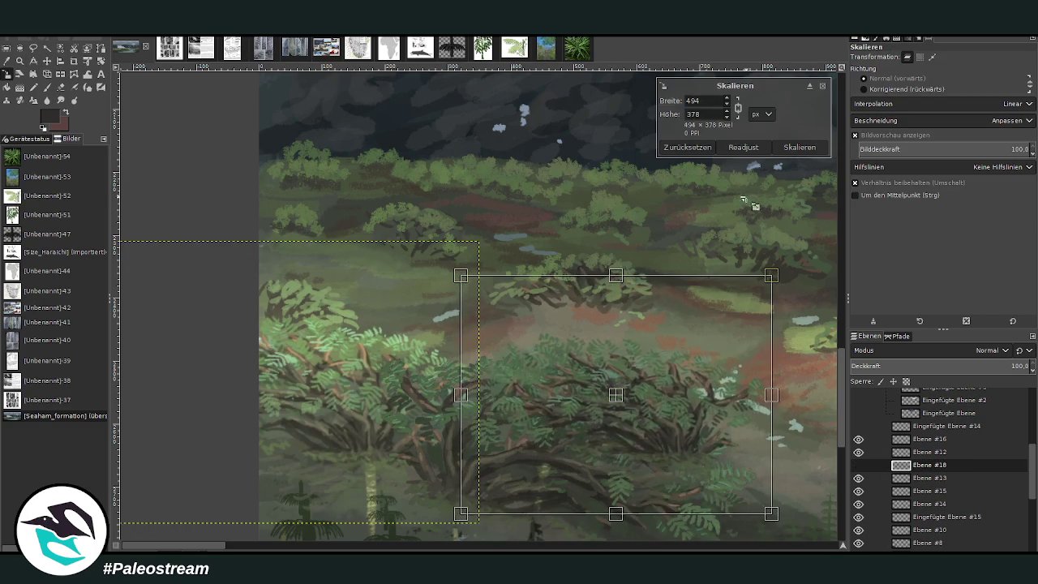
{"action": "left_click", "coordinate": [800, 147]}
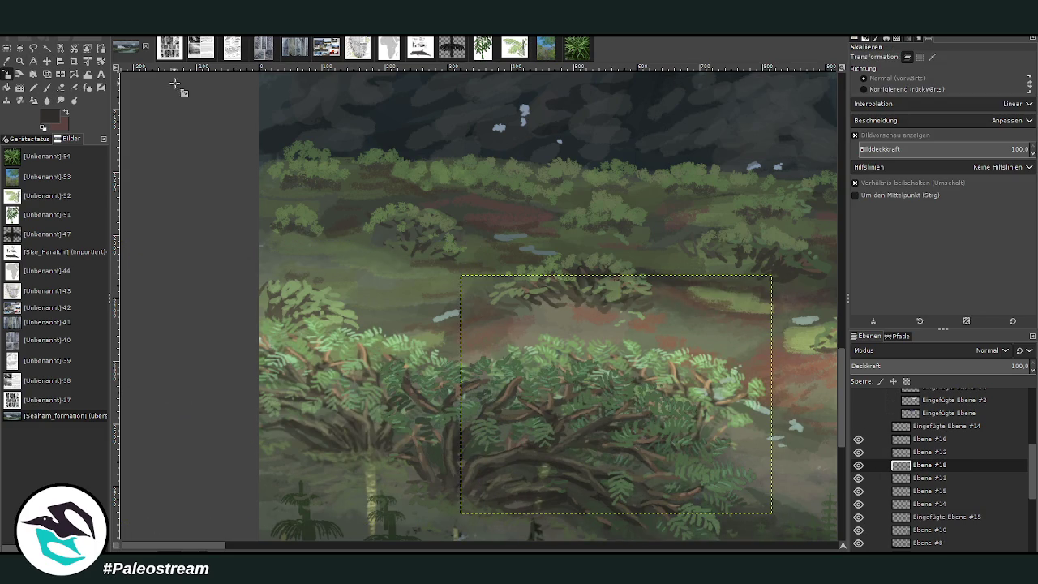
Rotate the bush copy about 13 degrees and rescale it to 496 × 421
{"action": "left_click", "coordinate": [101, 61]}
{"action": "left_click_drag", "start_coordinate": [674, 389], "coordinate": [728, 426]}
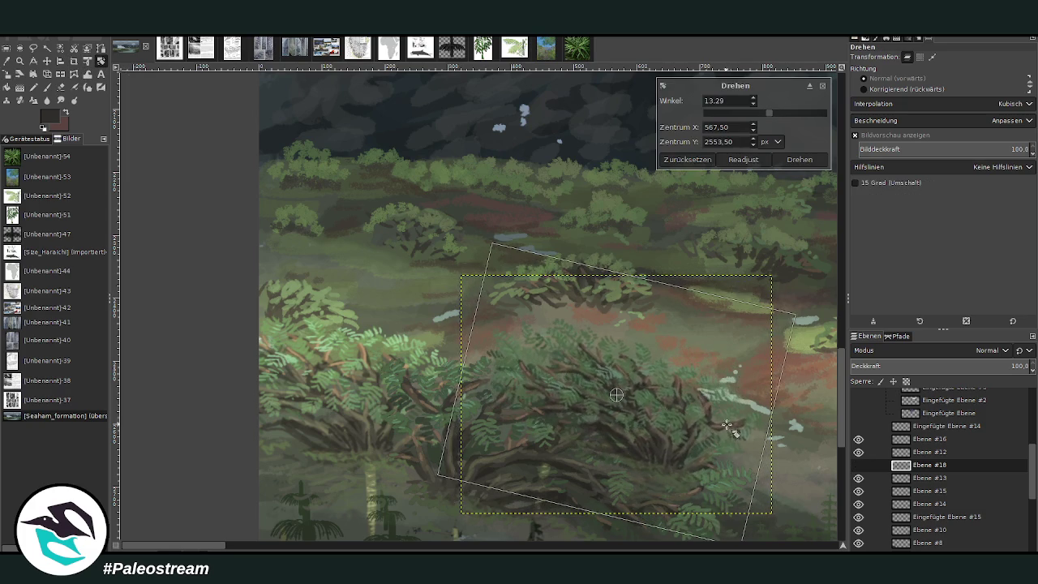
{"action": "left_click", "coordinate": [799, 159]}
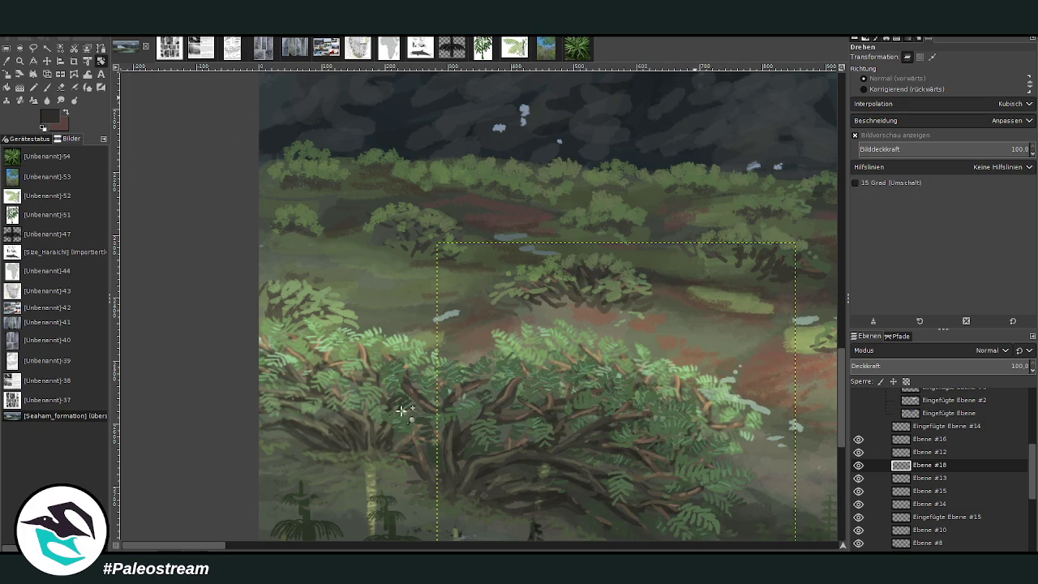
{"action": "left_click_drag", "start_coordinate": [220, 549], "coordinate": [236, 491]}
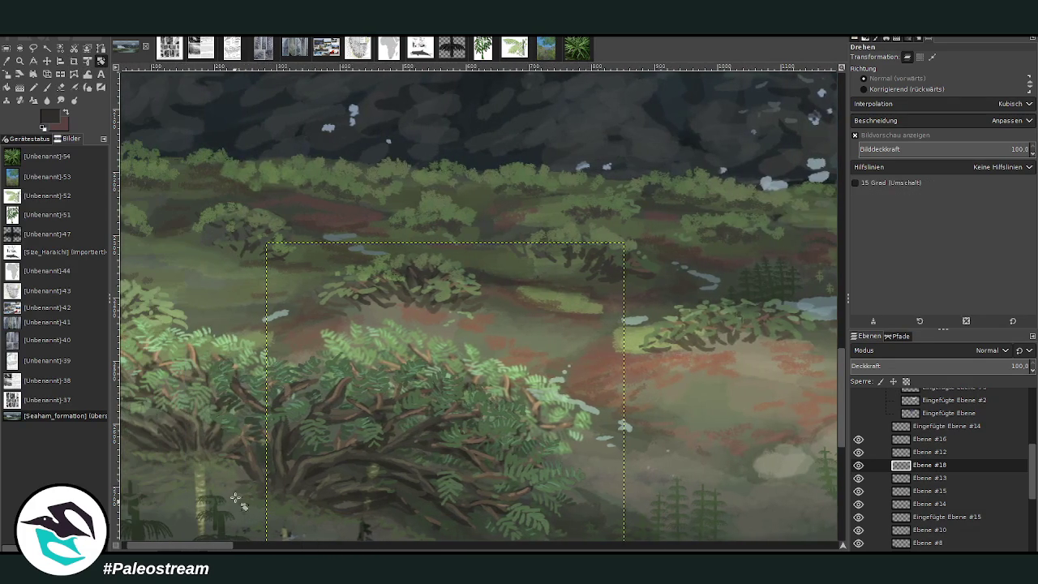
{"action": "left_click", "coordinate": [23, 74]}
{"action": "left_click", "coordinate": [467, 373]}
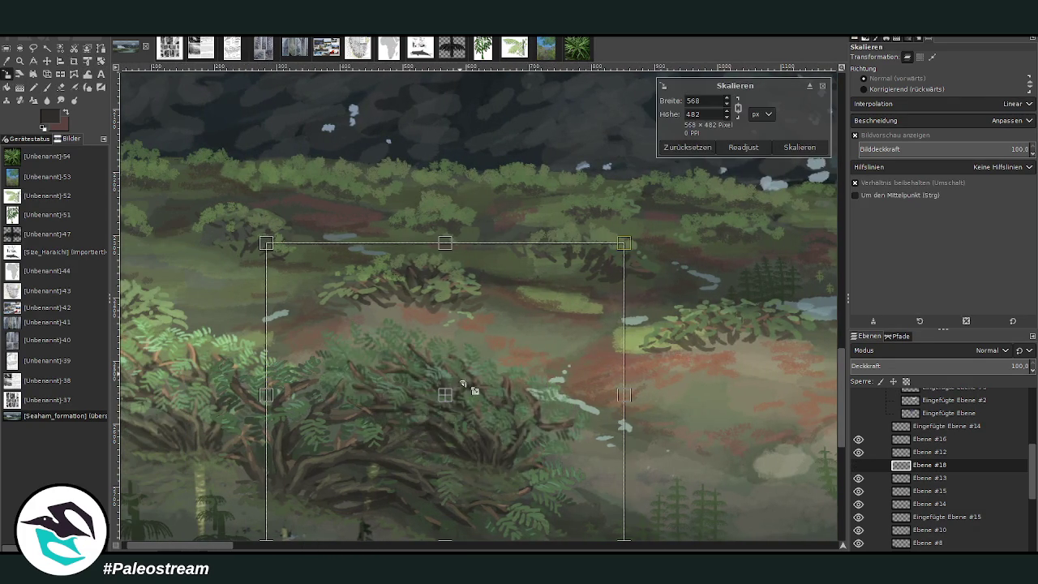
{"action": "left_click_drag", "start_coordinate": [442, 394], "coordinate": [507, 390]}
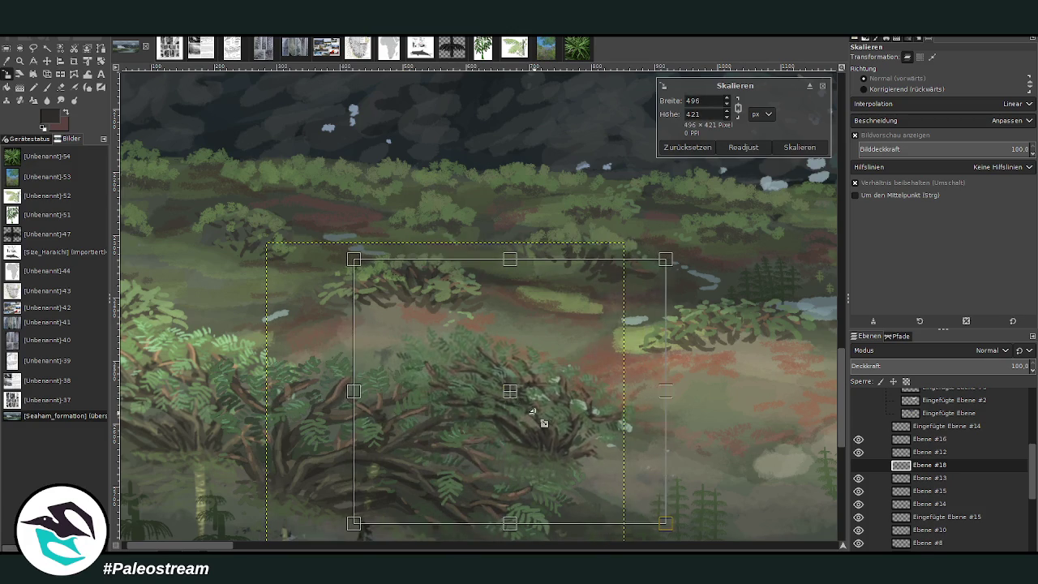
{"action": "left_click", "coordinate": [794, 148]}
Warp-push the fern bush's leaves with a smaller brush, then zoom into the foreground bushes
{"action": "key", "text": "z"}
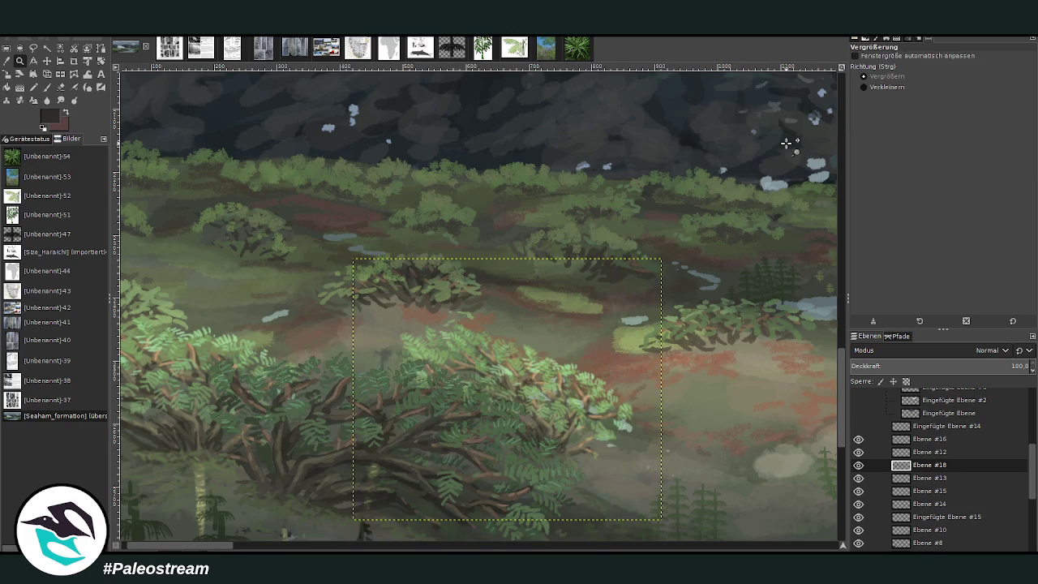
{"action": "key", "text": "w"}
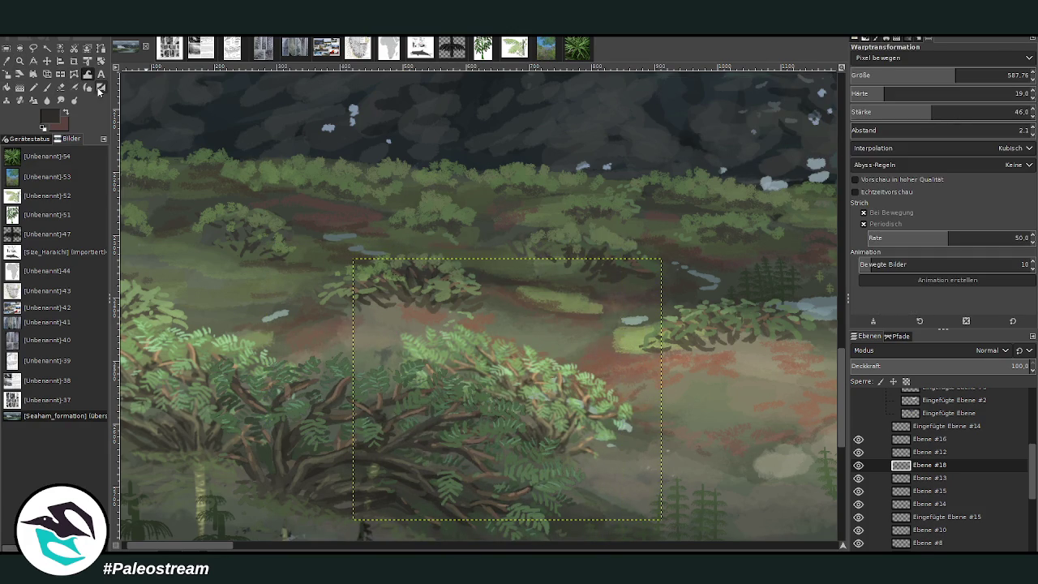
{"action": "left_click", "coordinate": [921, 75]}
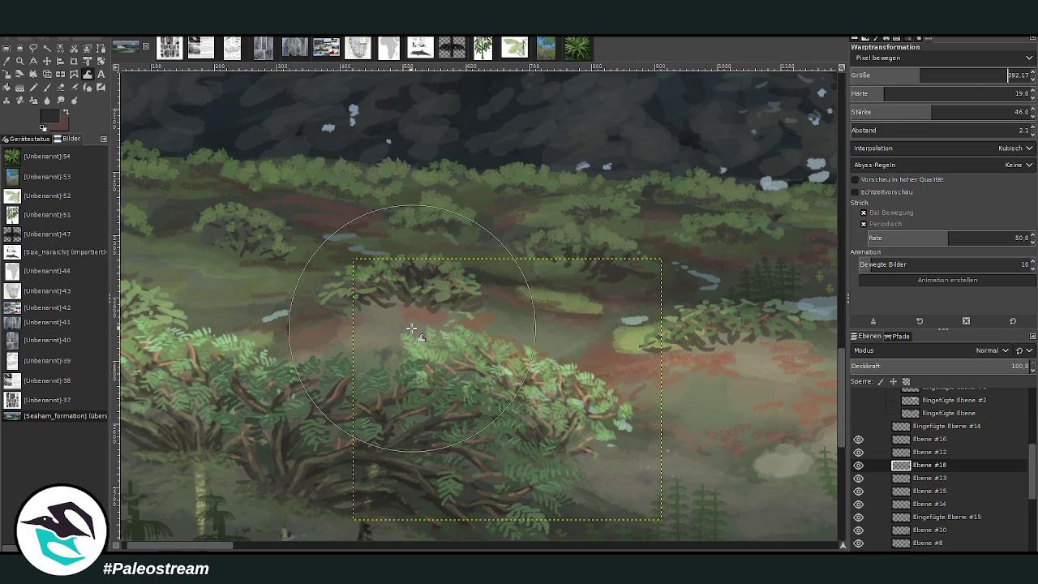
{"action": "left_click_drag", "start_coordinate": [406, 355], "coordinate": [550, 345]}
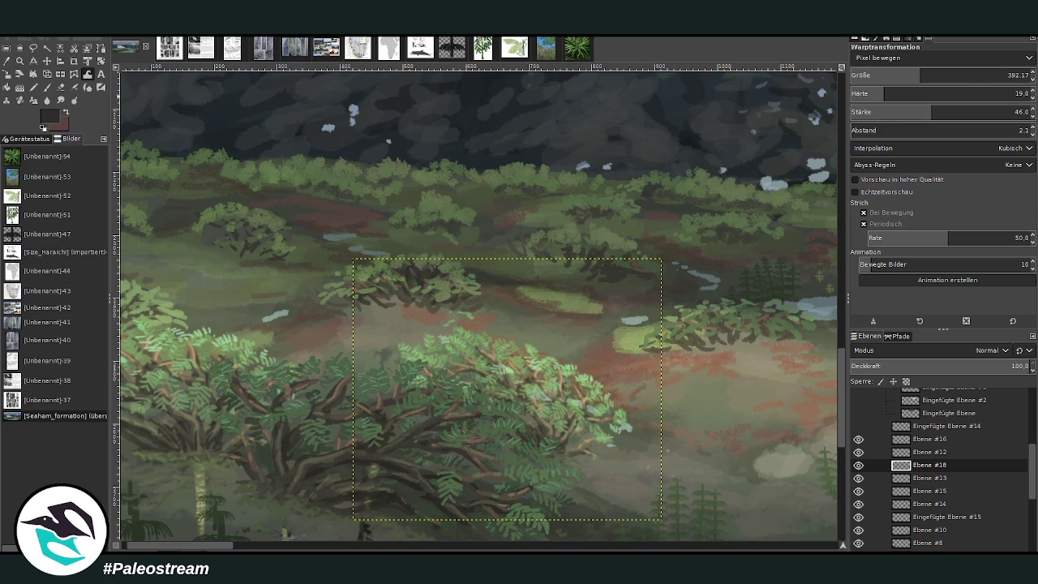
{"action": "key", "text": "minus"}
{"action": "key", "text": "minus"}
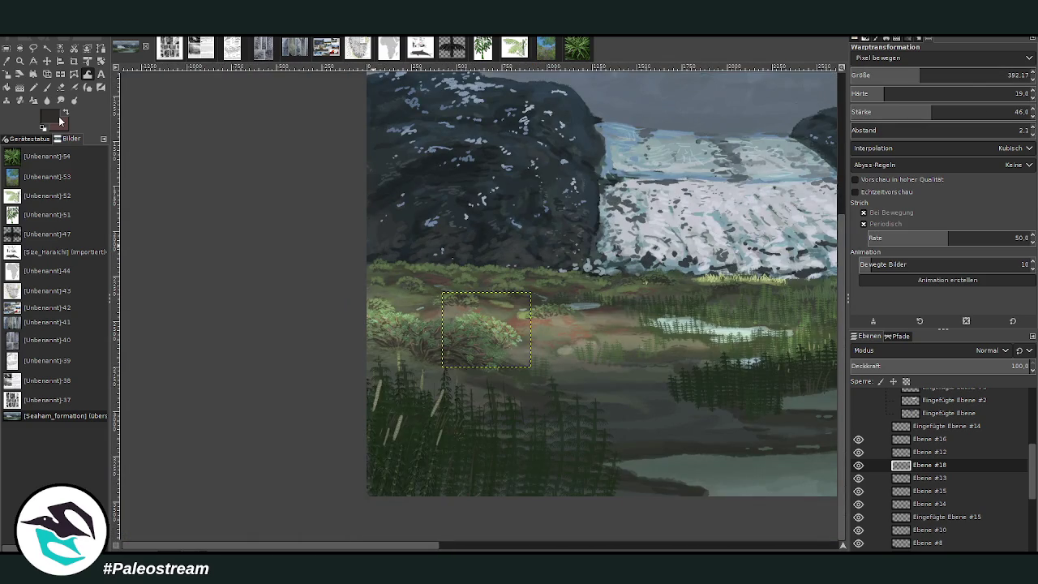
{"action": "left_click", "coordinate": [19, 61]}
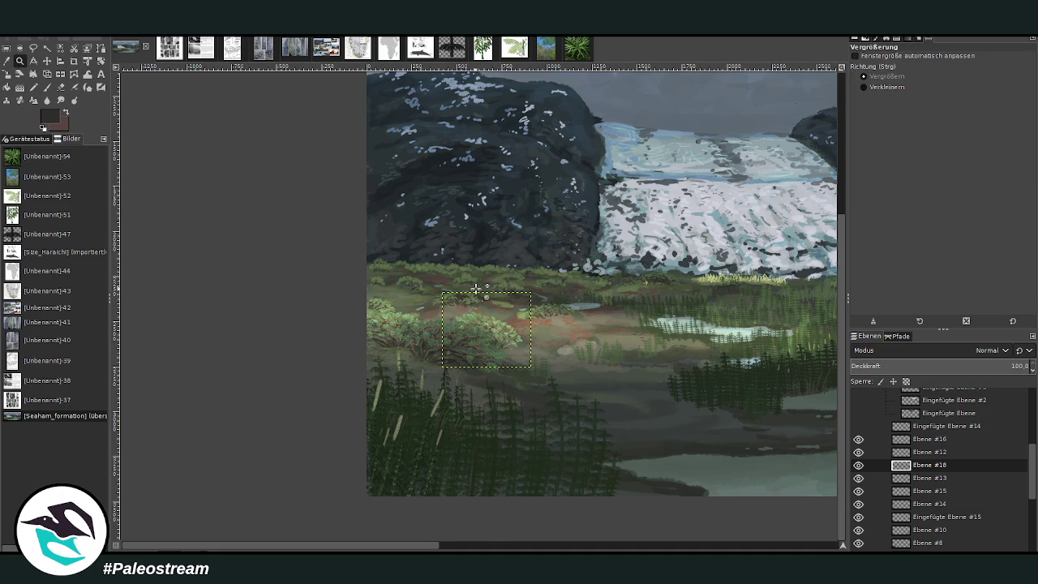
{"action": "left_click_drag", "start_coordinate": [438, 248], "coordinate": [579, 402]}
{"action": "left_click_drag", "start_coordinate": [383, 144], "coordinate": [602, 418]}
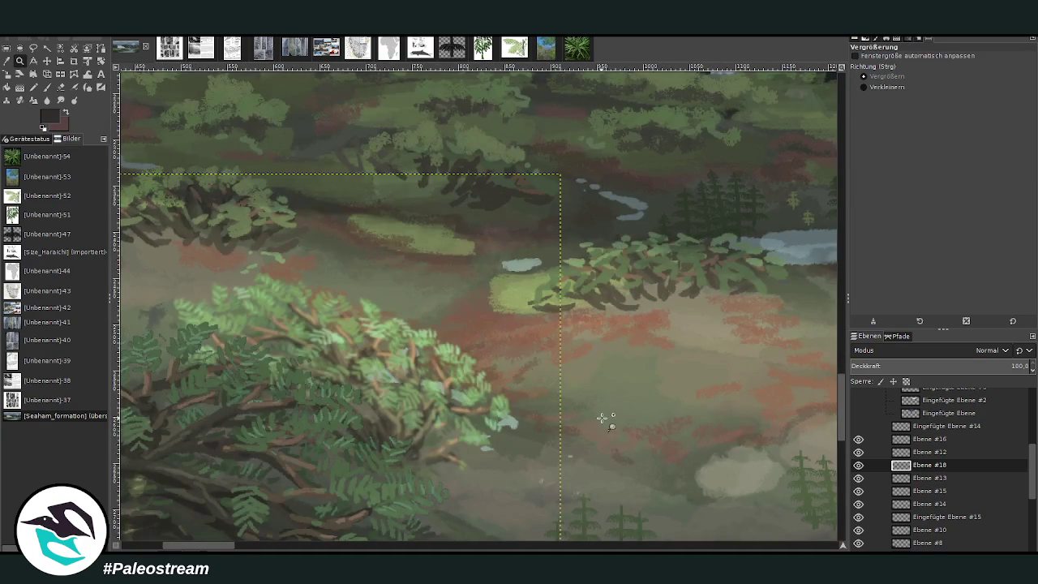
Sample a slightly darker leaf green from the bush and return to the paintbrush
{"action": "key", "text": "o"}
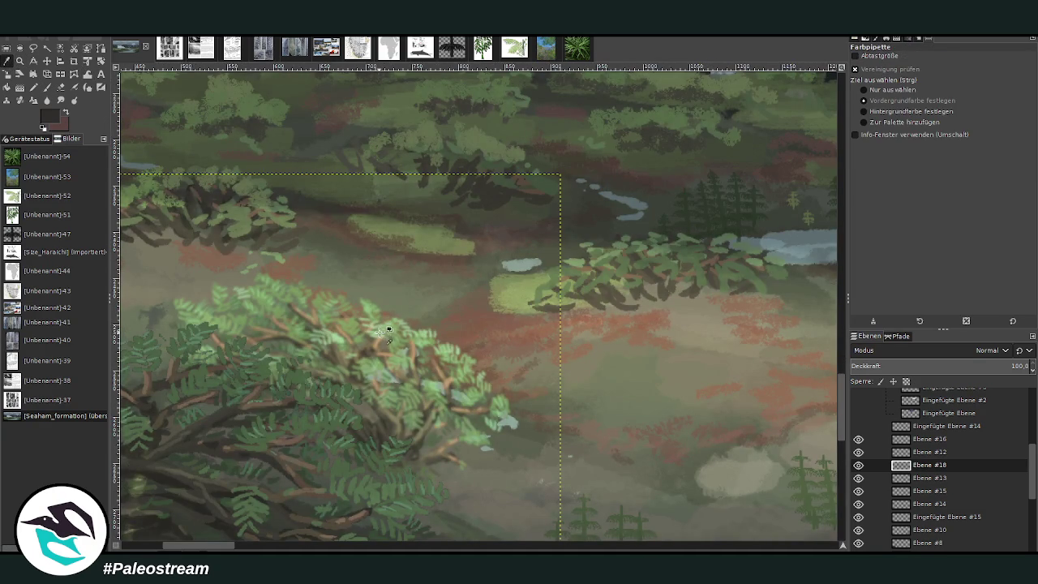
{"action": "left_click", "coordinate": [385, 332]}
{"action": "left_click", "coordinate": [437, 393]}
{"action": "left_click", "coordinate": [46, 87]}
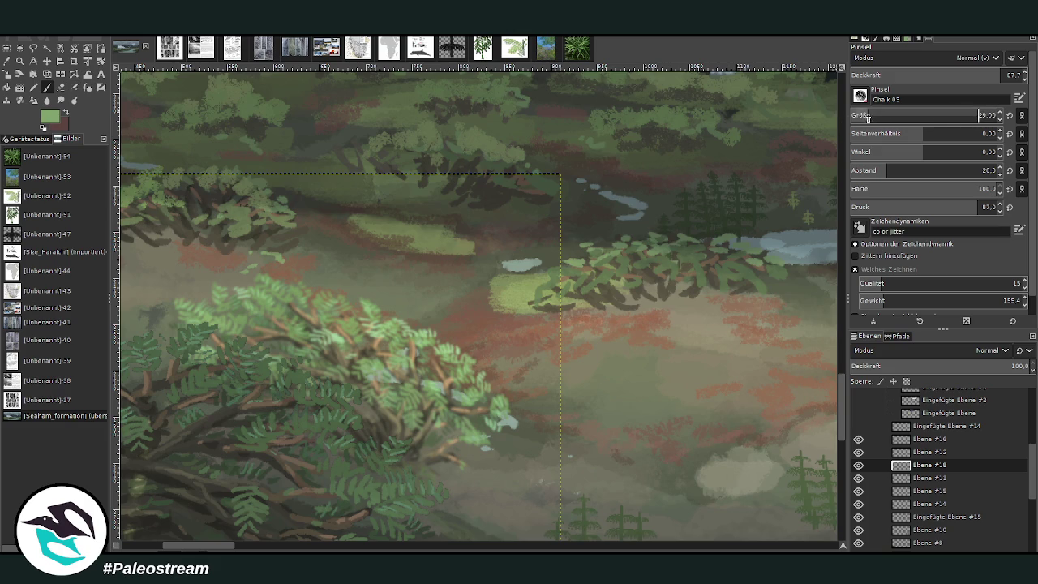
Toggle layers Ebene #16 and #15 to check content, then make Ebene #14 active
{"action": "left_click", "coordinate": [858, 452]}
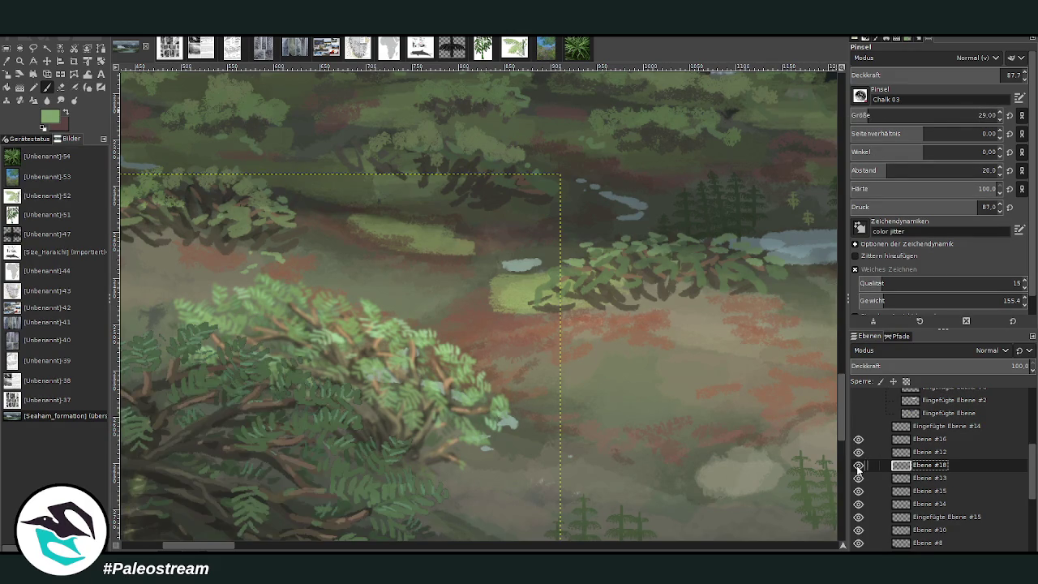
{"action": "left_click", "coordinate": [858, 440]}
{"action": "left_click", "coordinate": [858, 451]}
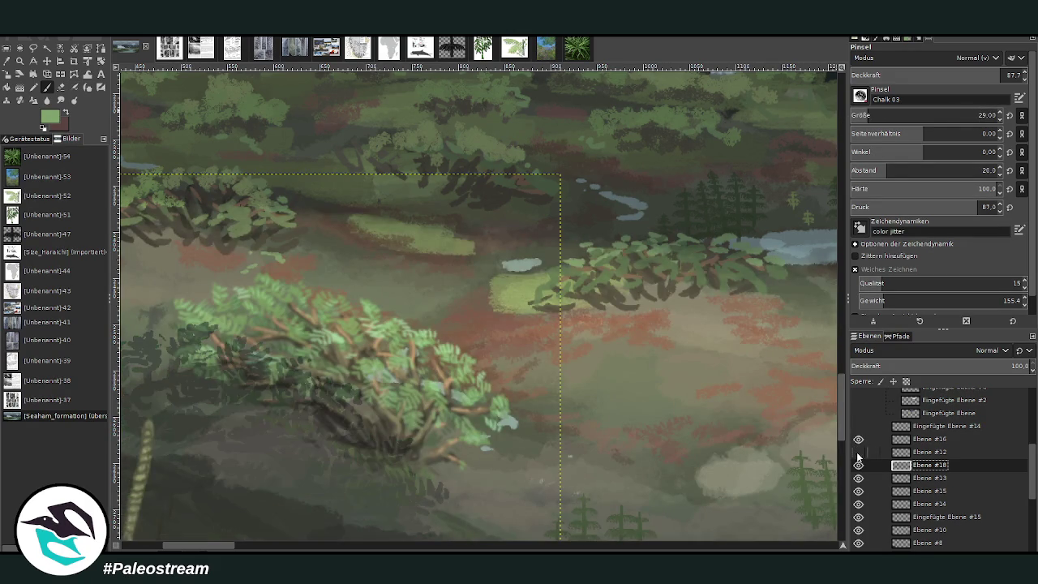
{"action": "left_click", "coordinate": [858, 491]}
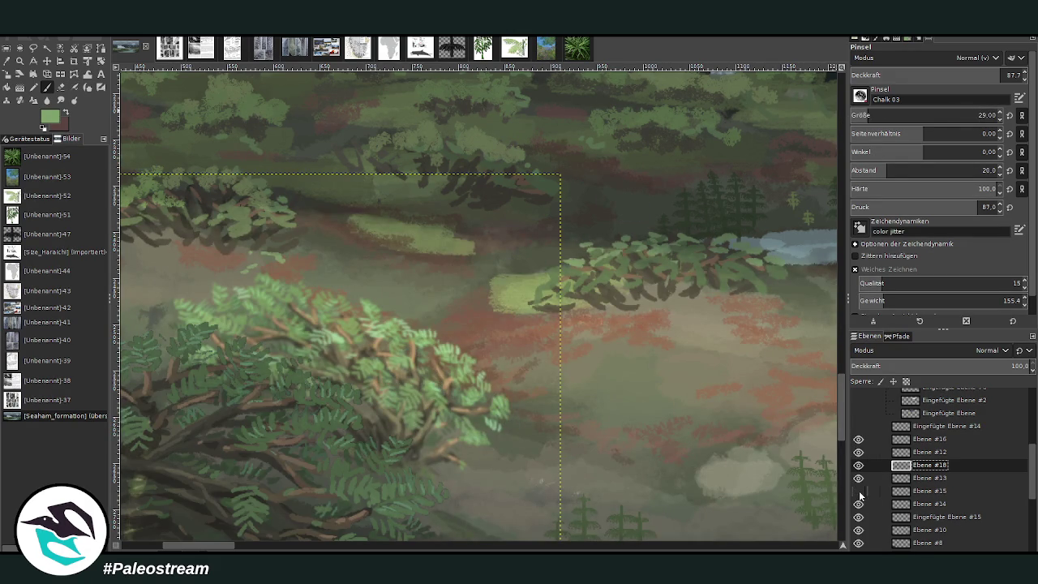
{"action": "left_click", "coordinate": [858, 491]}
{"action": "left_click", "coordinate": [930, 504]}
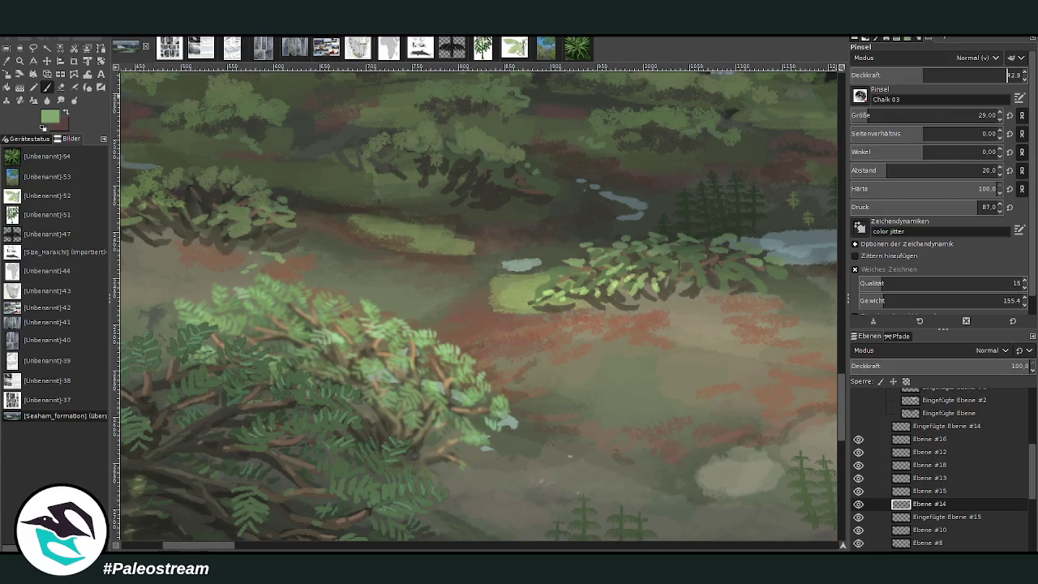
Paint light-green leaves on the mid-ground bushes and dark branches on the right-hand trees
{"action": "mouse_move", "coordinate": [673, 271]}
{"action": "left_mouse_down"}
{"action": "mouse_move", "coordinate": [665, 264]}
{"action": "mouse_move", "coordinate": [691, 284]}
{"action": "mouse_move", "coordinate": [623, 262]}
{"action": "mouse_move", "coordinate": [540, 298]}
{"action": "mouse_move", "coordinate": [575, 285]}
{"action": "left_mouse_up"}
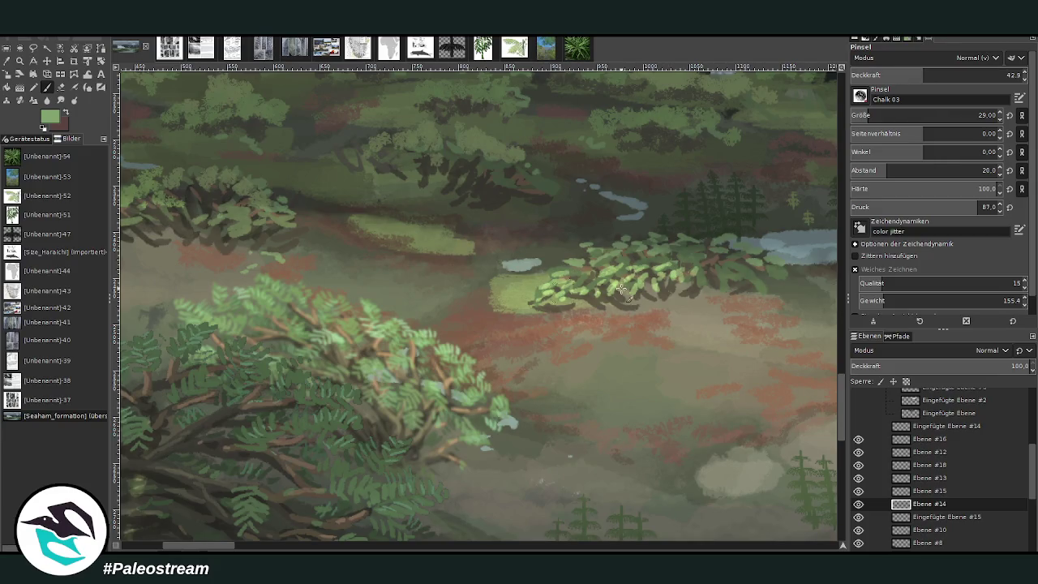
{"action": "mouse_move", "coordinate": [644, 293]}
{"action": "left_mouse_down"}
{"action": "mouse_move", "coordinate": [623, 289]}
{"action": "mouse_move", "coordinate": [733, 286]}
{"action": "mouse_move", "coordinate": [746, 271]}
{"action": "mouse_move", "coordinate": [769, 273]}
{"action": "mouse_move", "coordinate": [770, 284]}
{"action": "mouse_move", "coordinate": [717, 258]}
{"action": "mouse_move", "coordinate": [655, 258]}
{"action": "mouse_move", "coordinate": [696, 242]}
{"action": "left_mouse_up"}
{"action": "mouse_move", "coordinate": [629, 261]}
{"action": "left_mouse_down"}
{"action": "mouse_move", "coordinate": [583, 277]}
{"action": "mouse_move", "coordinate": [574, 261]}
{"action": "mouse_move", "coordinate": [558, 263]}
{"action": "mouse_move", "coordinate": [562, 253]}
{"action": "mouse_move", "coordinate": [579, 254]}
{"action": "mouse_move", "coordinate": [543, 282]}
{"action": "left_mouse_up"}
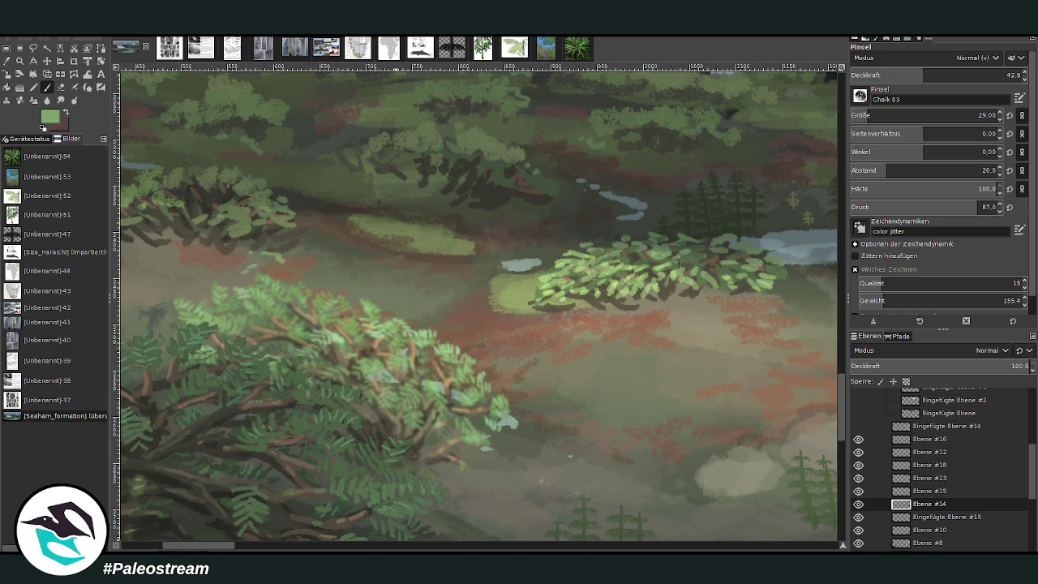
{"action": "left_click_drag", "start_coordinate": [231, 547], "coordinate": [203, 548]}
{"action": "mouse_move", "coordinate": [574, 206]}
{"action": "left_mouse_down"}
{"action": "mouse_move", "coordinate": [548, 230]}
{"action": "mouse_move", "coordinate": [532, 218]}
{"action": "mouse_move", "coordinate": [592, 230]}
{"action": "mouse_move", "coordinate": [568, 212]}
{"action": "mouse_move", "coordinate": [584, 219]}
{"action": "mouse_move", "coordinate": [544, 209]}
{"action": "mouse_move", "coordinate": [535, 219]}
{"action": "mouse_move", "coordinate": [578, 206]}
{"action": "mouse_move", "coordinate": [610, 225]}
{"action": "left_mouse_up"}
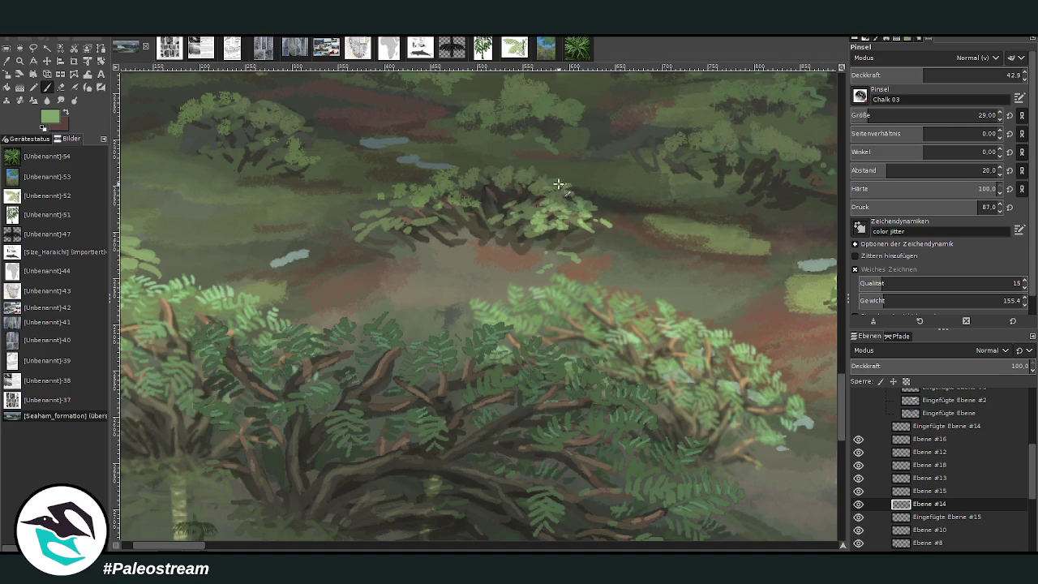
{"action": "mouse_move", "coordinate": [742, 157]}
{"action": "left_mouse_down"}
{"action": "mouse_move", "coordinate": [803, 190]}
{"action": "mouse_move", "coordinate": [777, 188]}
{"action": "mouse_move", "coordinate": [799, 182]}
{"action": "left_mouse_up"}
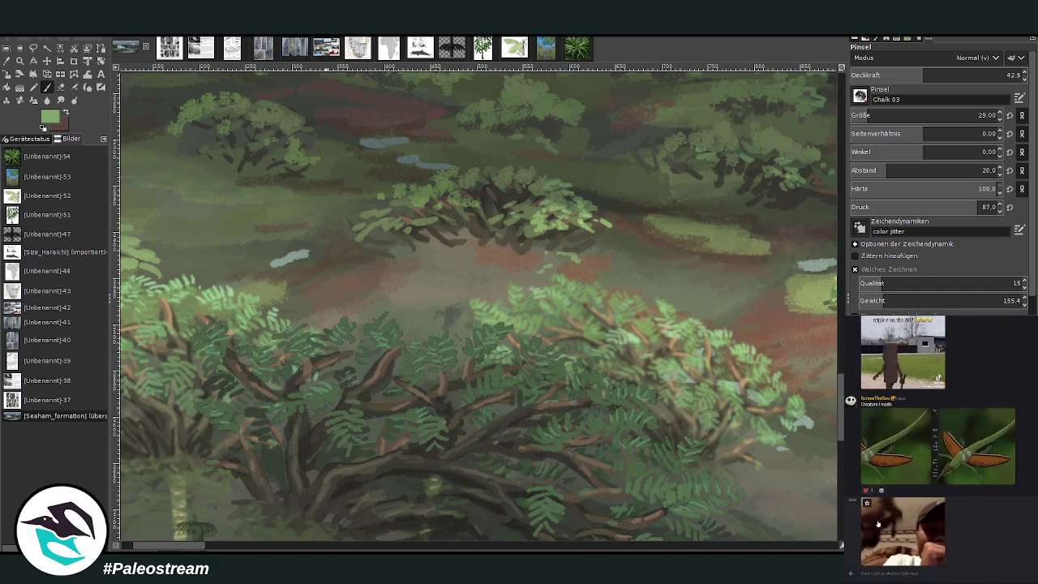
{"action": "left_click", "coordinate": [875, 516]}
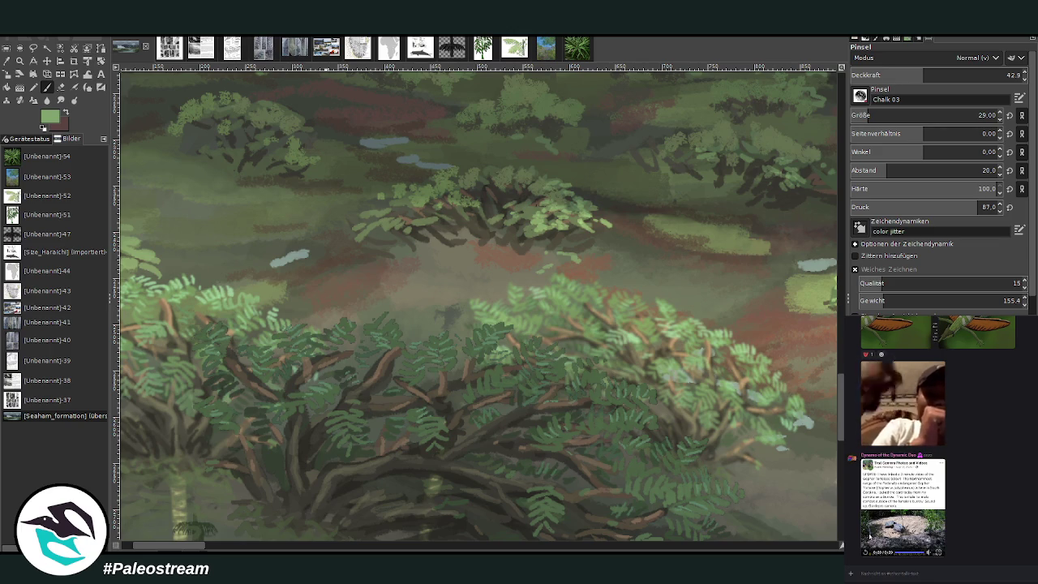
{"action": "mouse_move", "coordinate": [928, 553]}
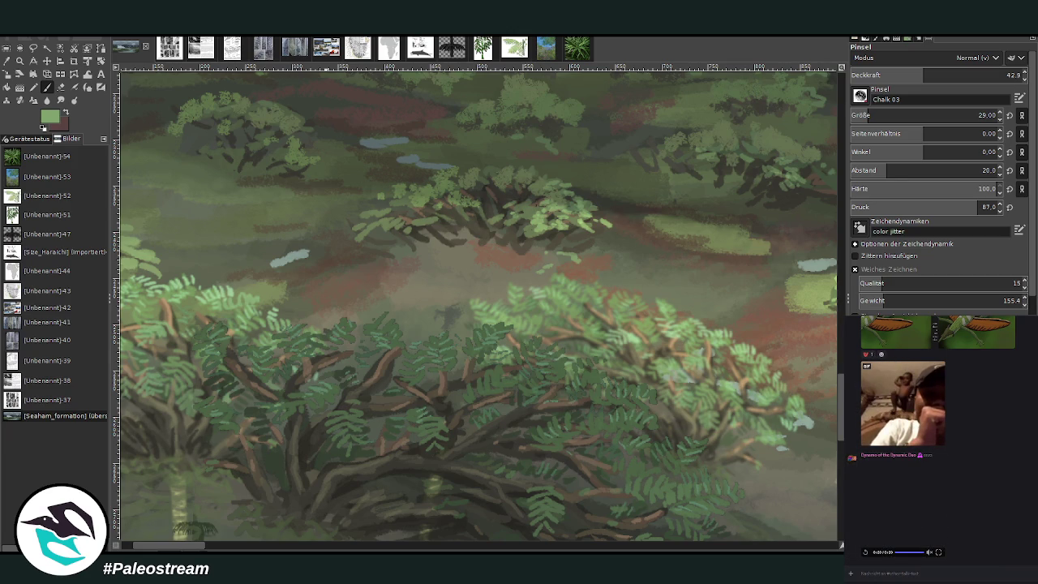
{"action": "scroll", "coordinate": [478, 316], "scroll_direction": "down", "scroll_amount": 3}
Zoom into the marsh centre and sample a pale beige from the ground for the paintbrush
{"action": "scroll", "coordinate": [478, 316], "scroll_direction": "down", "scroll_amount": 2}
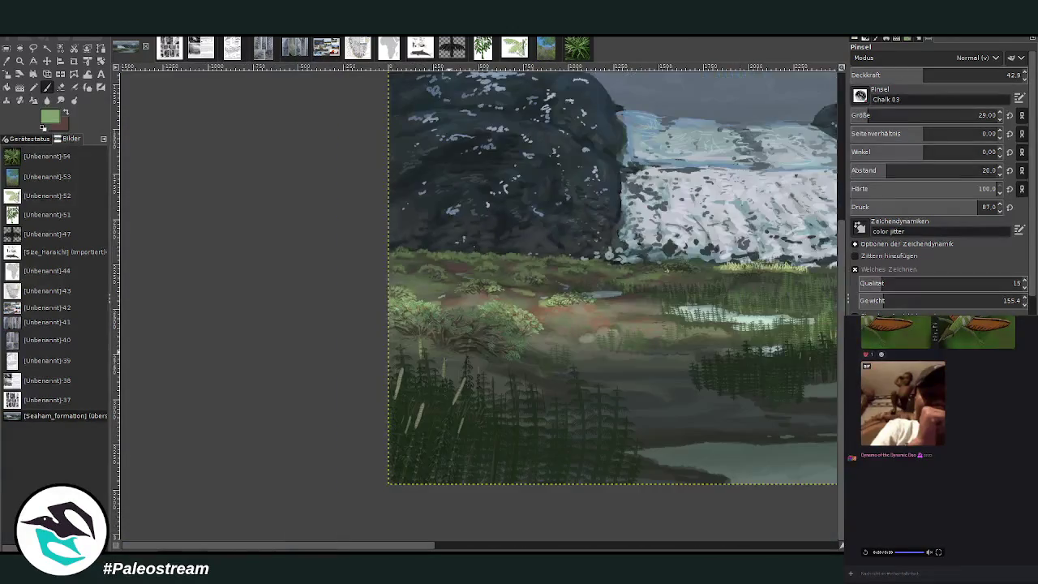
{"action": "key", "text": "z"}
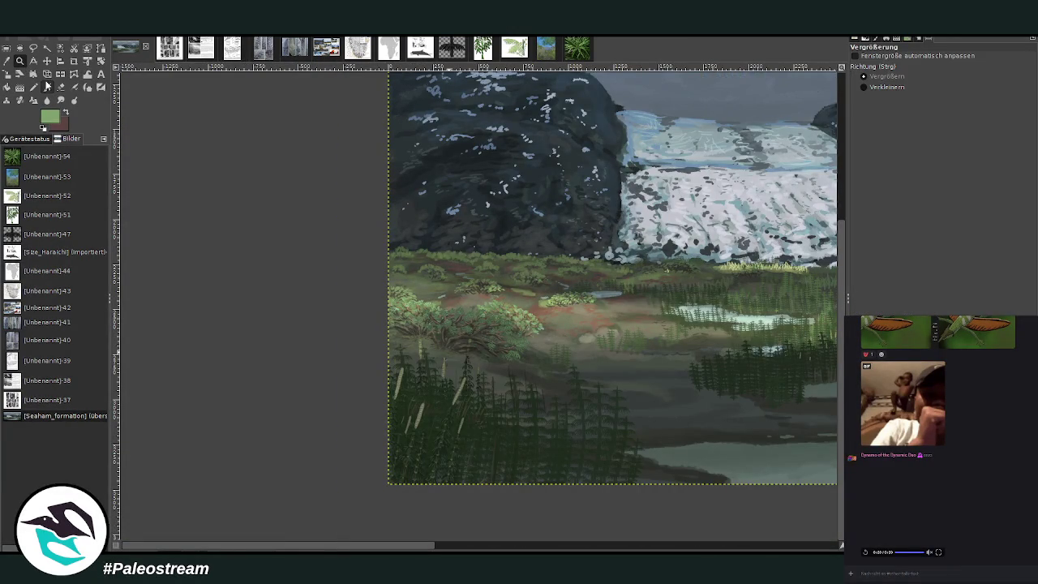
{"action": "left_click_drag", "start_coordinate": [467, 219], "coordinate": [641, 410]}
{"action": "left_click_drag", "start_coordinate": [328, 135], "coordinate": [595, 401]}
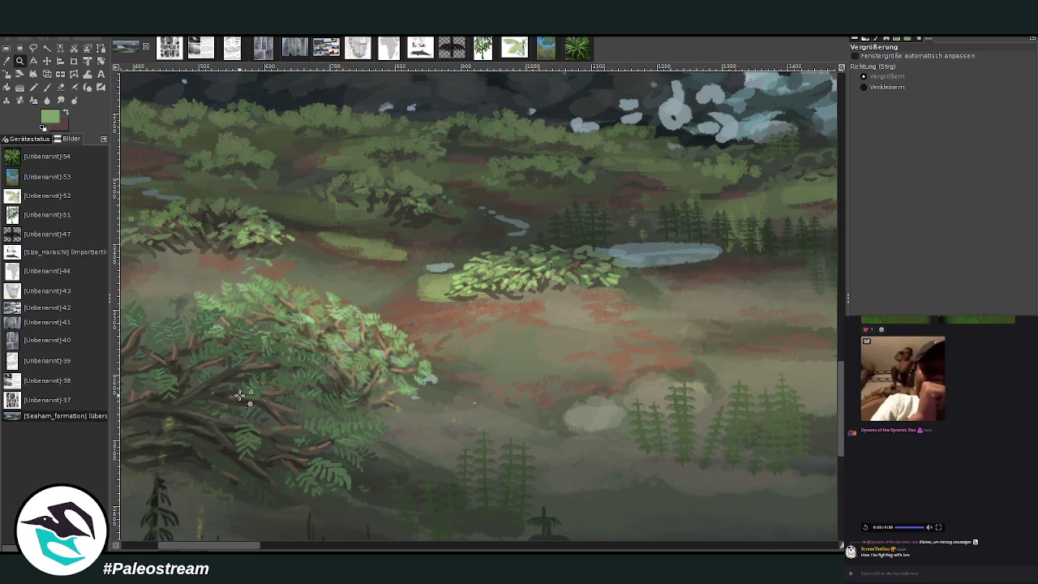
{"action": "key", "text": "o"}
{"action": "left_click", "coordinate": [567, 300]}
{"action": "left_click", "coordinate": [47, 86]}
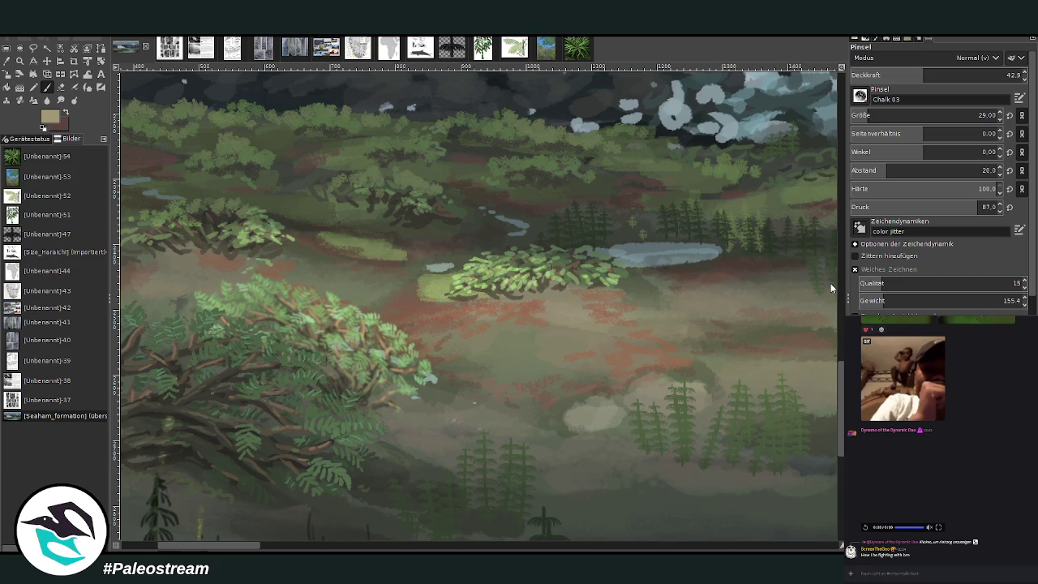
Set the Texture Hose 01 brush to size 67 and opacity 17.4, undoing a stray dab
{"action": "left_click_drag", "start_coordinate": [853, 118], "coordinate": [874, 117]}
{"action": "key", "text": "period"}
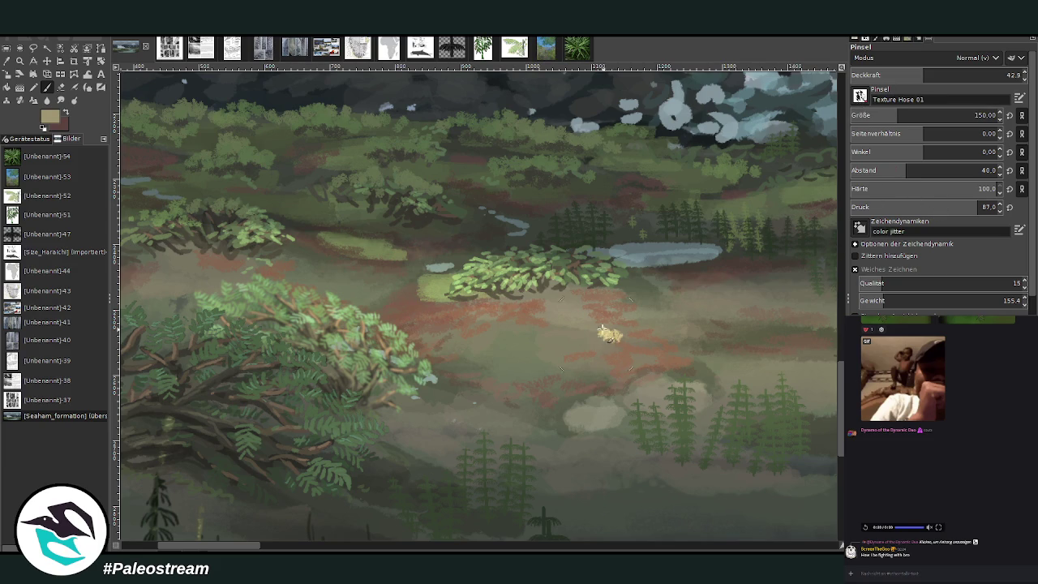
{"action": "key", "text": "ctrl+z"}
{"action": "key", "text": "bracketleft"}
{"action": "key", "text": "less"}
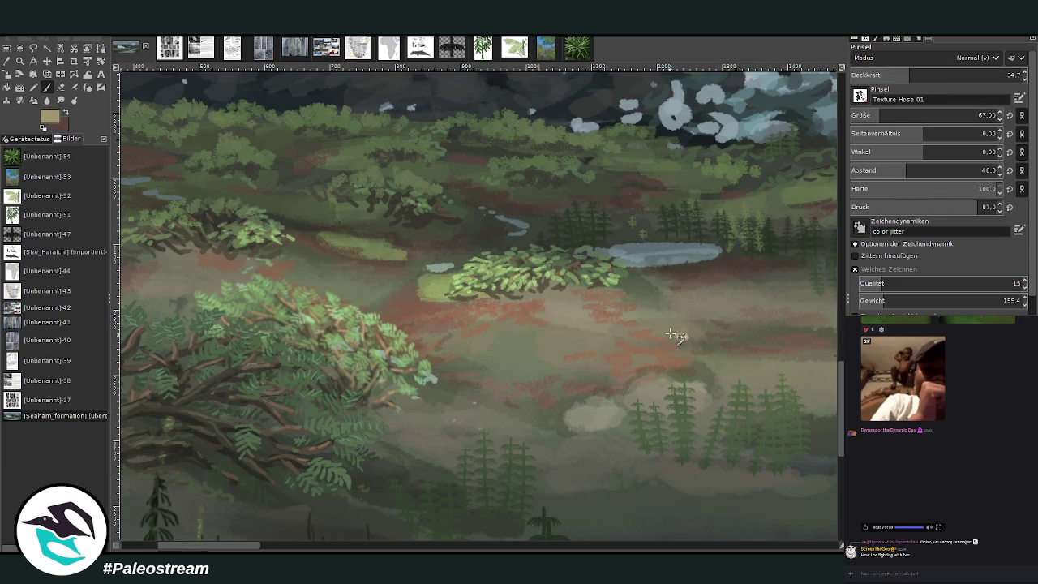
{"action": "key", "text": "less"}
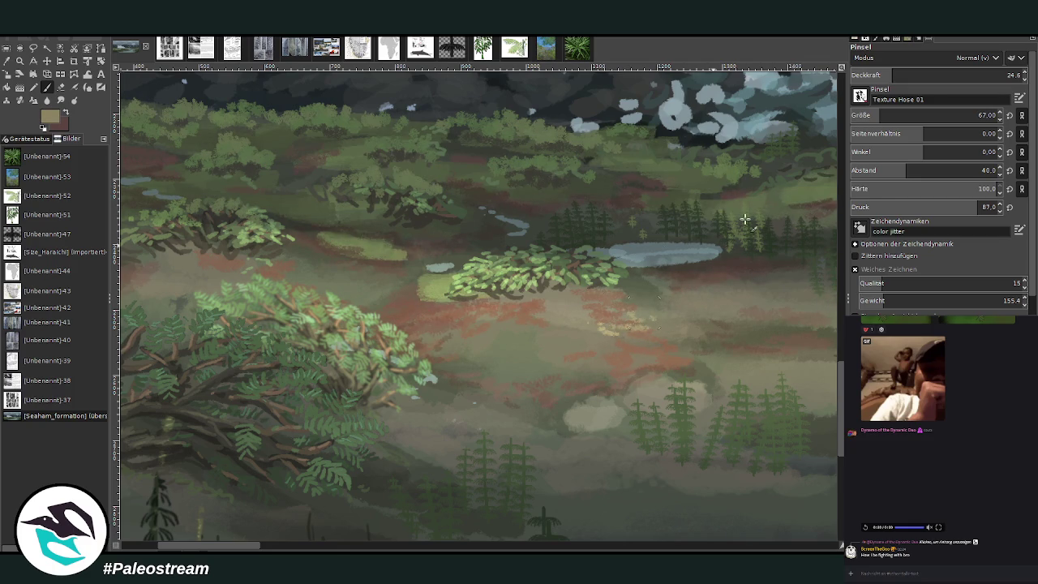
{"action": "left_click", "coordinate": [882, 75]}
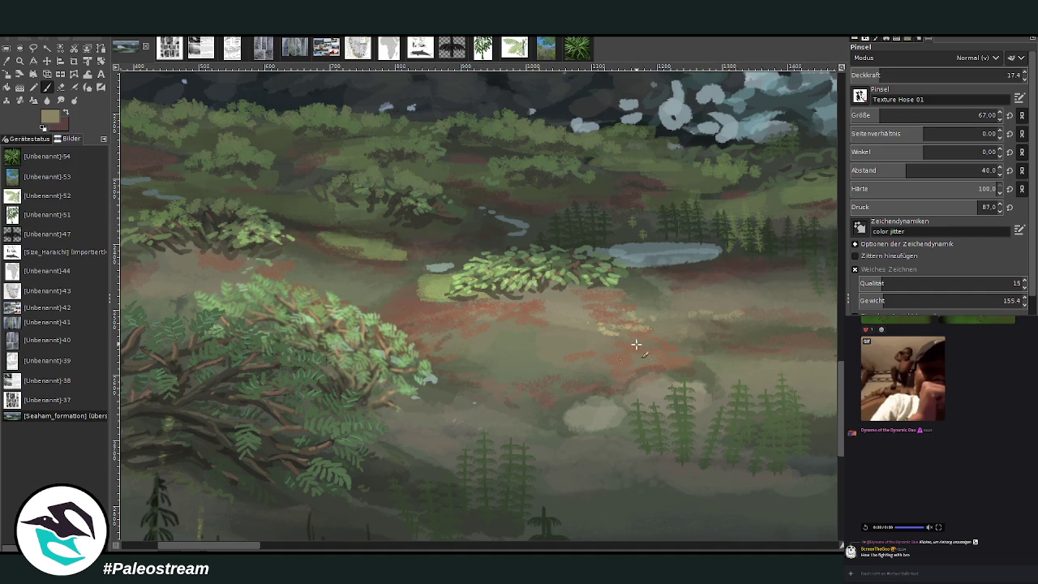
Dab light texture over the reddish ground and the lower marsh near the pond
{"action": "mouse_move", "coordinate": [635, 344]}
{"action": "left_mouse_down"}
{"action": "mouse_move", "coordinate": [649, 318]}
{"action": "mouse_move", "coordinate": [552, 296]}
{"action": "mouse_move", "coordinate": [519, 357]}
{"action": "mouse_move", "coordinate": [528, 334]}
{"action": "left_mouse_up"}
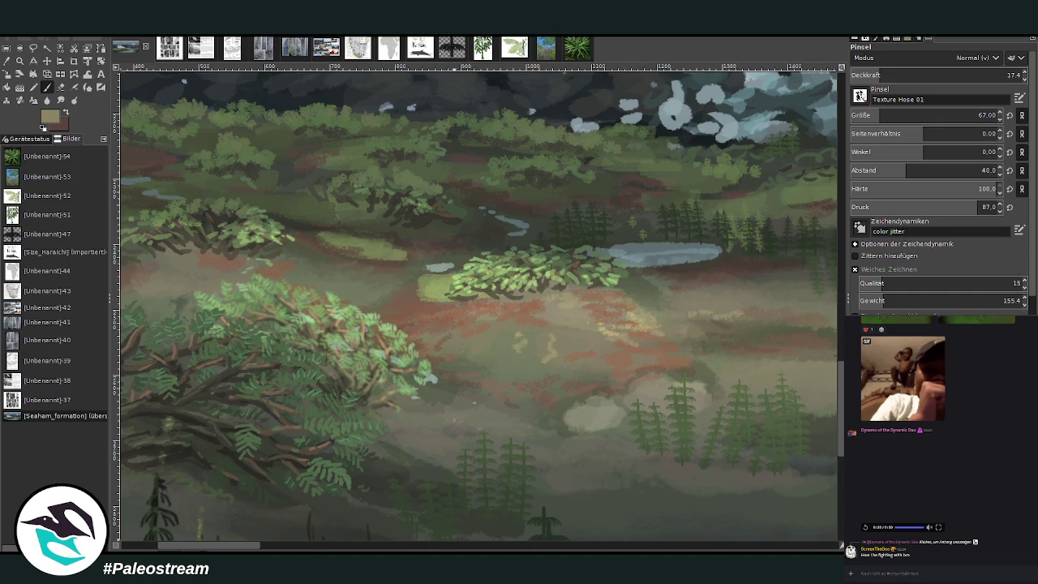
{"action": "scroll", "coordinate": [551, 297], "scroll_direction": "right", "scroll_amount": 5}
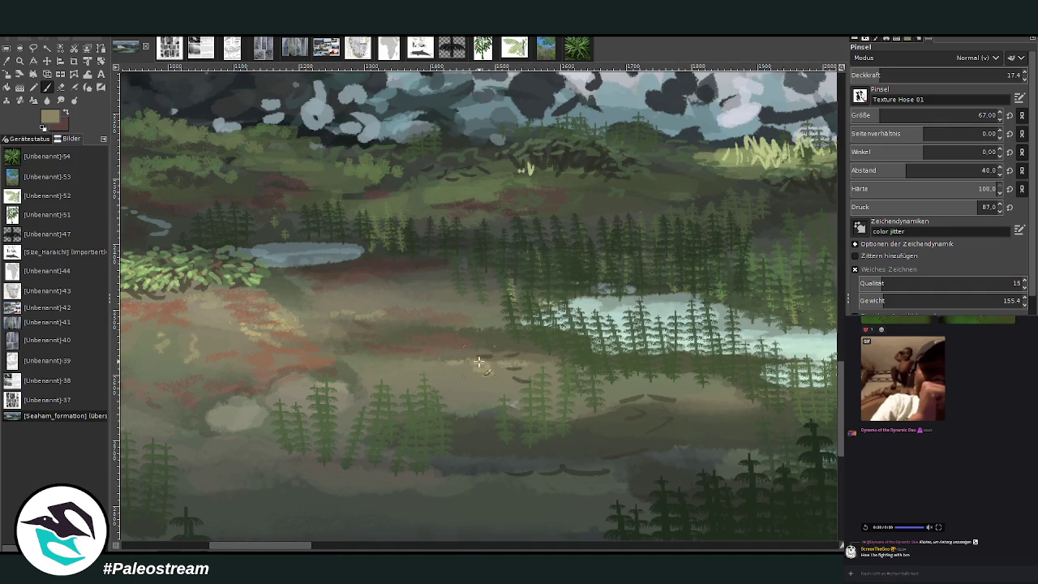
{"action": "left_click_drag", "start_coordinate": [478, 361], "coordinate": [414, 363]}
{"action": "mouse_move", "coordinate": [451, 308]}
{"action": "left_mouse_down"}
{"action": "mouse_move", "coordinate": [466, 304]}
{"action": "mouse_move", "coordinate": [438, 292]}
{"action": "left_mouse_up"}
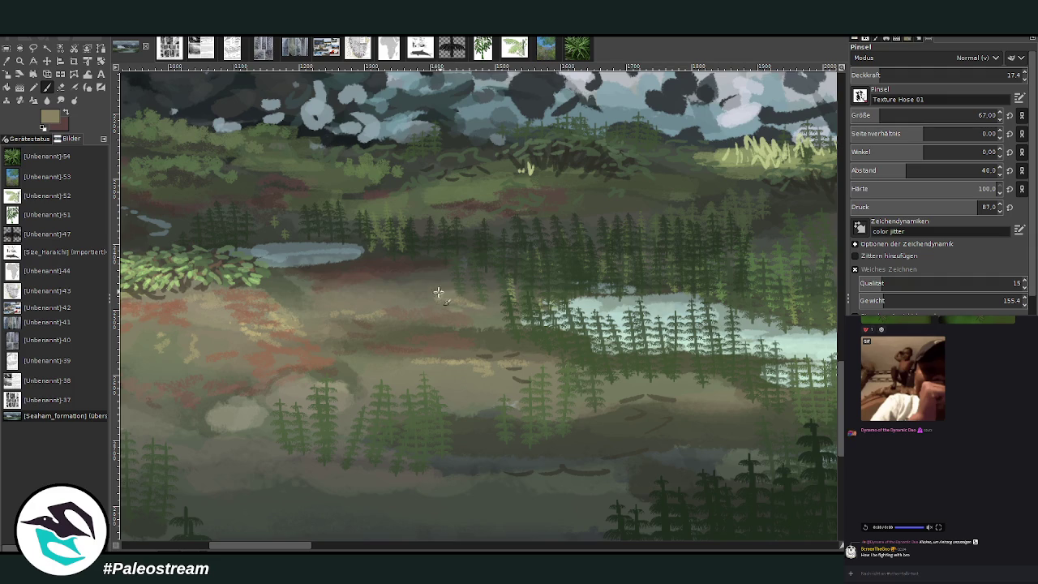
Shrink the brush to 48, add more beige texture, then fit the whole painting in the window
{"action": "left_click", "coordinate": [873, 115]}
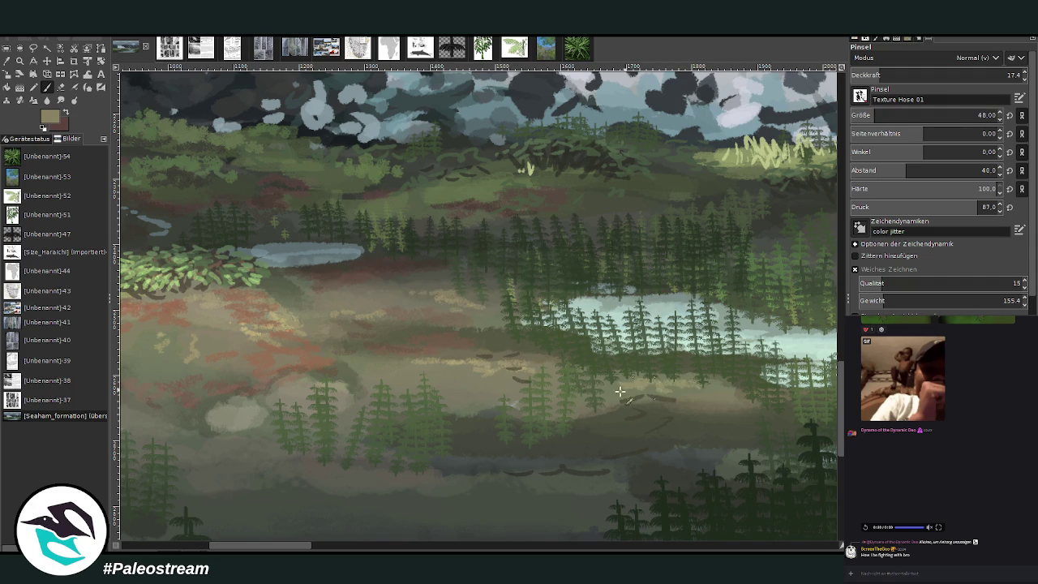
{"action": "scroll", "coordinate": [425, 549], "scroll_direction": "left", "scroll_amount": 3}
{"action": "scroll", "coordinate": [425, 549], "scroll_direction": "left", "scroll_amount": 6}
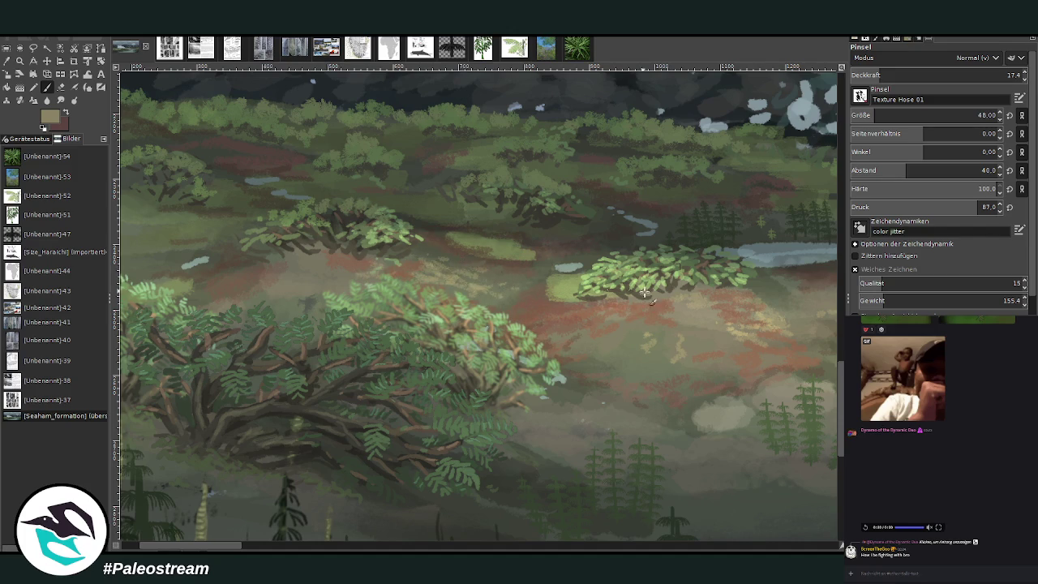
{"action": "left_click_drag", "start_coordinate": [643, 292], "coordinate": [683, 312]}
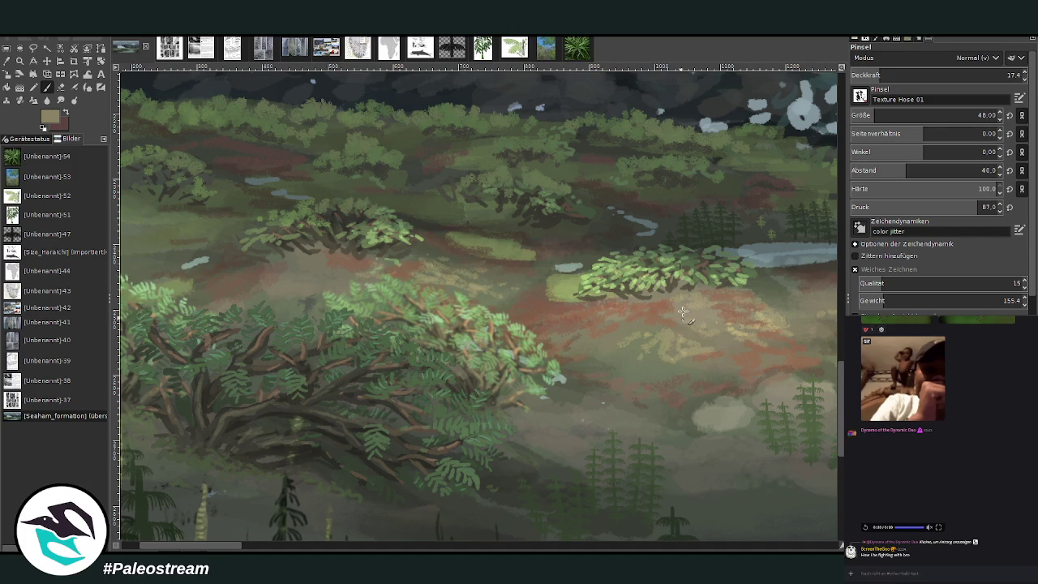
{"action": "scroll", "coordinate": [643, 302], "scroll_direction": "down", "scroll_amount": 2}
{"action": "key", "text": "ctrl+Page_Down"}
Zoom into the horsetail thicket and sample the horsetails' dark green for painting
{"action": "scroll", "coordinate": [643, 302], "scroll_direction": "down", "scroll_amount": 3}
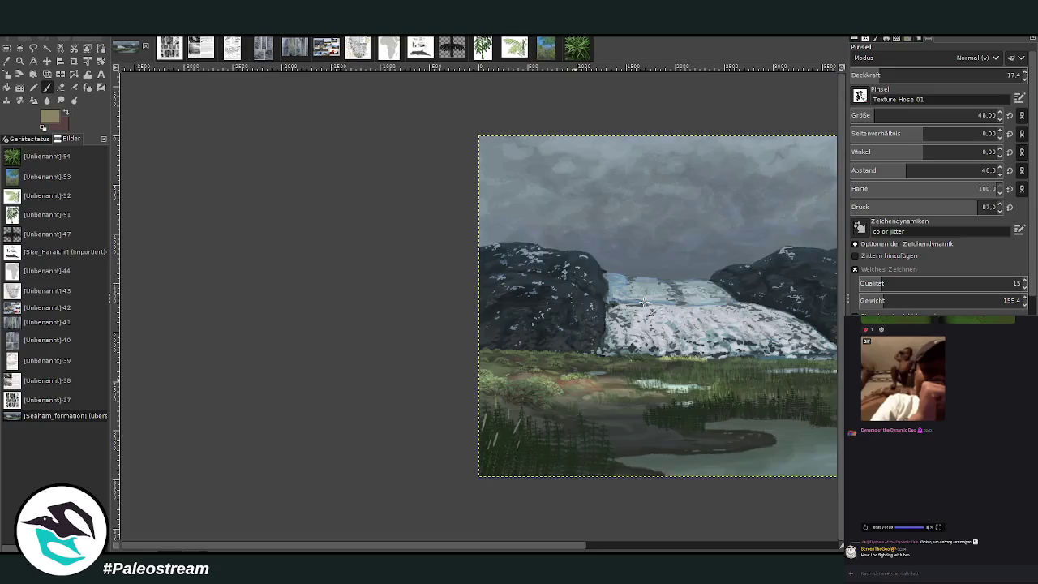
{"action": "key", "text": "z"}
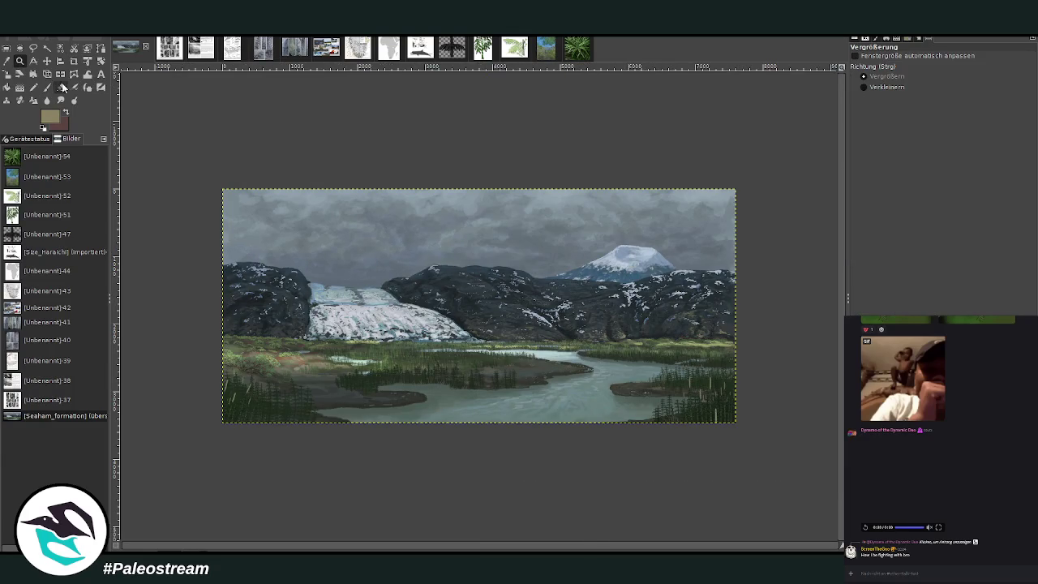
{"action": "left_click_drag", "start_coordinate": [297, 279], "coordinate": [402, 391]}
{"action": "left_click_drag", "start_coordinate": [370, 215], "coordinate": [498, 479]}
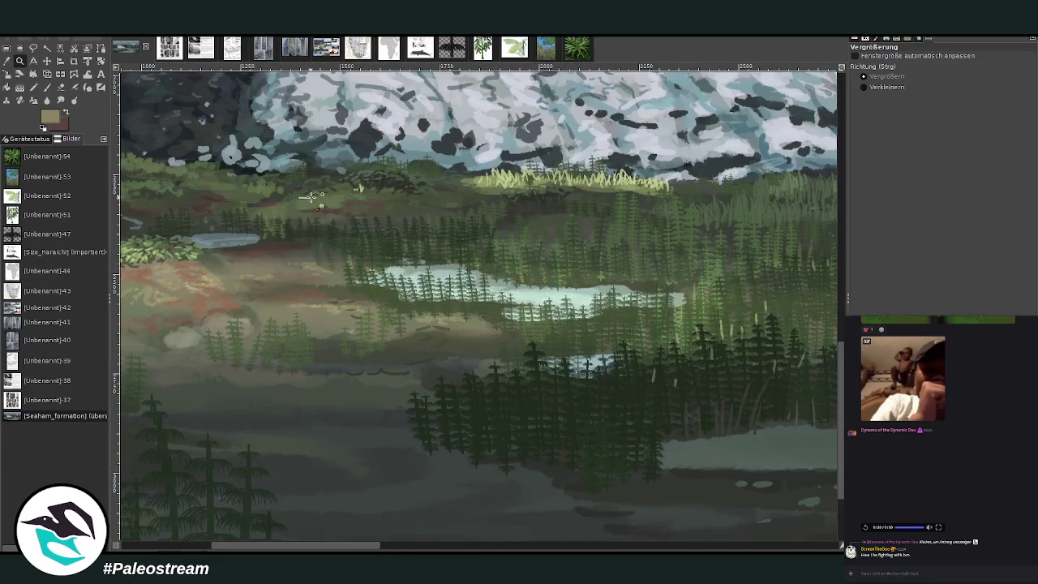
{"action": "left_click_drag", "start_coordinate": [299, 194], "coordinate": [593, 486]}
{"action": "key", "text": "o"}
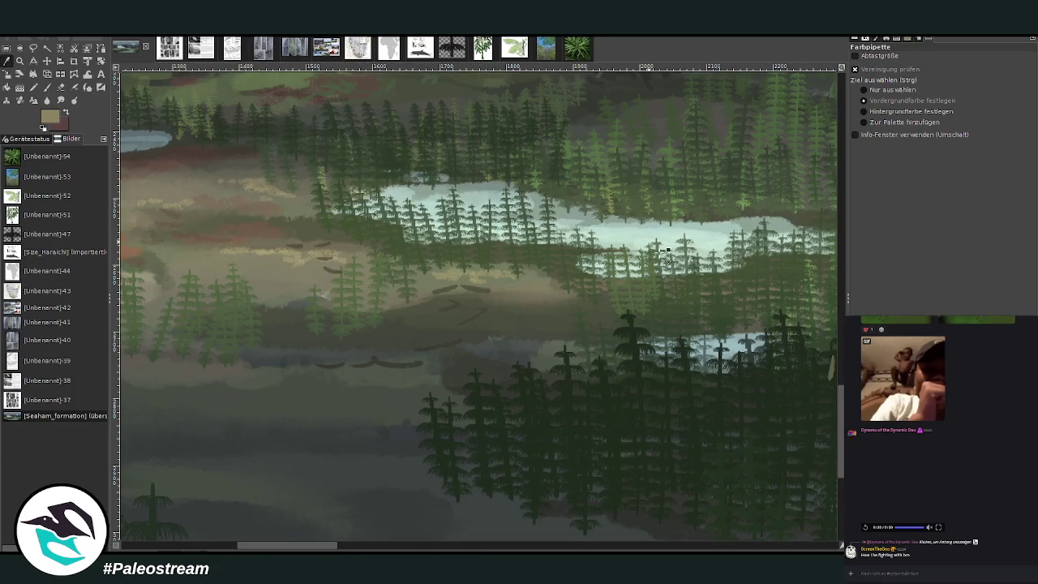
{"action": "left_click", "coordinate": [727, 318]}
{"action": "left_click", "coordinate": [46, 87]}
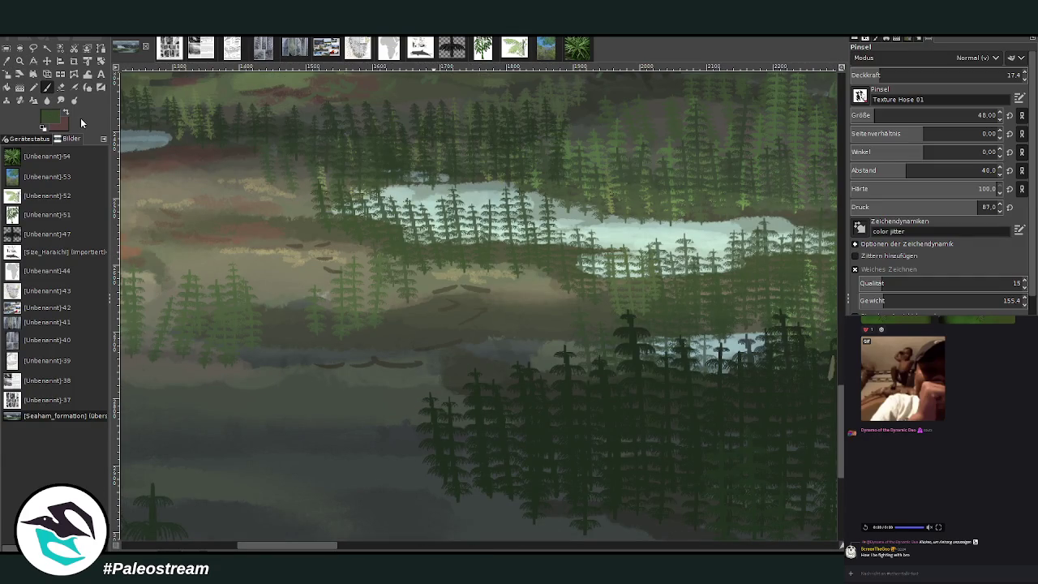
Set the Chalk 03 brush to size 18 with higher opacity
{"action": "left_click_drag", "start_coordinate": [881, 75], "coordinate": [1000, 73]}
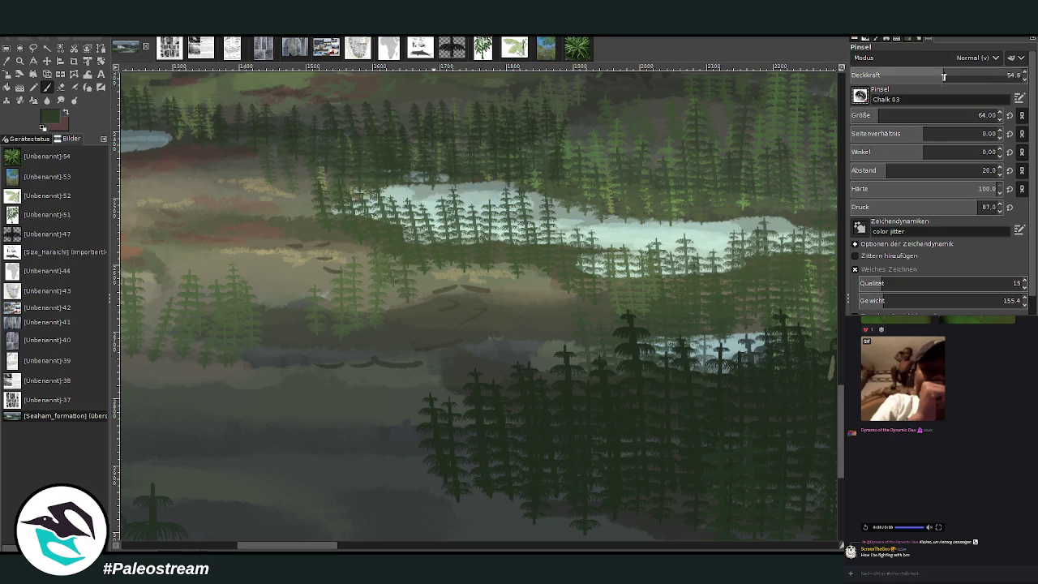
{"action": "left_click", "coordinate": [988, 74]}
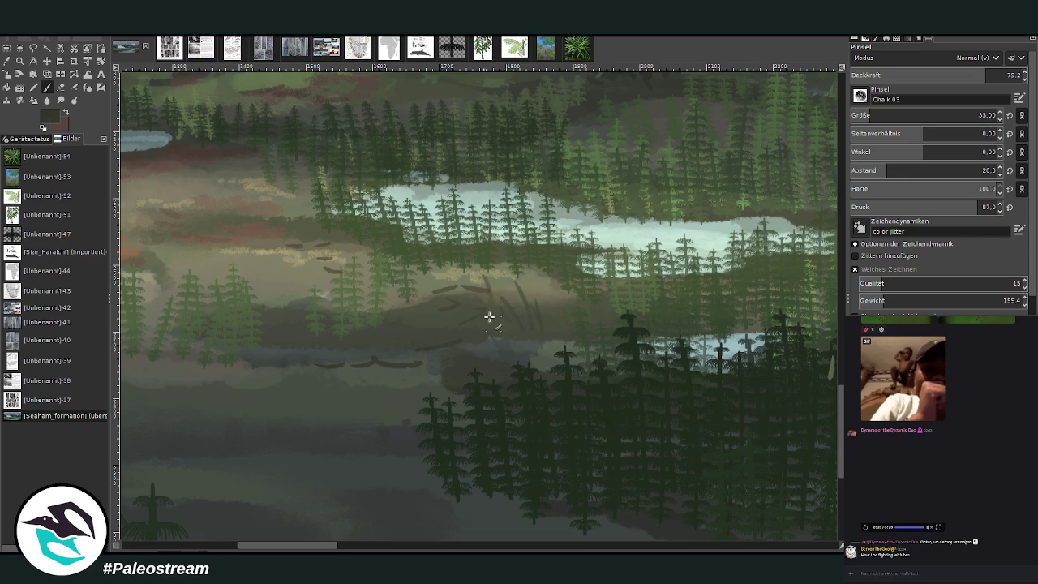
{"action": "left_click", "coordinate": [1012, 75]}
{"action": "left_click", "coordinate": [908, 115]}
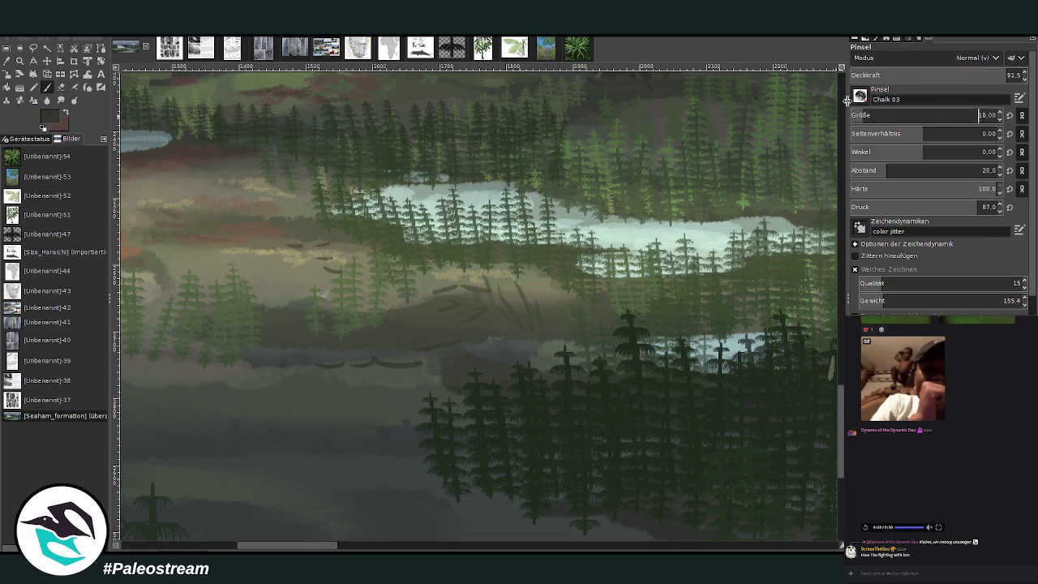
Paint thin dark reed stalks scattered across the marsh
{"action": "mouse_move", "coordinate": [505, 260]}
{"action": "left_mouse_down"}
{"action": "mouse_move", "coordinate": [513, 279]}
{"action": "mouse_move", "coordinate": [480, 282]}
{"action": "left_mouse_up"}
{"action": "left_click_drag", "start_coordinate": [420, 267], "coordinate": [425, 302]}
{"action": "left_click_drag", "start_coordinate": [316, 277], "coordinate": [322, 305]}
{"action": "mouse_move", "coordinate": [292, 258]}
{"action": "left_mouse_down"}
{"action": "mouse_move", "coordinate": [300, 292]}
{"action": "mouse_move", "coordinate": [289, 305]}
{"action": "mouse_move", "coordinate": [307, 299]}
{"action": "mouse_move", "coordinate": [274, 305]}
{"action": "left_mouse_up"}
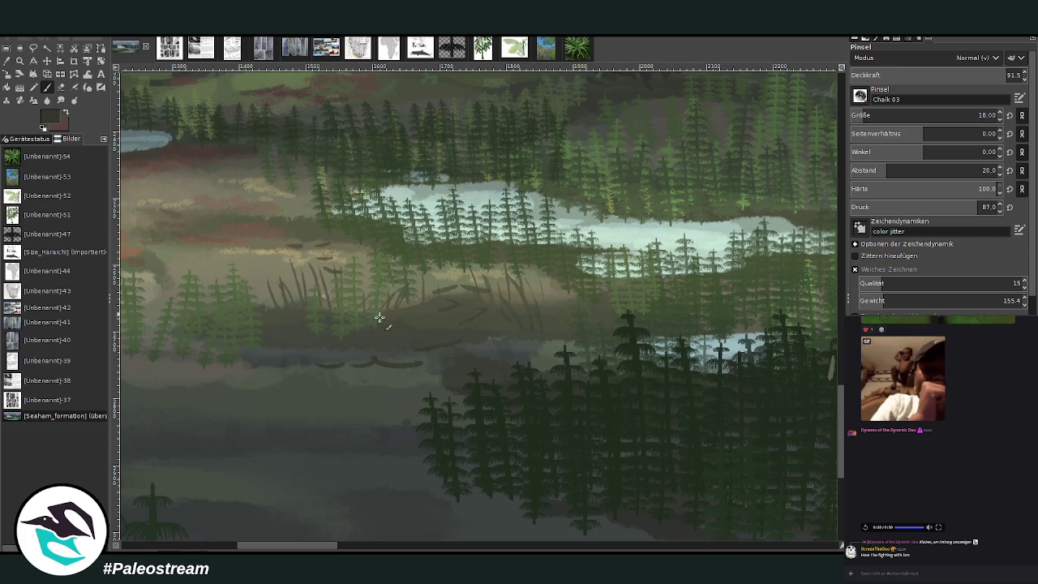
{"action": "left_click_drag", "start_coordinate": [290, 549], "coordinate": [254, 549]}
{"action": "mouse_move", "coordinate": [418, 271]}
{"action": "left_mouse_down"}
{"action": "mouse_move", "coordinate": [430, 235]}
{"action": "mouse_move", "coordinate": [402, 231]}
{"action": "mouse_move", "coordinate": [421, 240]}
{"action": "left_mouse_up"}
{"action": "left_click_drag", "start_coordinate": [550, 218], "coordinate": [548, 191]}
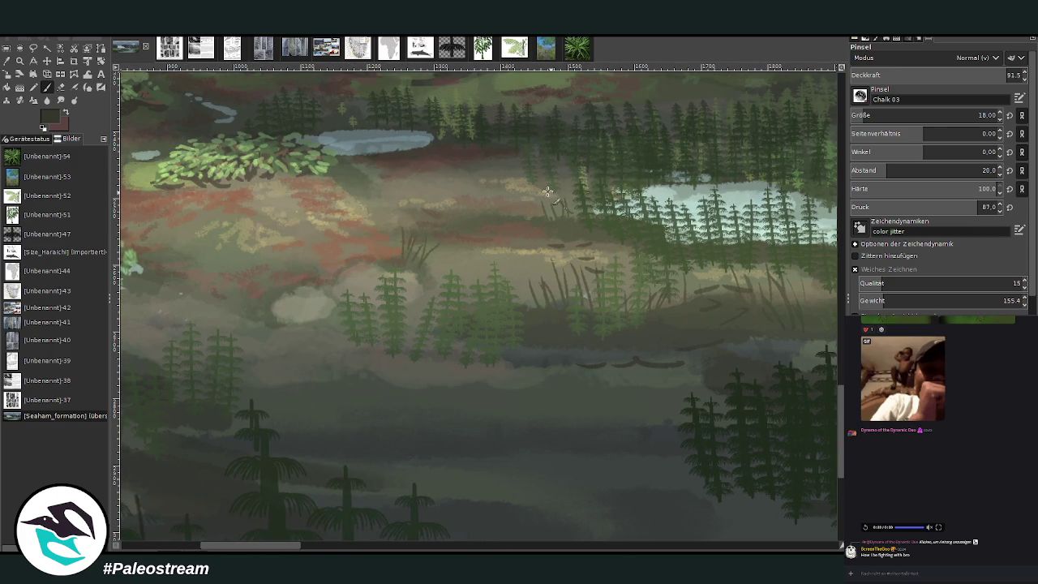
{"action": "mouse_move", "coordinate": [427, 321]}
{"action": "left_mouse_down"}
{"action": "mouse_move", "coordinate": [418, 280]}
{"action": "mouse_move", "coordinate": [405, 276]}
{"action": "left_mouse_up"}
Pick a pale grey-green and paint grass clumps at about 45 opacity
{"action": "left_click", "coordinate": [788, 248], "text": "ctrl"}
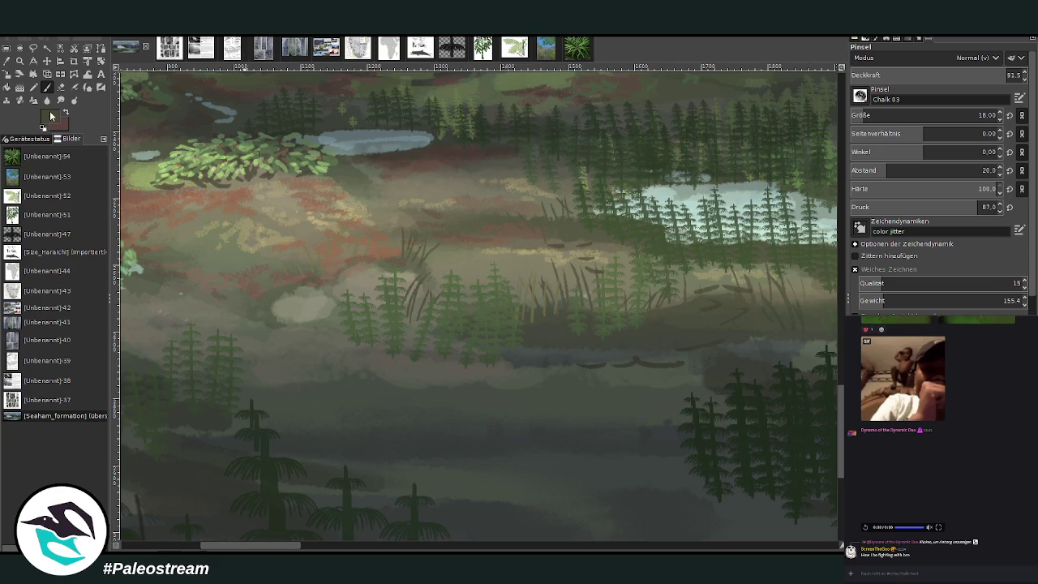
{"action": "left_click", "coordinate": [798, 298], "text": "ctrl"}
{"action": "mouse_move", "coordinate": [335, 242]}
{"action": "left_mouse_down"}
{"action": "mouse_move", "coordinate": [326, 270]}
{"action": "mouse_move", "coordinate": [344, 269]}
{"action": "mouse_move", "coordinate": [326, 283]}
{"action": "mouse_move", "coordinate": [313, 276]}
{"action": "left_mouse_up"}
{"action": "left_click", "coordinate": [928, 77]}
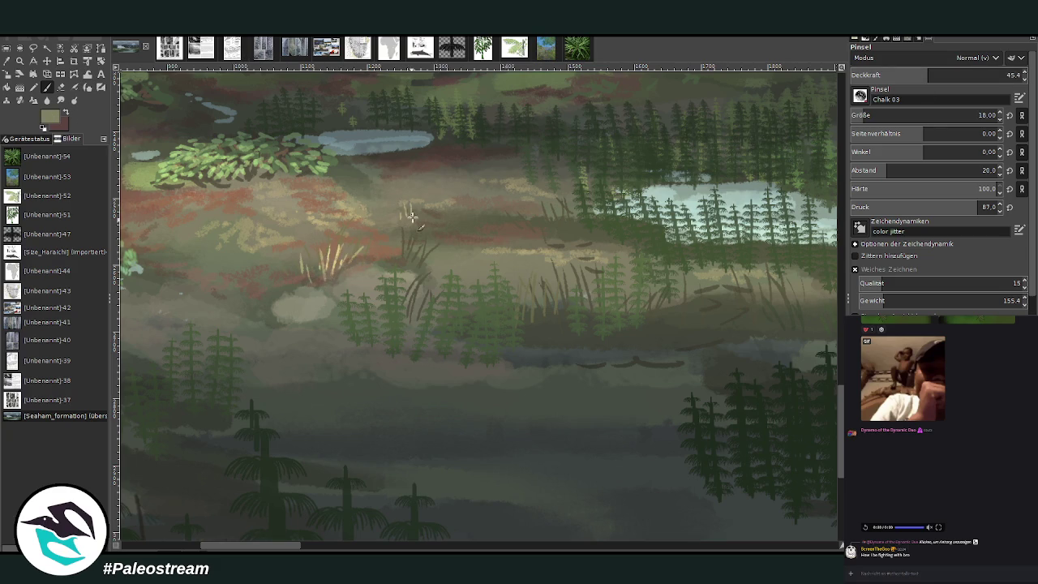
{"action": "left_click_drag", "start_coordinate": [416, 221], "coordinate": [418, 200]}
{"action": "mouse_move", "coordinate": [426, 219]}
{"action": "left_mouse_down"}
{"action": "mouse_move", "coordinate": [431, 198]}
{"action": "mouse_move", "coordinate": [393, 199]}
{"action": "left_mouse_up"}
{"action": "mouse_move", "coordinate": [460, 219]}
{"action": "left_mouse_down"}
{"action": "mouse_move", "coordinate": [458, 196]}
{"action": "mouse_move", "coordinate": [469, 198]}
{"action": "left_mouse_up"}
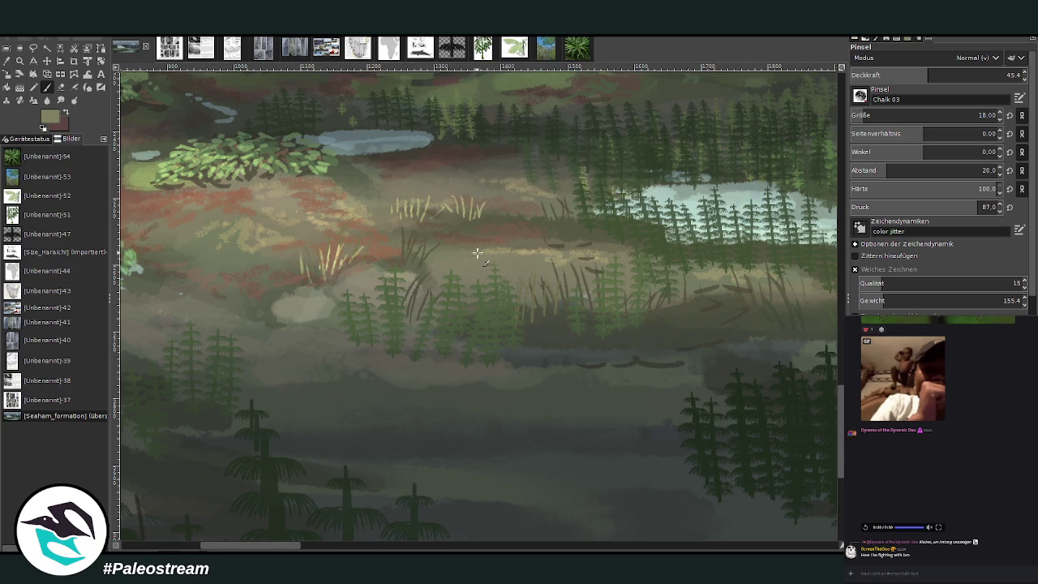
{"action": "mouse_move", "coordinate": [470, 255]}
{"action": "left_mouse_down"}
{"action": "mouse_move", "coordinate": [452, 230]}
{"action": "mouse_move", "coordinate": [515, 229]}
{"action": "left_mouse_up"}
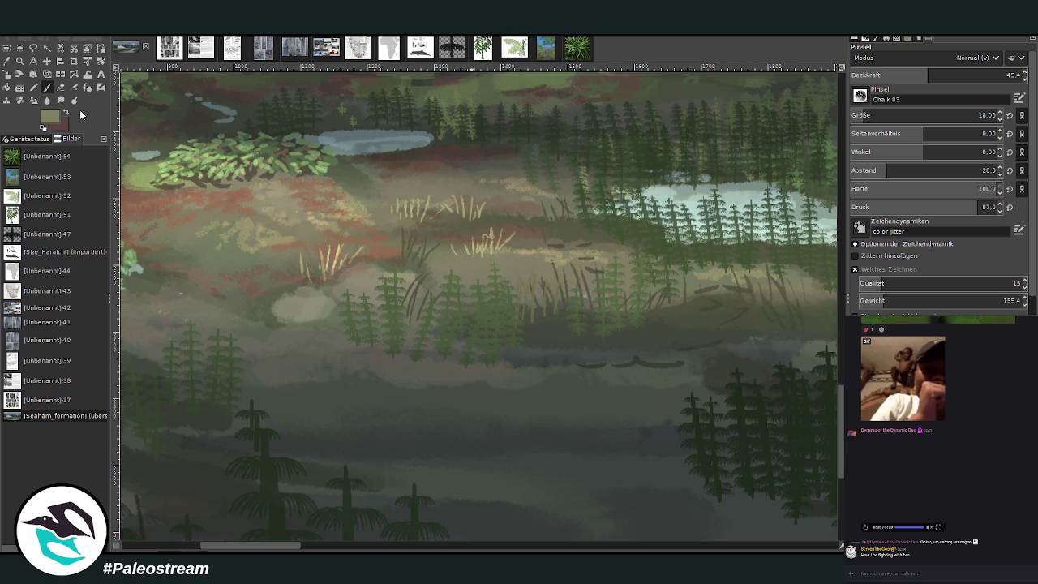
Add more pale grass blades across the marsh at about 83, then 68 opacity
{"action": "left_click", "coordinate": [995, 75]}
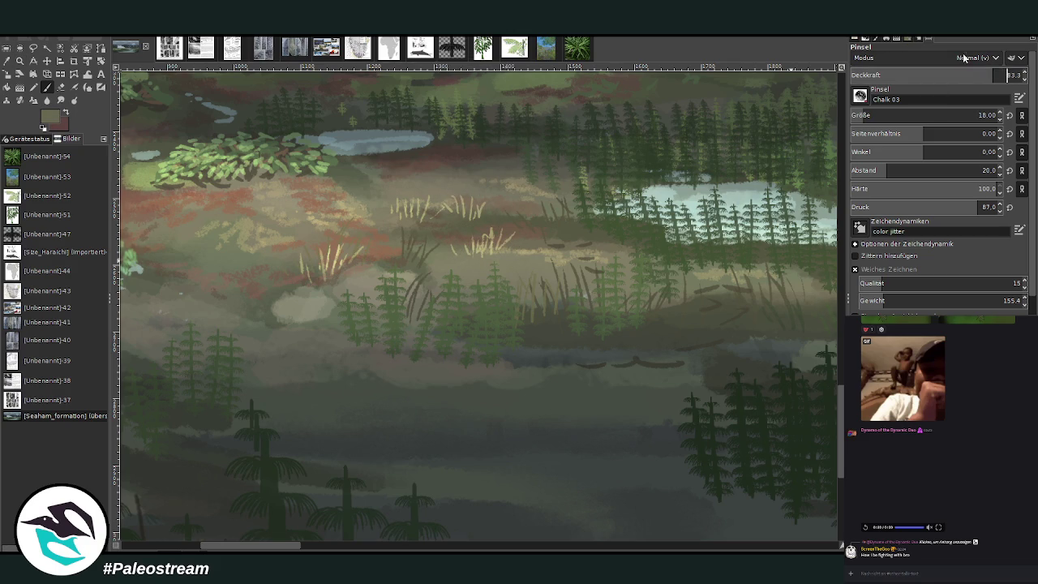
{"action": "mouse_move", "coordinate": [518, 258]}
{"action": "left_mouse_down"}
{"action": "mouse_move", "coordinate": [511, 237]}
{"action": "mouse_move", "coordinate": [454, 227]}
{"action": "mouse_move", "coordinate": [528, 237]}
{"action": "left_mouse_up"}
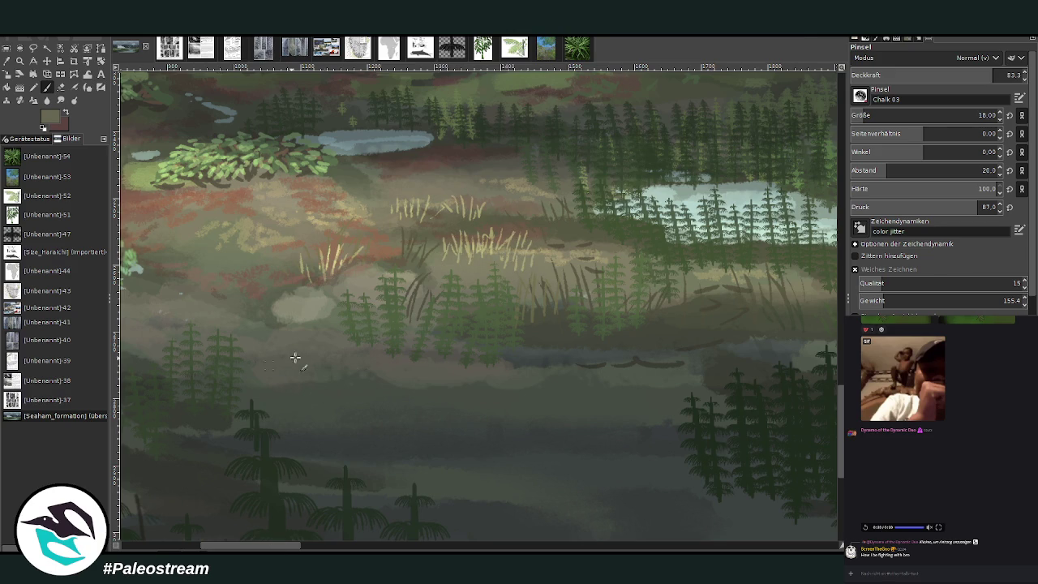
{"action": "scroll", "coordinate": [254, 522], "scroll_direction": "left", "scroll_amount": 5}
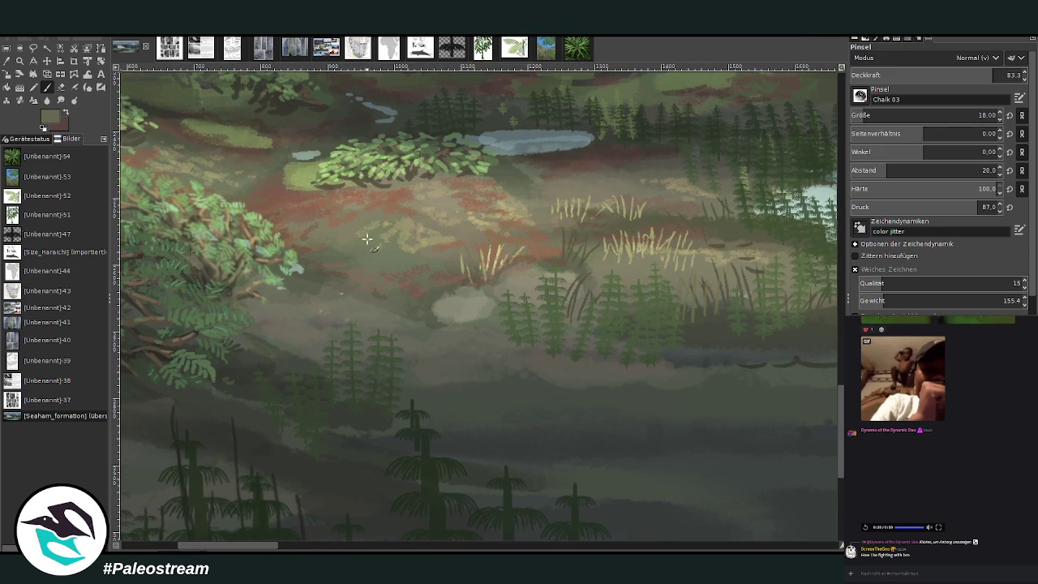
{"action": "mouse_move", "coordinate": [365, 238]}
{"action": "left_mouse_down"}
{"action": "mouse_move", "coordinate": [362, 216]}
{"action": "mouse_move", "coordinate": [379, 212]}
{"action": "mouse_move", "coordinate": [334, 216]}
{"action": "left_mouse_up"}
{"action": "left_click_drag", "start_coordinate": [277, 183], "coordinate": [268, 167]}
{"action": "left_click", "coordinate": [973, 72]}
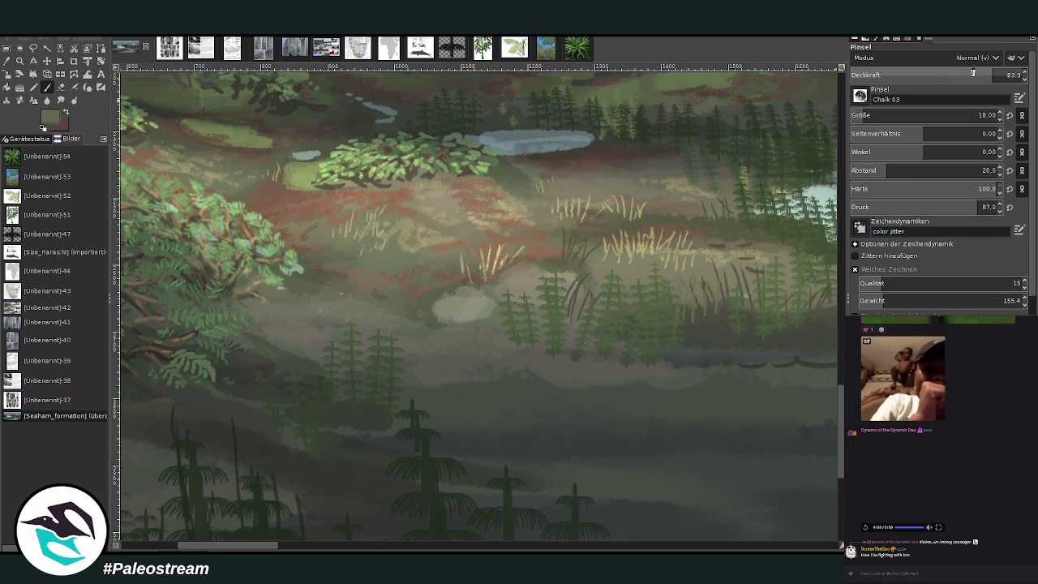
{"action": "mouse_move", "coordinate": [651, 167]}
{"action": "left_mouse_down"}
{"action": "mouse_move", "coordinate": [654, 146]}
{"action": "mouse_move", "coordinate": [667, 147]}
{"action": "left_mouse_up"}
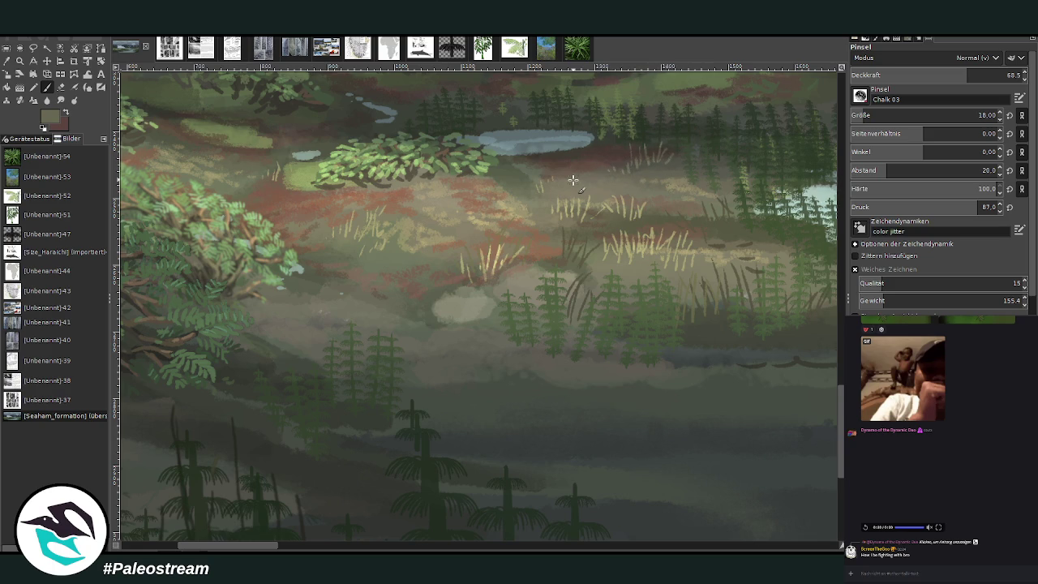
{"action": "scroll", "coordinate": [572, 179], "scroll_direction": "down", "scroll_amount": 1}
Zoom in on the glacier and brighten it with a white stroke at brush size 63
{"action": "scroll", "coordinate": [573, 178], "scroll_direction": "down", "scroll_amount": 1}
{"action": "scroll", "coordinate": [572, 178], "scroll_direction": "down", "scroll_amount": 2}
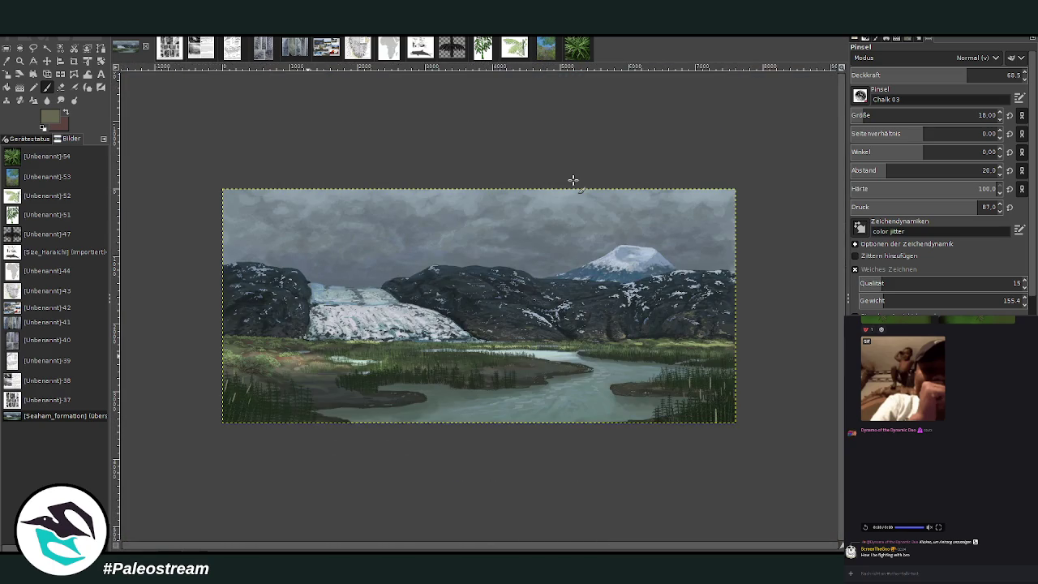
{"action": "left_click", "coordinate": [19, 60]}
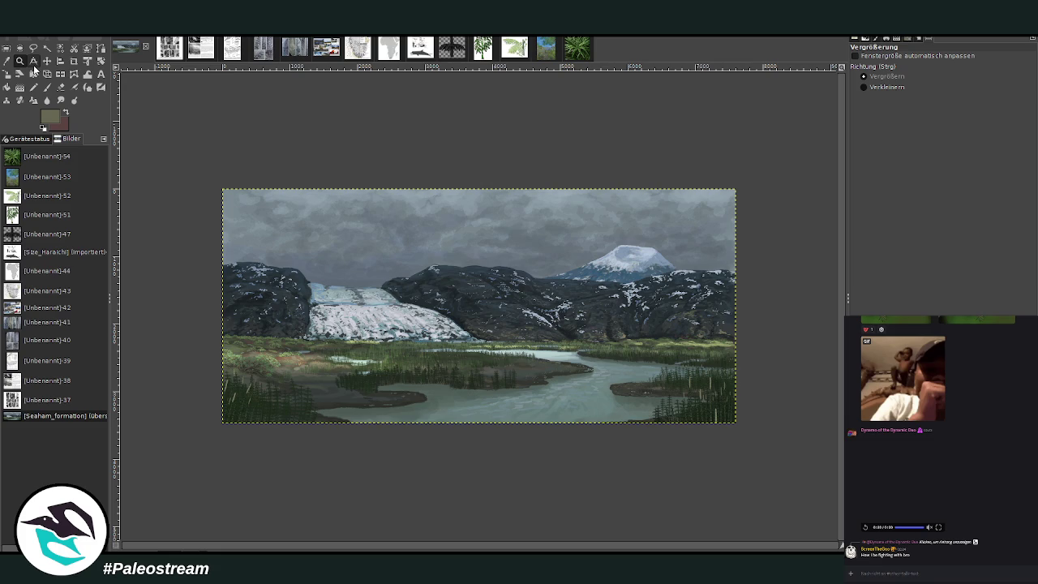
{"action": "left_click_drag", "start_coordinate": [312, 215], "coordinate": [529, 407]}
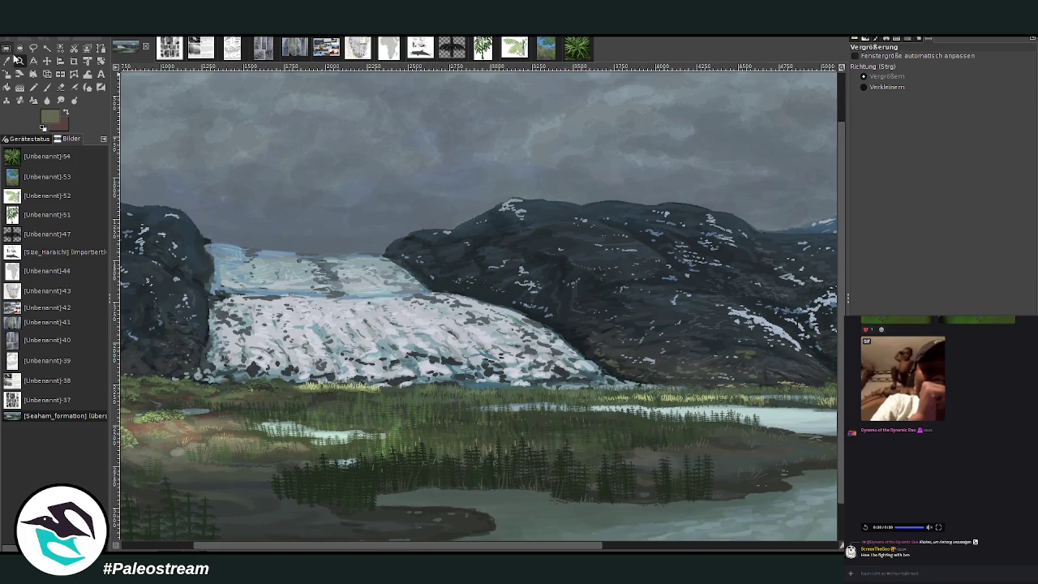
{"action": "left_click", "coordinate": [7, 61]}
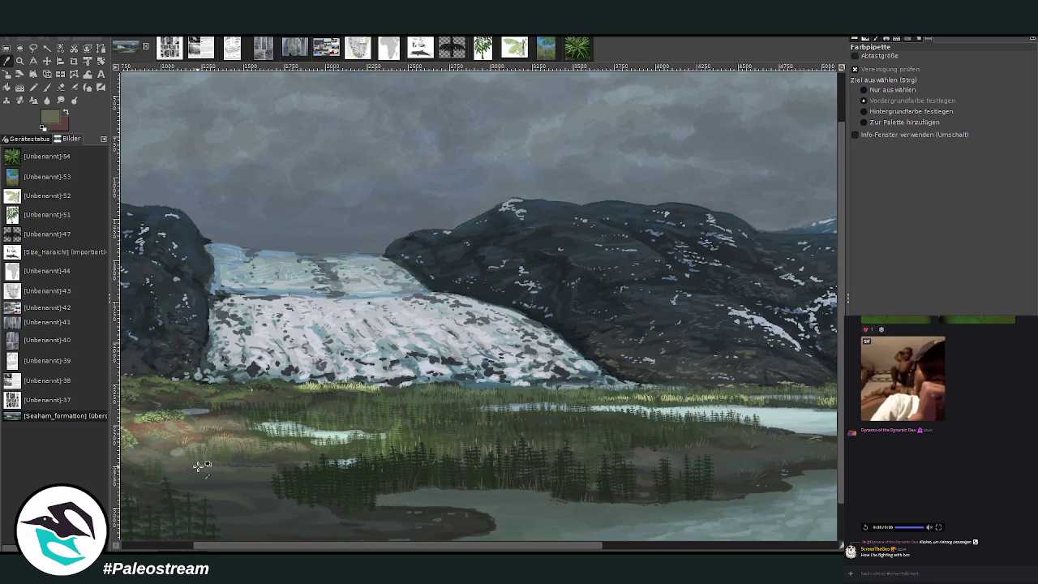
{"action": "left_click", "coordinate": [47, 87]}
{"action": "left_click", "coordinate": [877, 115]}
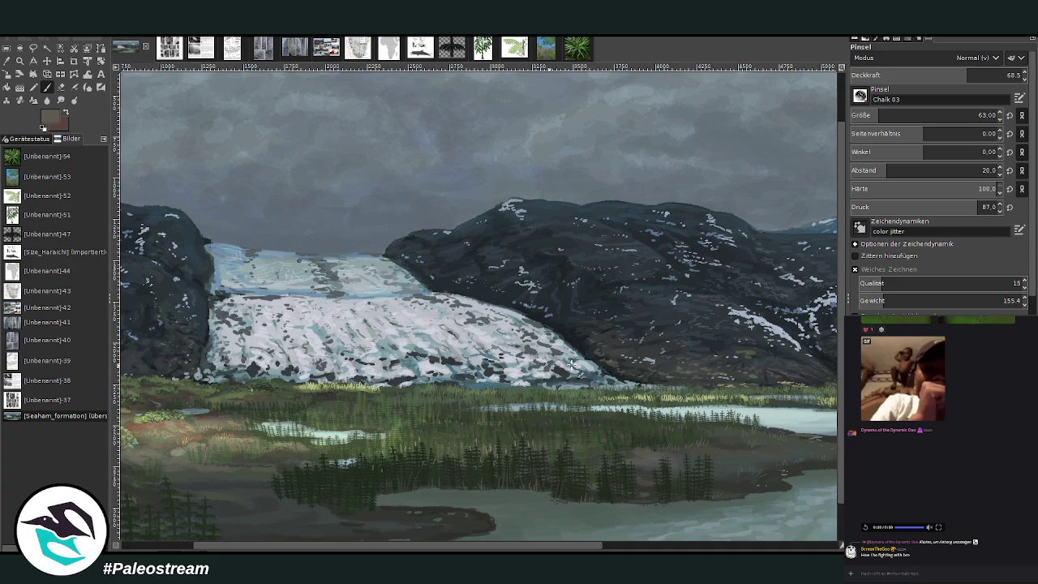
{"action": "left_click_drag", "start_coordinate": [571, 364], "coordinate": [422, 349]}
Enlarge the brush to 307 at about 21 opacity and glaze the lower glacier face white
{"action": "left_click", "coordinate": [923, 116]}
{"action": "left_click", "coordinate": [923, 75]}
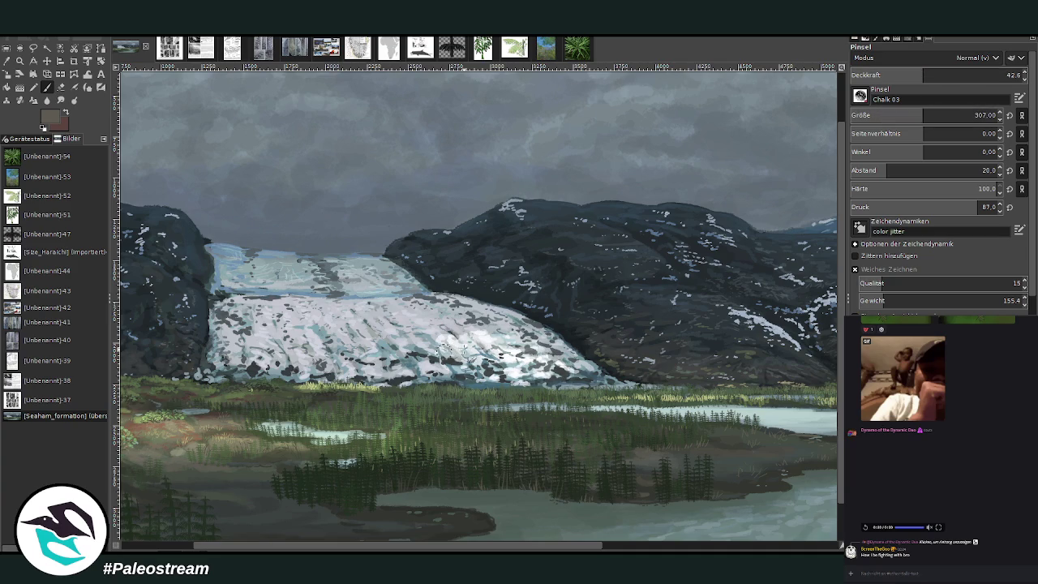
{"action": "left_click", "coordinate": [876, 75]}
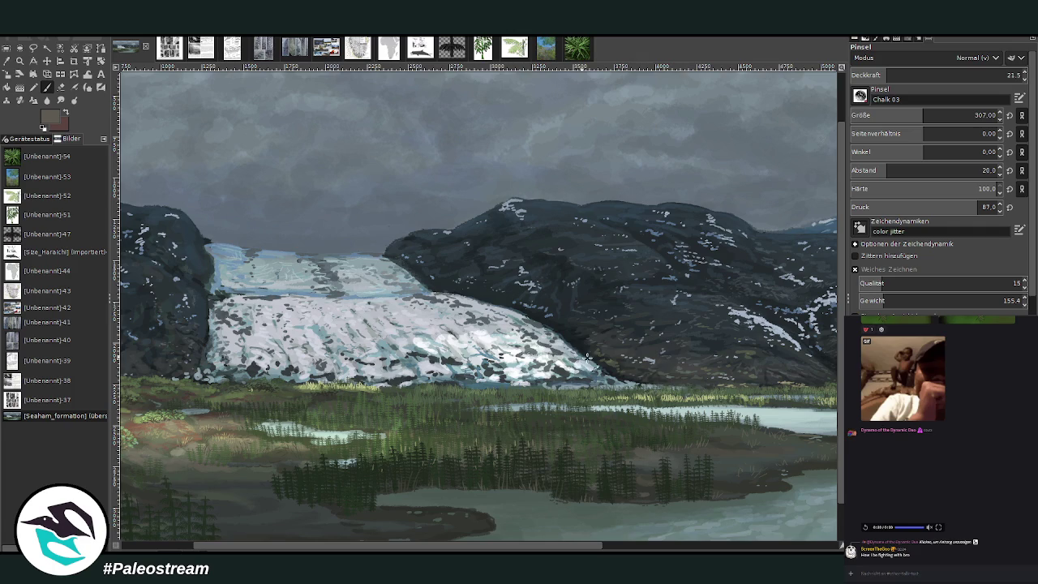
{"action": "left_click_drag", "start_coordinate": [459, 342], "coordinate": [550, 355]}
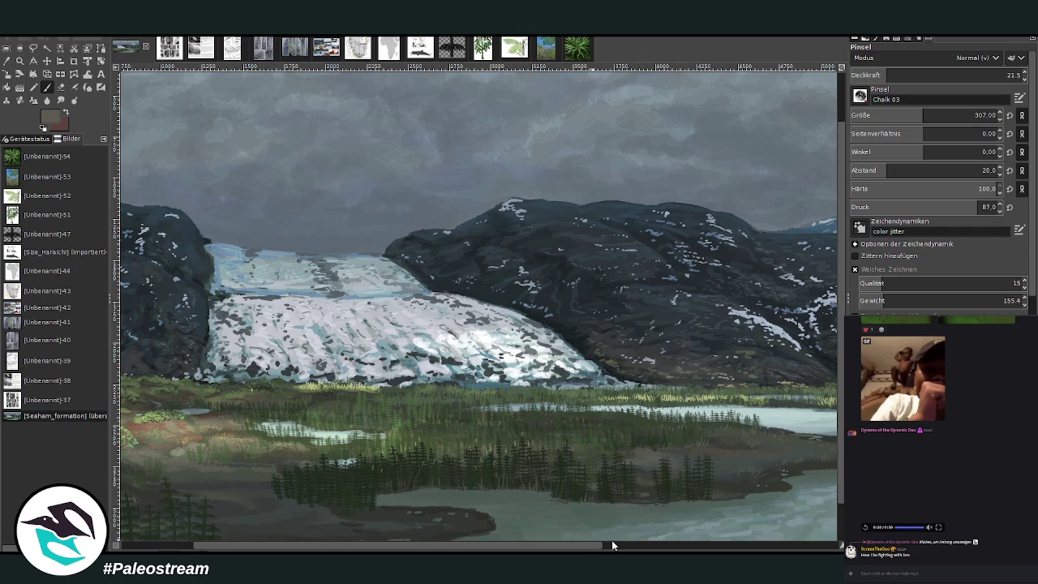
{"action": "left_click", "coordinate": [658, 547]}
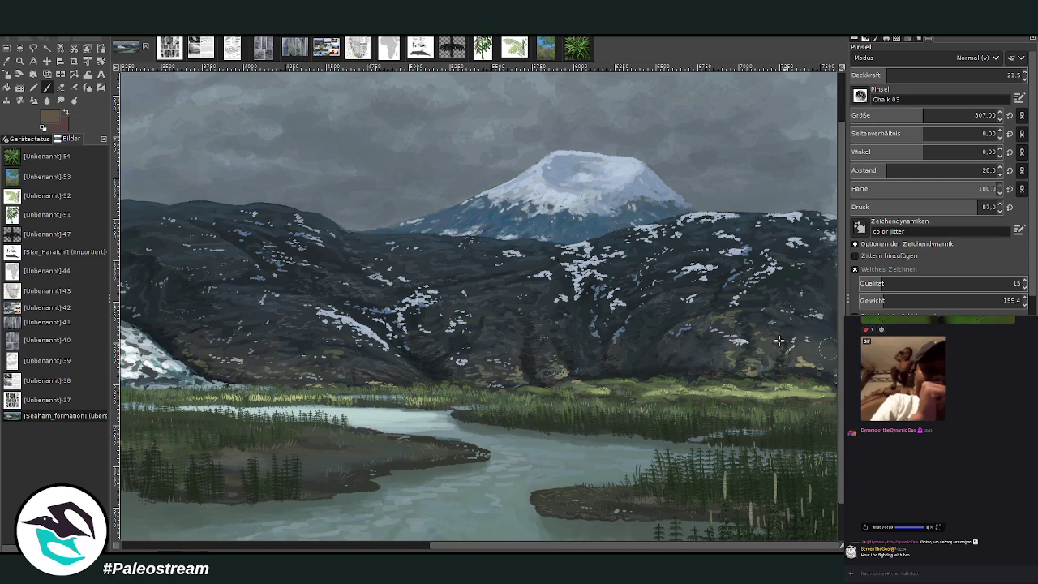
Paint light strokes across the glacier front at about 33 opacity, then zoom out to the whole painting
{"action": "left_click", "coordinate": [908, 75]}
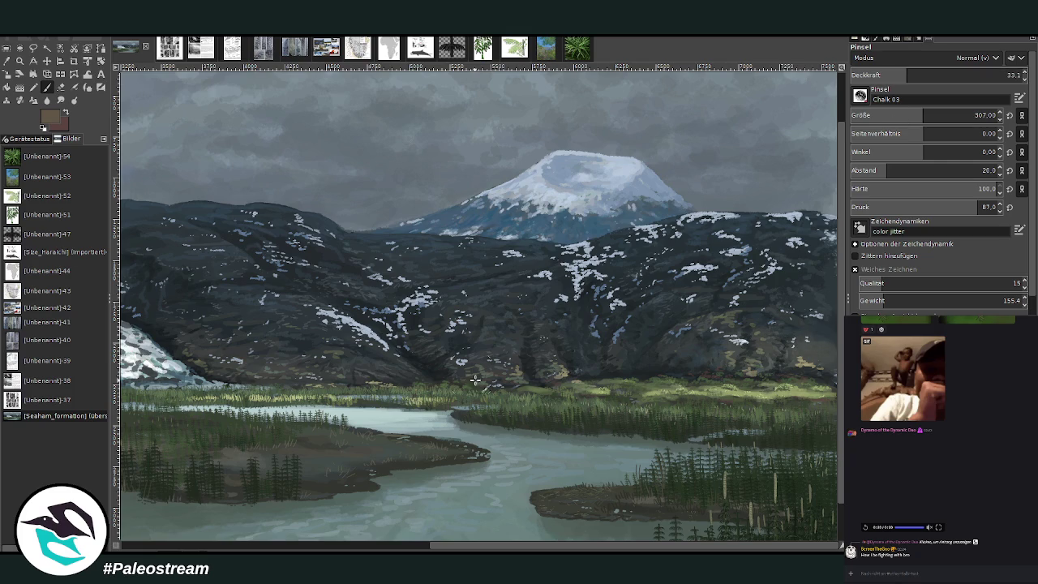
{"action": "scroll", "coordinate": [527, 349], "scroll_direction": "left", "scroll_amount": 5}
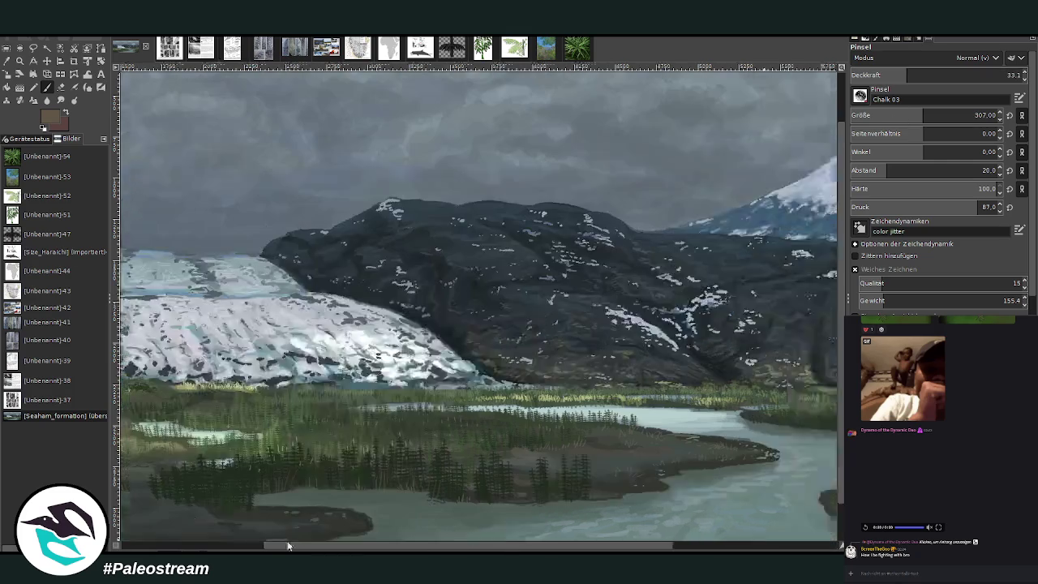
{"action": "scroll", "coordinate": [539, 331], "scroll_direction": "left", "scroll_amount": 1}
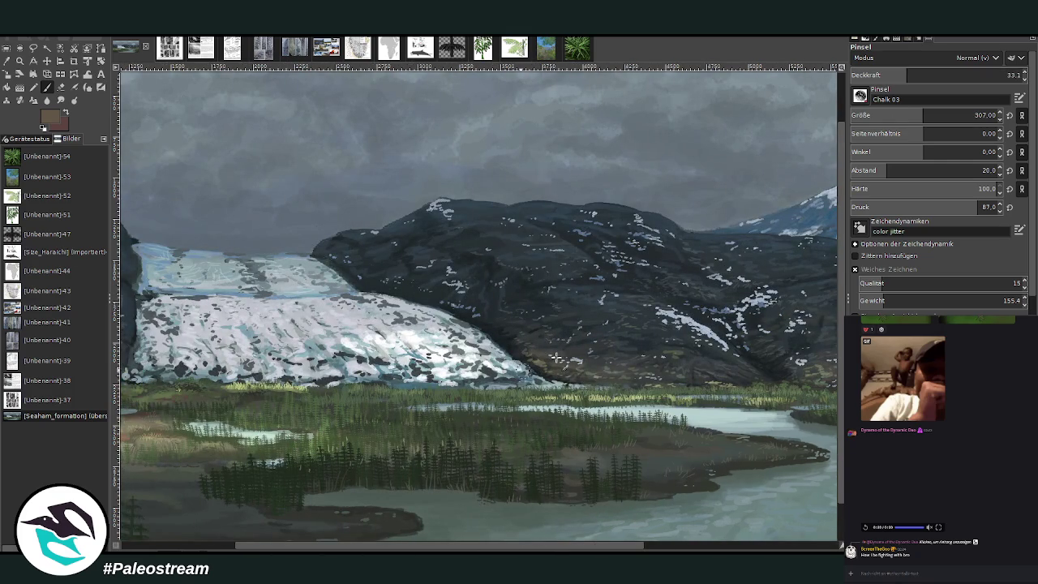
{"action": "mouse_move", "coordinate": [510, 379]}
{"action": "left_mouse_down"}
{"action": "mouse_move", "coordinate": [382, 365]}
{"action": "mouse_move", "coordinate": [317, 341]}
{"action": "mouse_move", "coordinate": [345, 325]}
{"action": "left_mouse_up"}
{"action": "left_click_drag", "start_coordinate": [317, 548], "coordinate": [203, 549]}
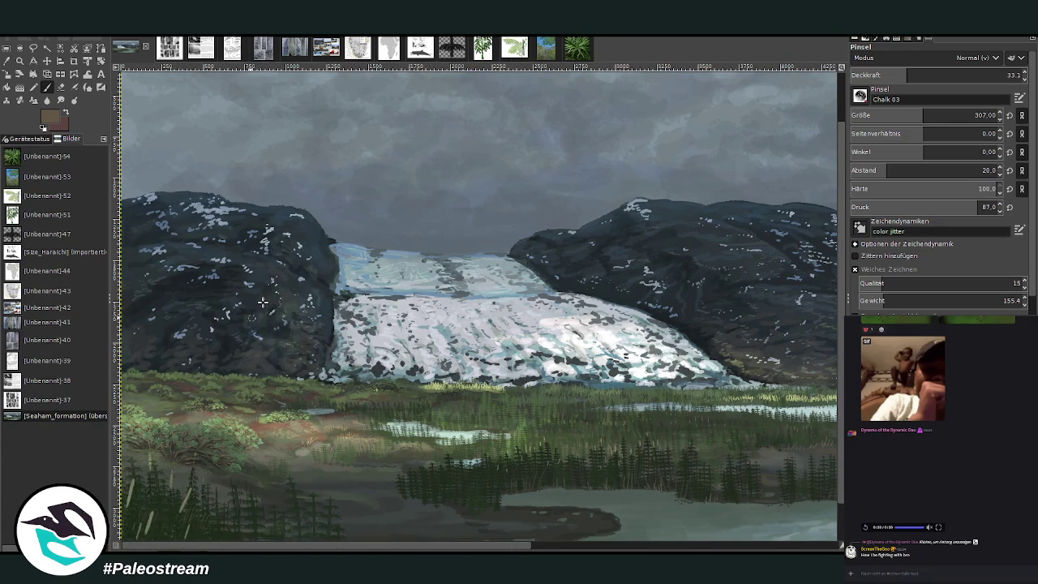
{"action": "left_click", "coordinate": [60, 100]}
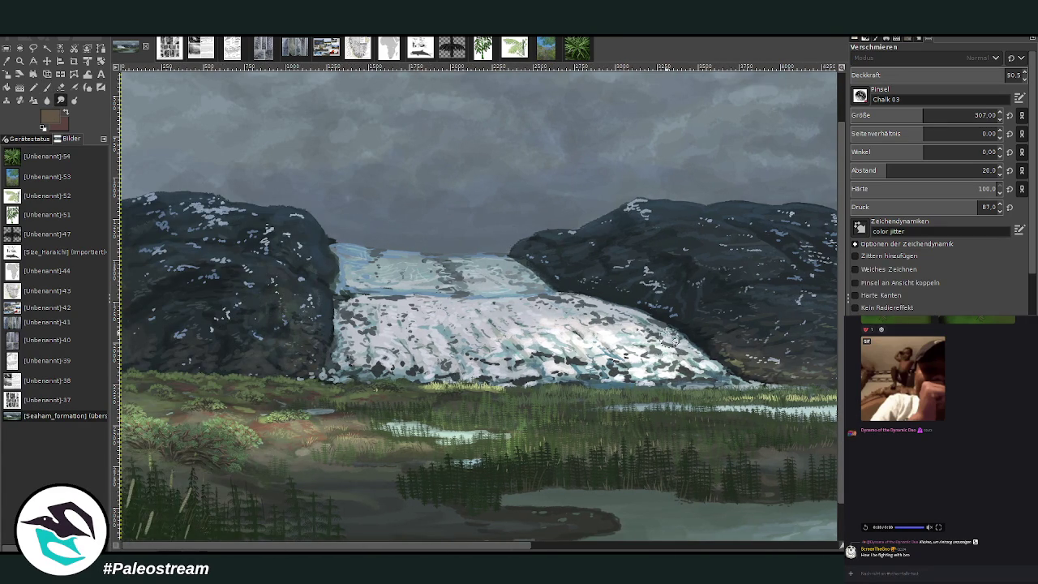
{"action": "left_click", "coordinate": [545, 550]}
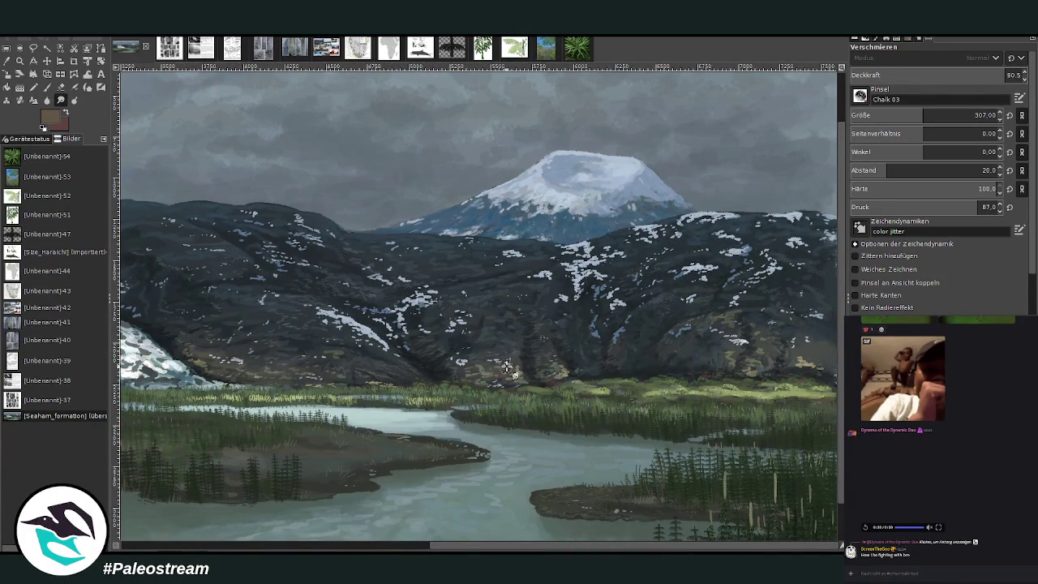
{"action": "key", "text": "minus"}
{"action": "key", "text": "minus"}
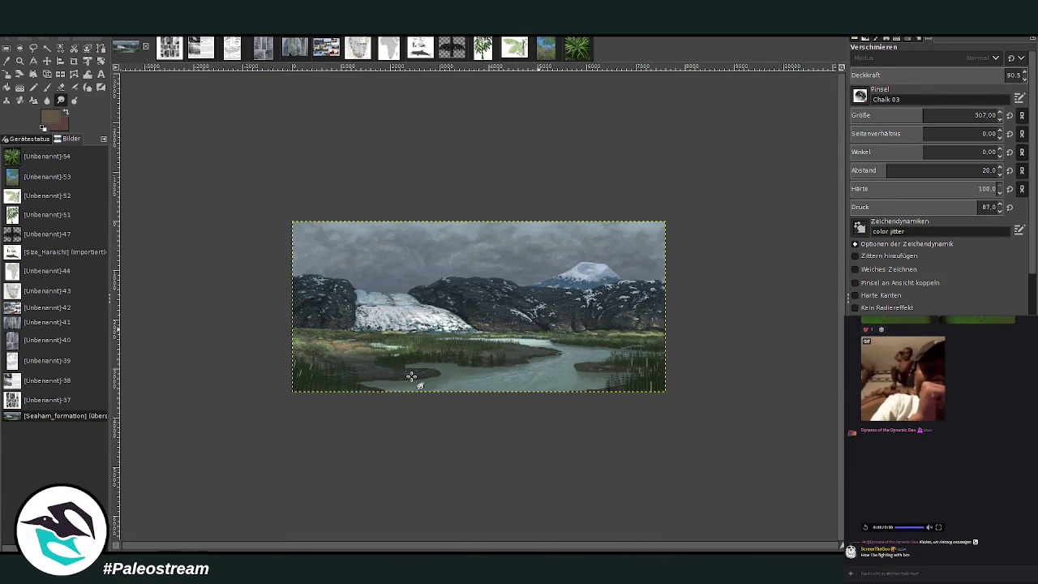
Zoom into the lower-left bush and slightly shift the foreground horsetail strokes layer
{"action": "left_click", "coordinate": [20, 61]}
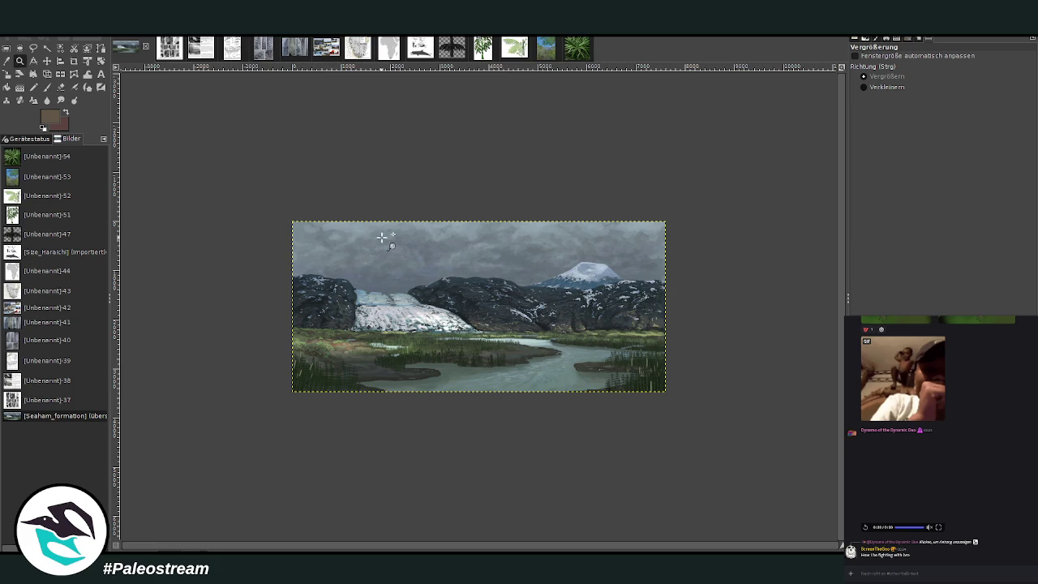
{"action": "left_click_drag", "start_coordinate": [295, 301], "coordinate": [383, 398]}
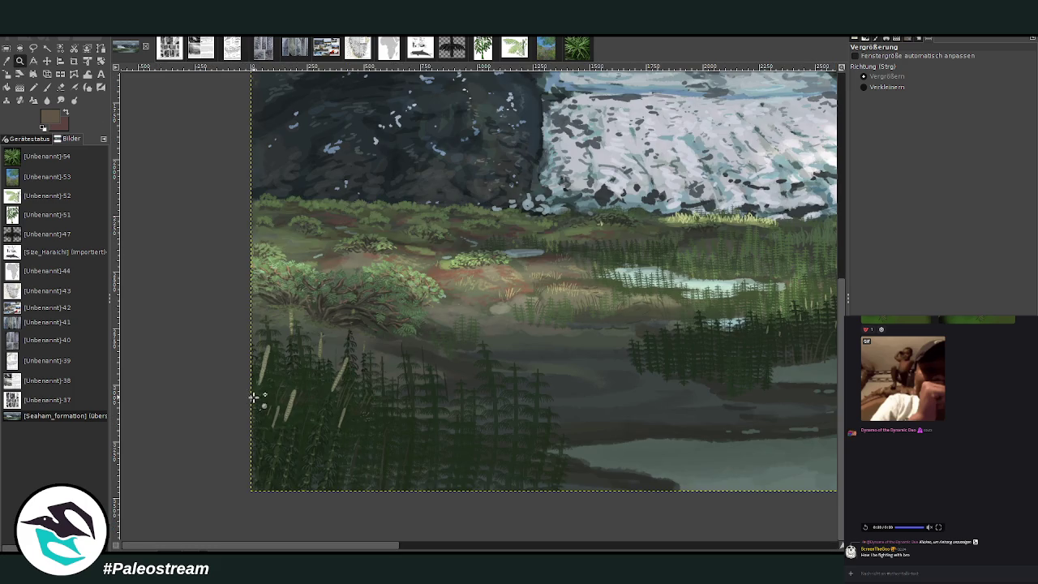
{"action": "left_click_drag", "start_coordinate": [262, 224], "coordinate": [400, 428]}
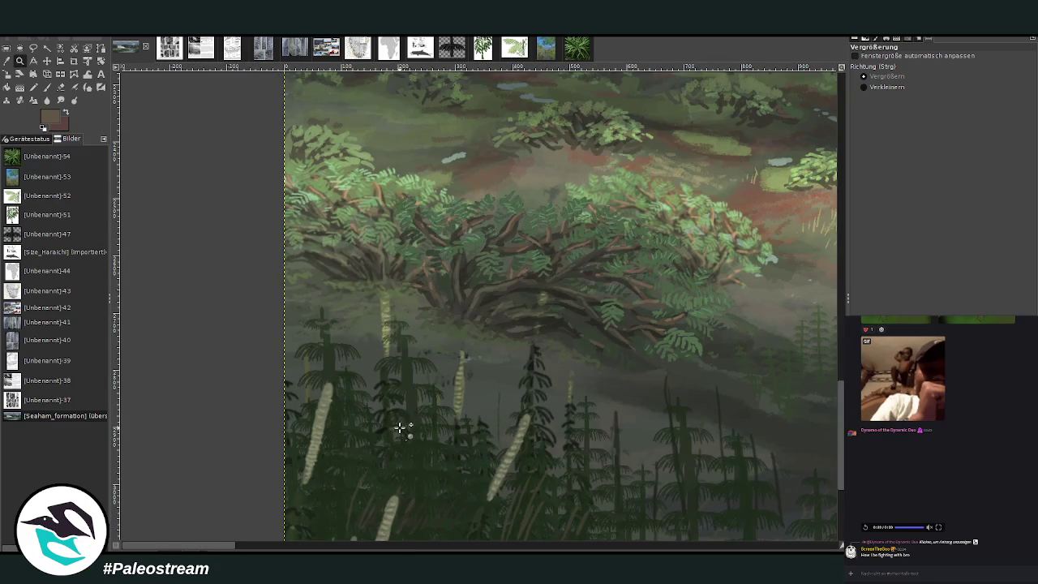
{"action": "left_click", "coordinate": [47, 61]}
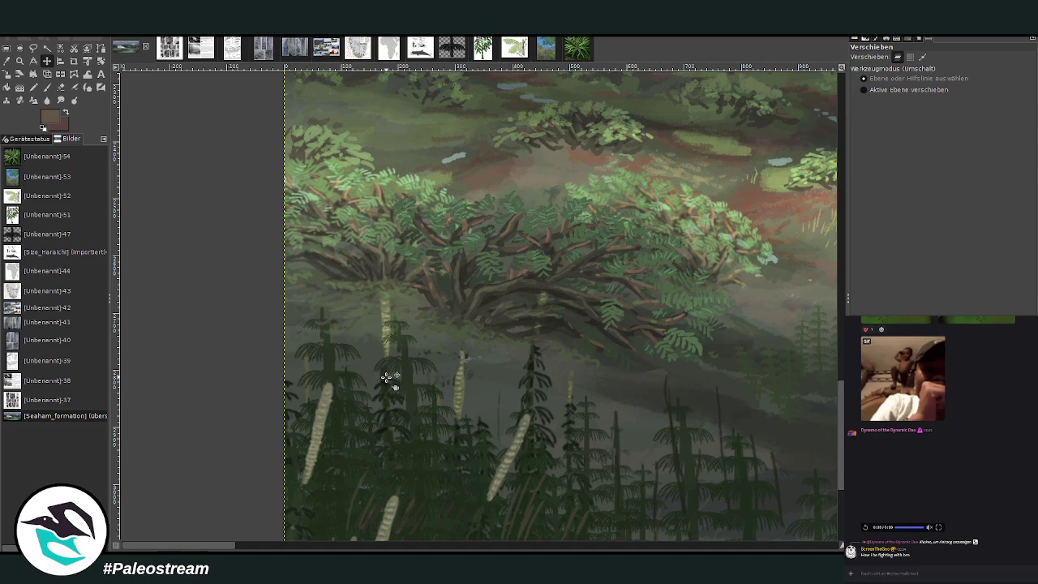
{"action": "left_click", "coordinate": [430, 373]}
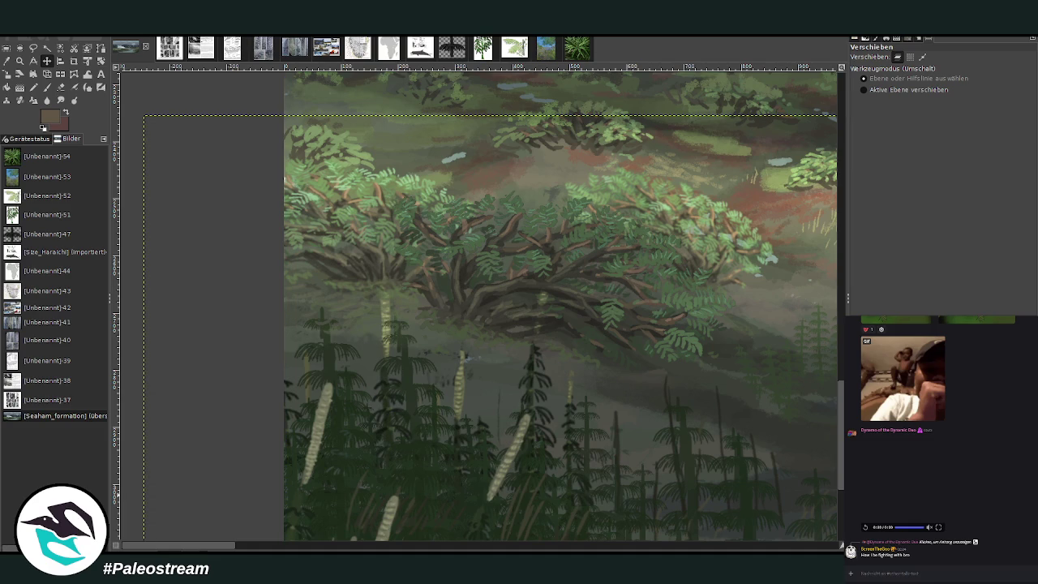
{"action": "key", "text": "ctrl+z"}
{"action": "key", "text": "ctrl+z"}
Switch to the Eraser and set its size to 124
{"action": "left_click", "coordinate": [61, 86]}
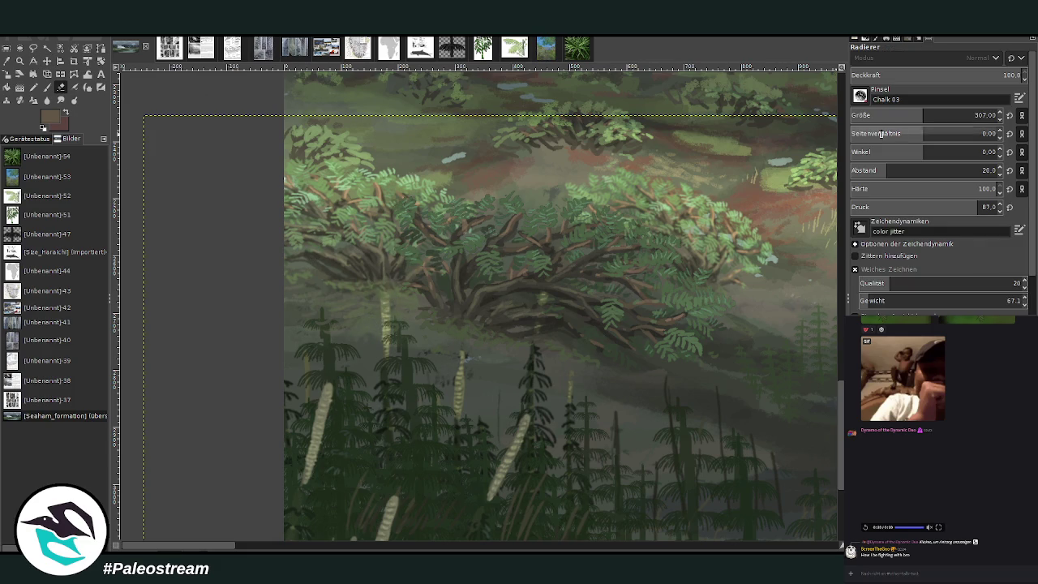
{"action": "left_click_drag", "start_coordinate": [883, 116], "coordinate": [890, 116]}
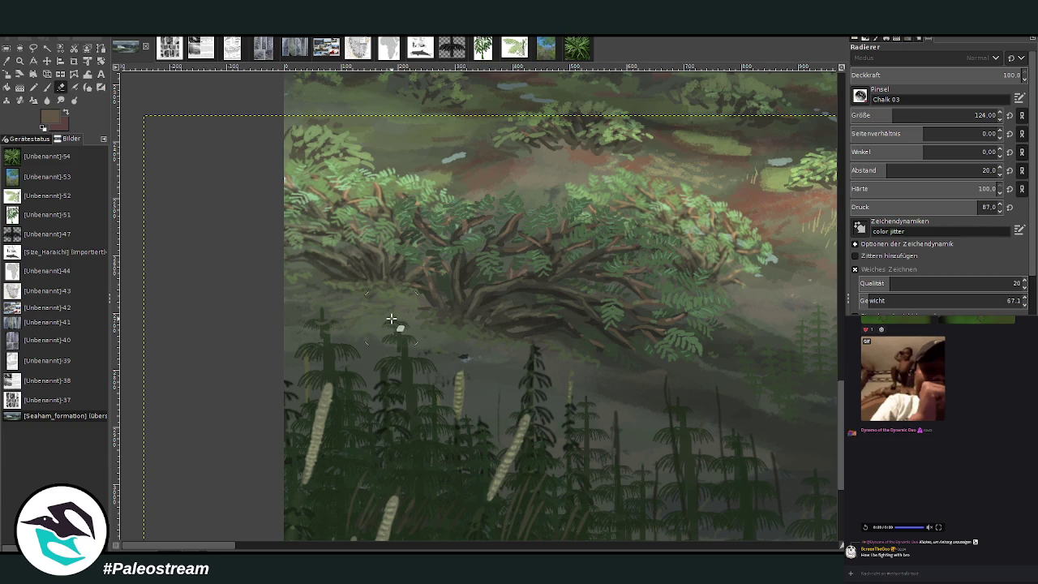
{"action": "scroll", "coordinate": [391, 318], "scroll_direction": "down", "scroll_amount": 2}
{"action": "scroll", "coordinate": [391, 318], "scroll_direction": "down", "scroll_amount": 1}
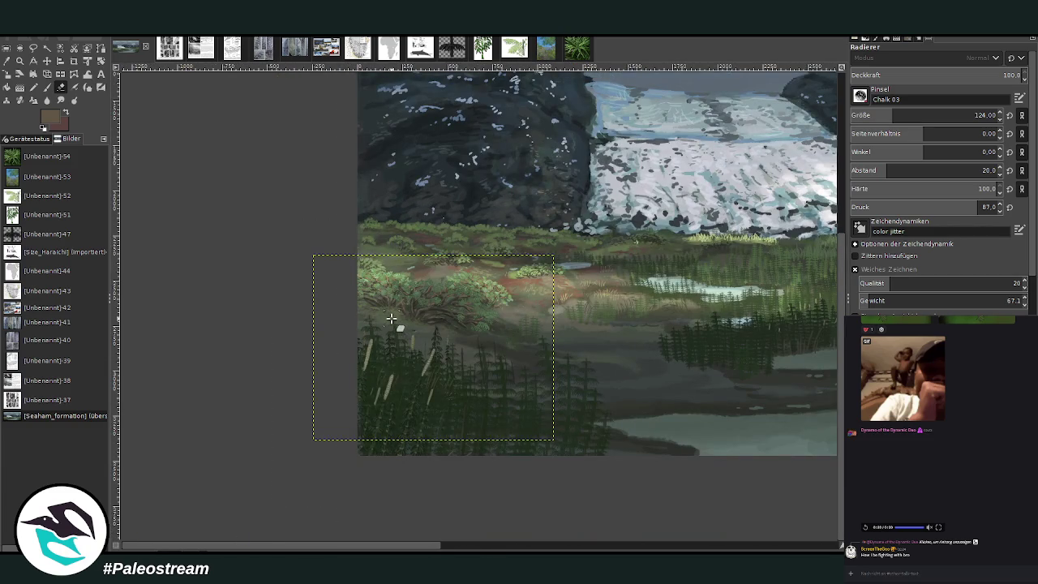
Zoom into the foreground horsetails and sample their dark green colour
{"action": "key", "text": "z"}
{"action": "left_click_drag", "start_coordinate": [486, 284], "coordinate": [590, 417]}
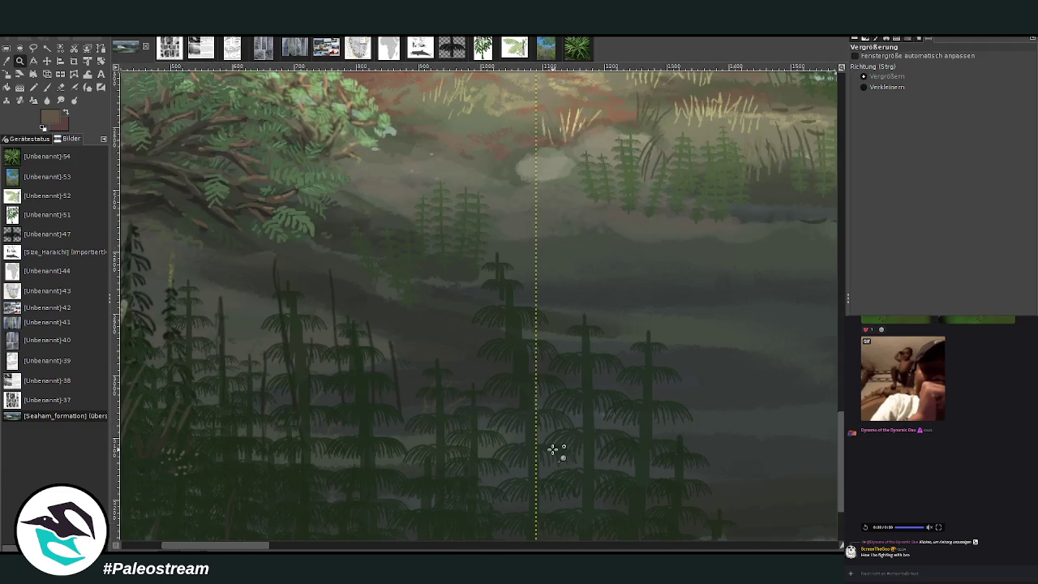
{"action": "key", "text": "m"}
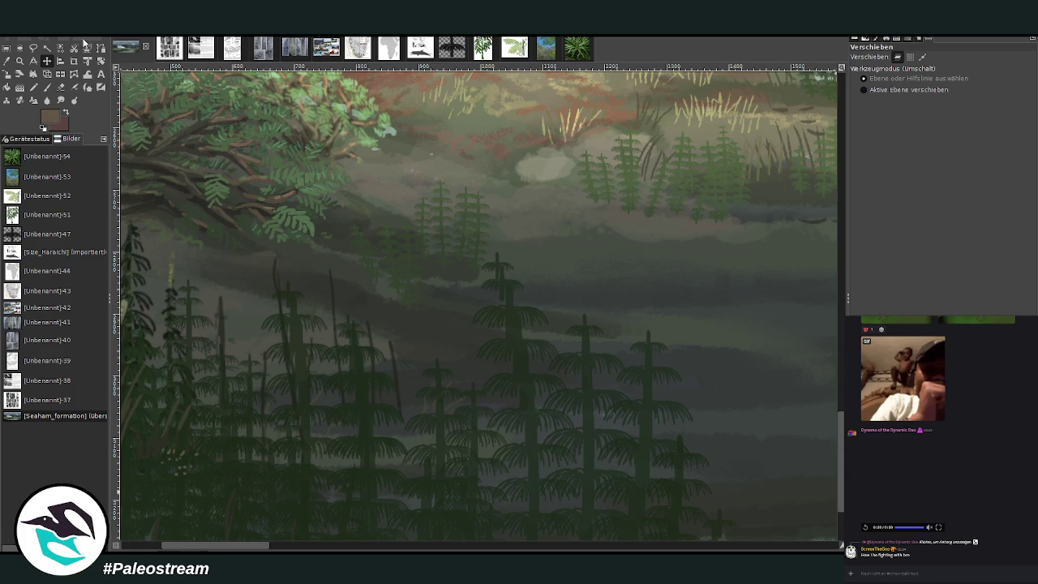
{"action": "left_click", "coordinate": [6, 60]}
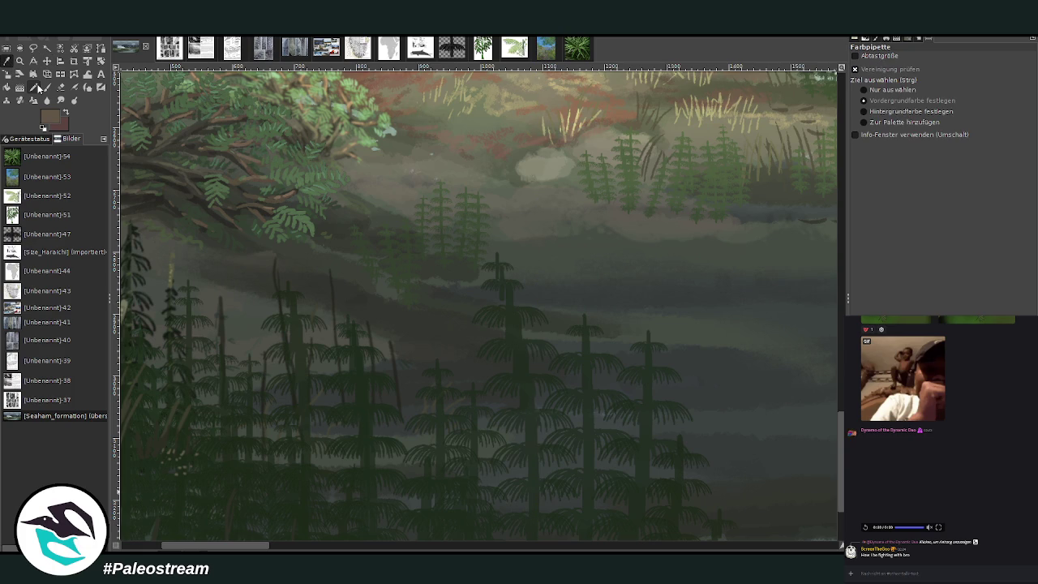
{"action": "left_click", "coordinate": [533, 431]}
{"action": "left_click", "coordinate": [47, 86]}
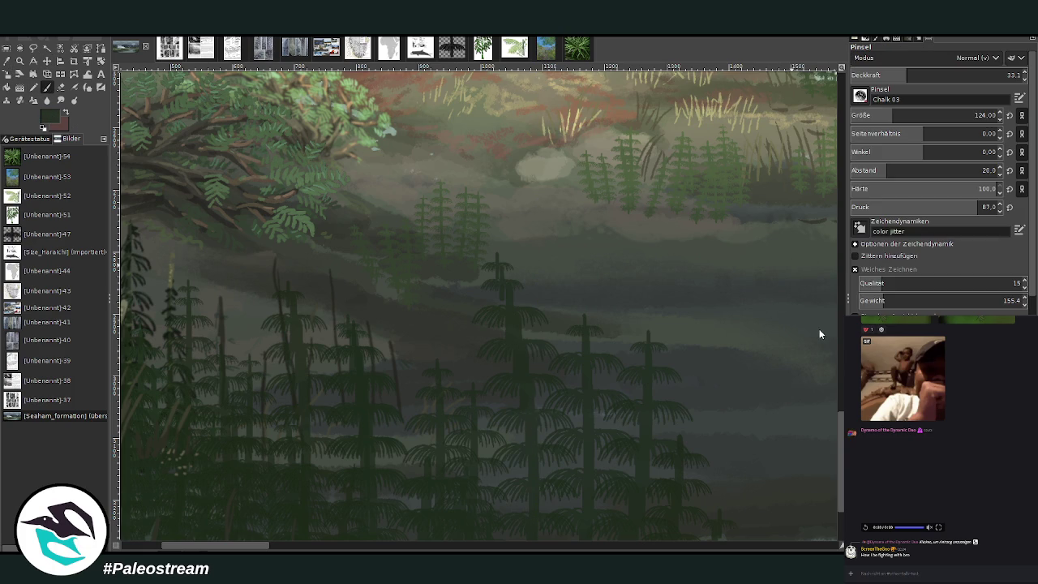
Set the paintbrush to opacity 71 and size 22, picking a dark green from the canvas
{"action": "left_click", "coordinate": [877, 115]}
{"action": "left_click", "coordinate": [973, 74]}
{"action": "left_click", "coordinate": [909, 115]}
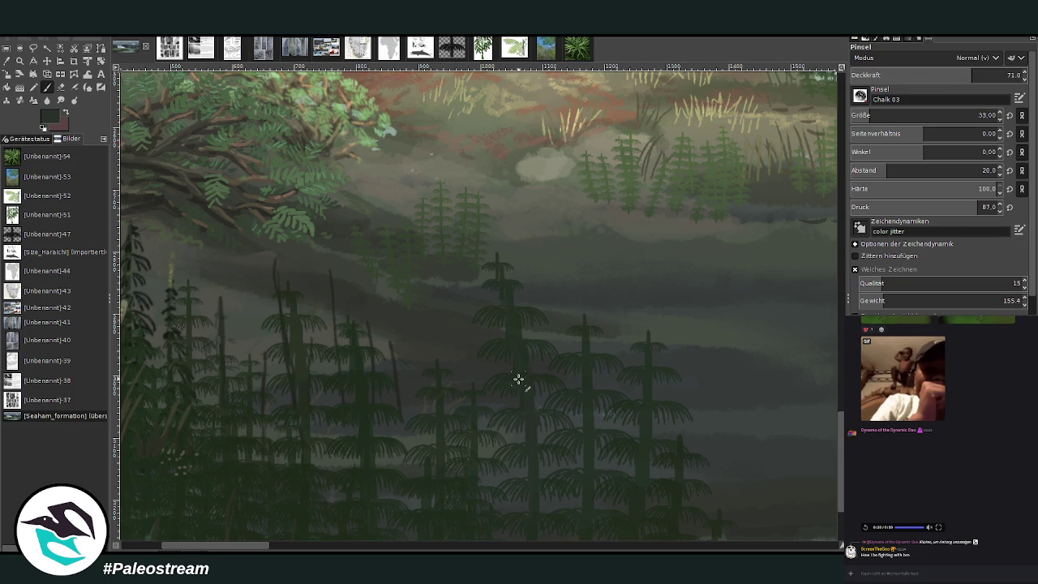
{"action": "left_click", "coordinate": [821, 322], "text": "ctrl"}
{"action": "left_click", "coordinate": [889, 114]}
Paint light green strokes down three central horsetail trunks
{"action": "left_click_drag", "start_coordinate": [502, 279], "coordinate": [527, 381]}
{"action": "left_click_drag", "start_coordinate": [519, 339], "coordinate": [529, 440]}
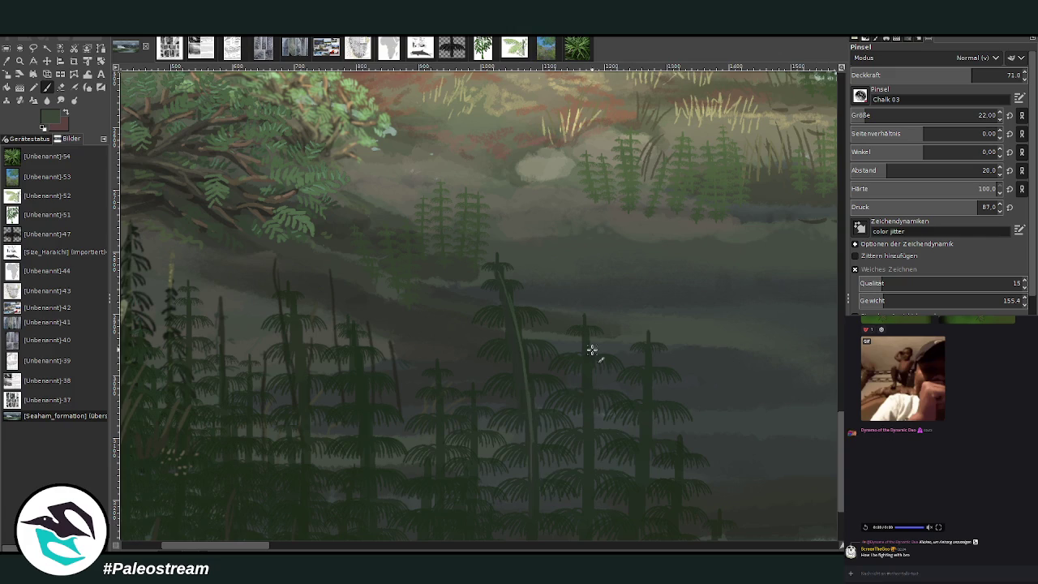
{"action": "left_click_drag", "start_coordinate": [586, 332], "coordinate": [589, 437]}
At 48.3 opacity, add fainter highlight strokes down the remaining horsetail trunks
{"action": "left_click", "coordinate": [936, 72]}
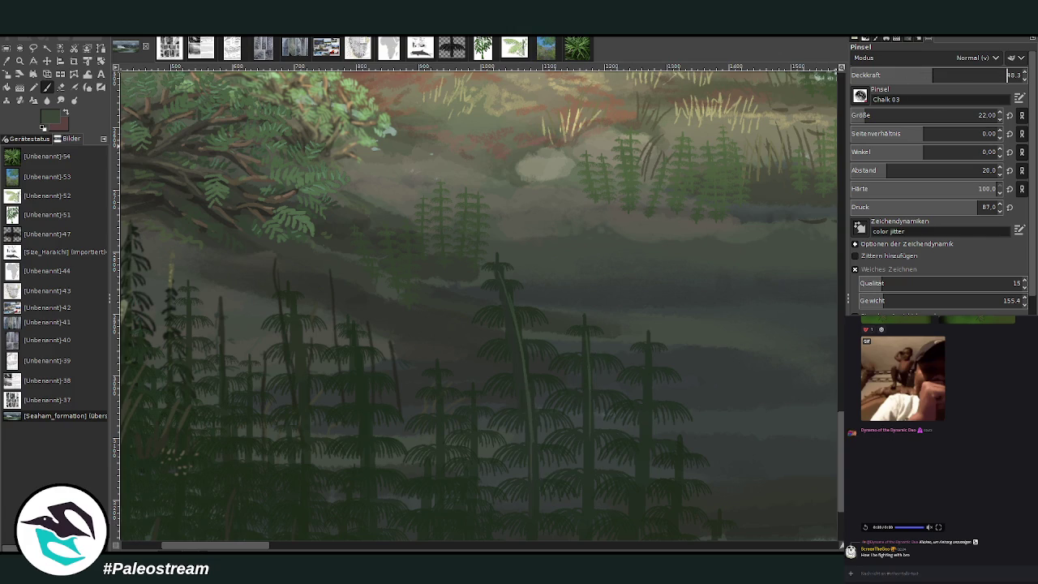
{"action": "scroll", "coordinate": [770, 289], "scroll_direction": "down", "scroll_amount": 3}
{"action": "mouse_move", "coordinate": [652, 251]}
{"action": "left_mouse_down"}
{"action": "mouse_move", "coordinate": [649, 317]}
{"action": "mouse_move", "coordinate": [672, 417]}
{"action": "left_mouse_up"}
{"action": "left_click_drag", "start_coordinate": [436, 246], "coordinate": [438, 324]}
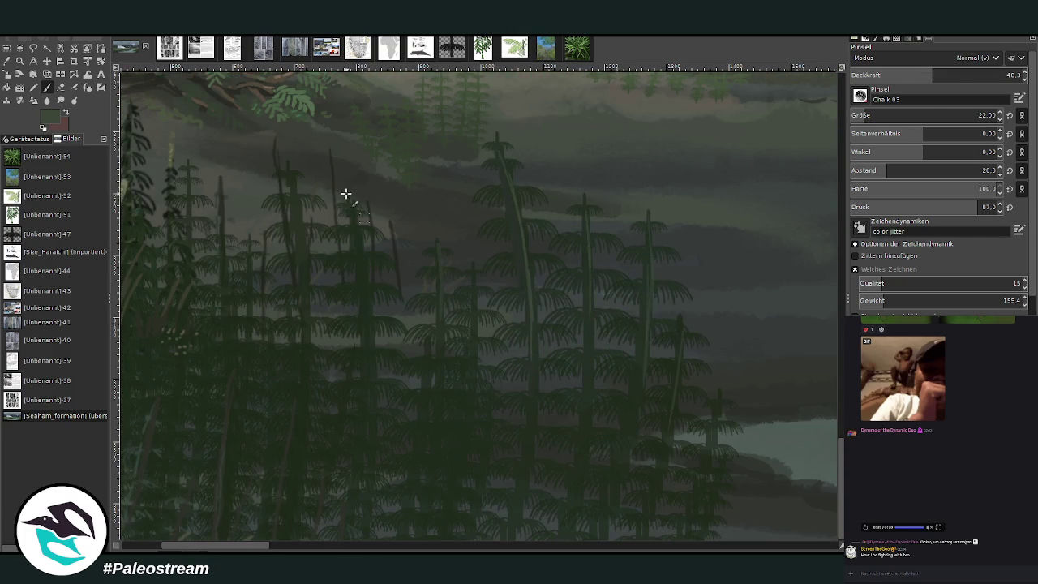
{"action": "left_click_drag", "start_coordinate": [361, 231], "coordinate": [367, 363]}
{"action": "left_click_drag", "start_coordinate": [295, 175], "coordinate": [303, 357]}
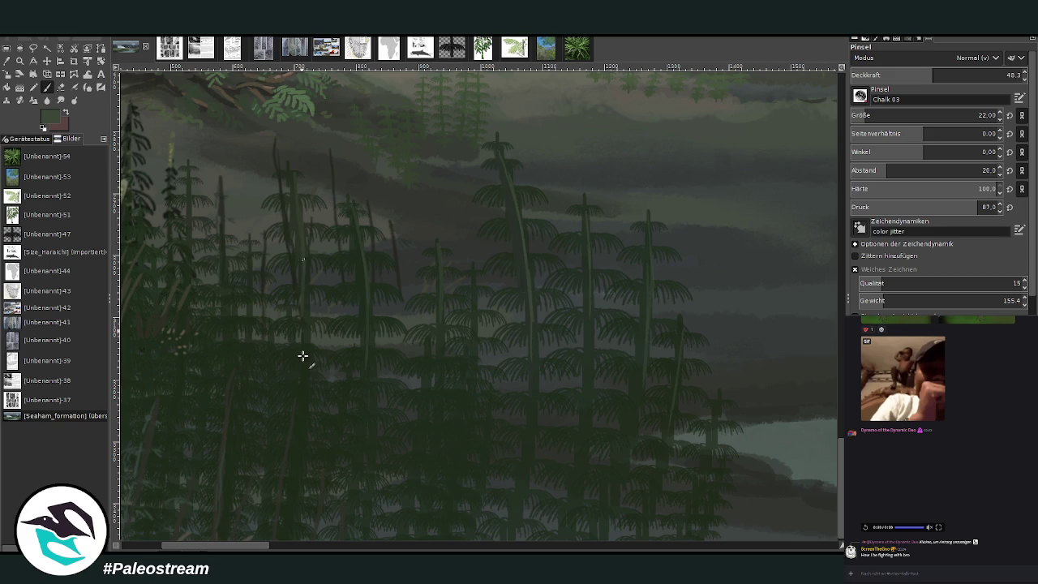
{"action": "left_click_drag", "start_coordinate": [220, 216], "coordinate": [221, 292]}
{"action": "left_click_drag", "start_coordinate": [360, 244], "coordinate": [360, 311]}
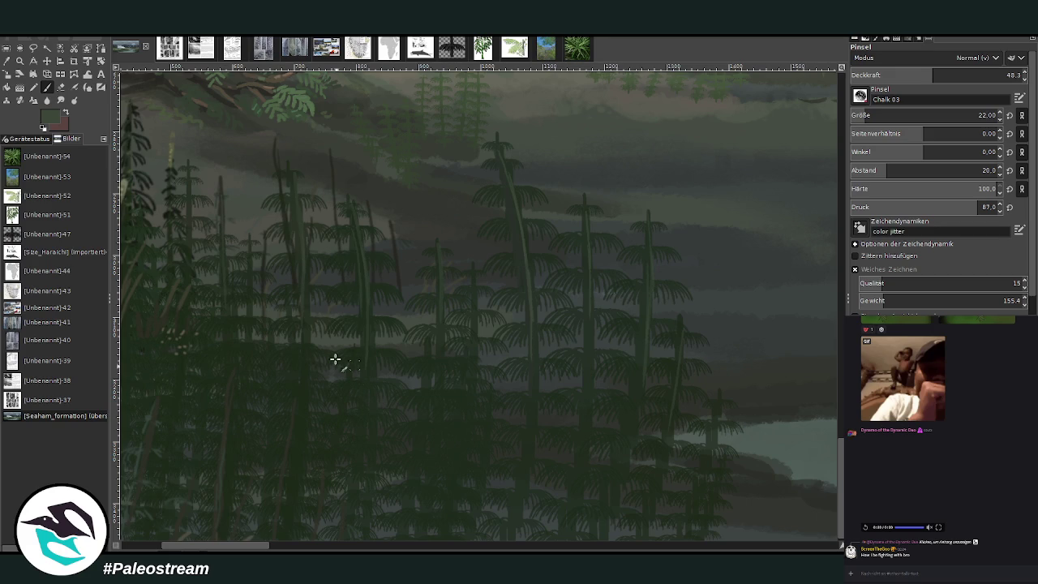
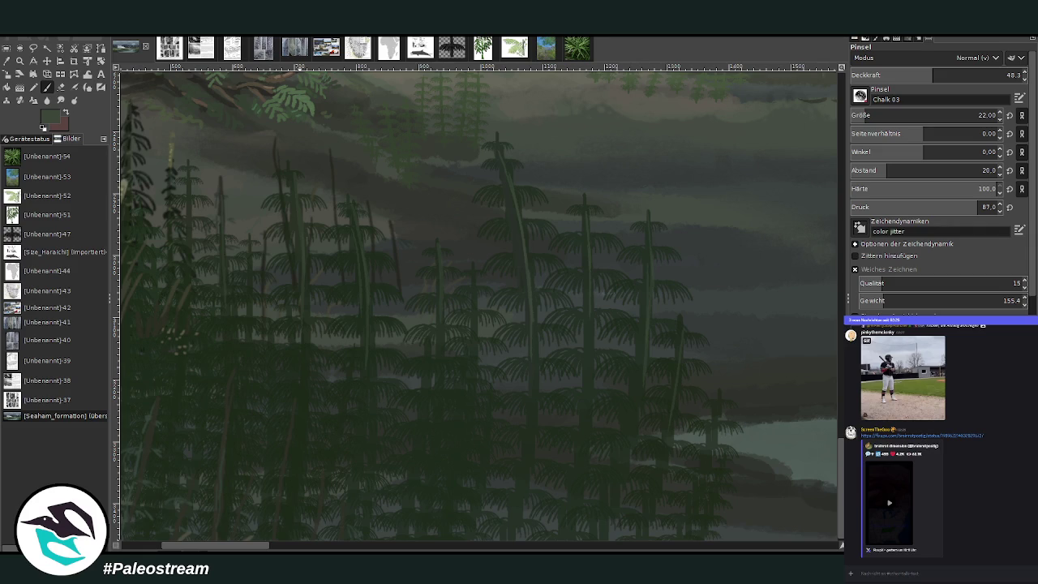
Paste and send the copied image in the Discord chat, then return to GIMP's Layers panel
{"action": "right_click", "coordinate": [925, 566]}
{"action": "left_click", "coordinate": [927, 566]}
{"action": "key", "text": "Return"}
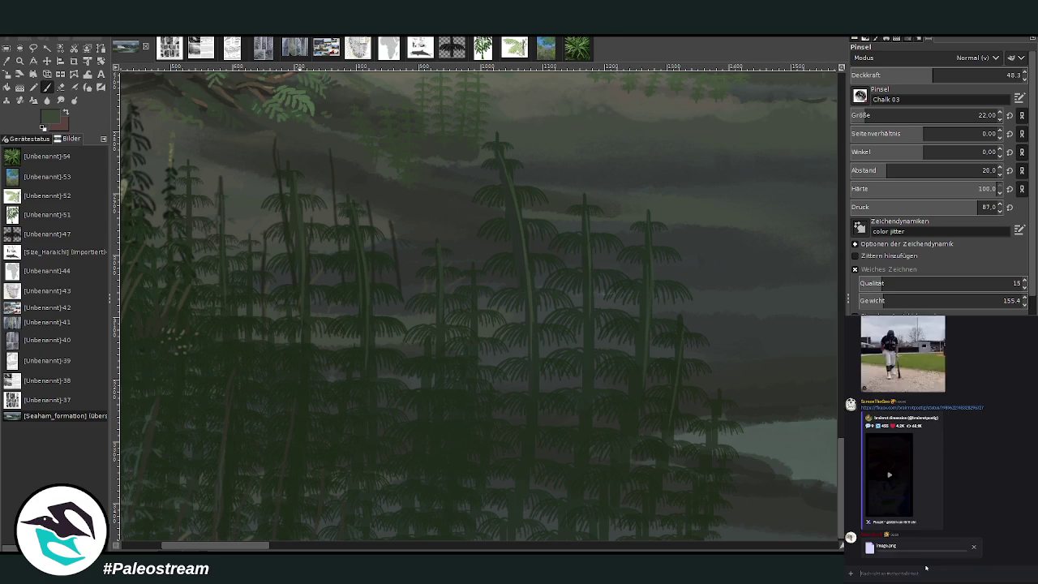
{"action": "key", "text": "alt+Tab"}
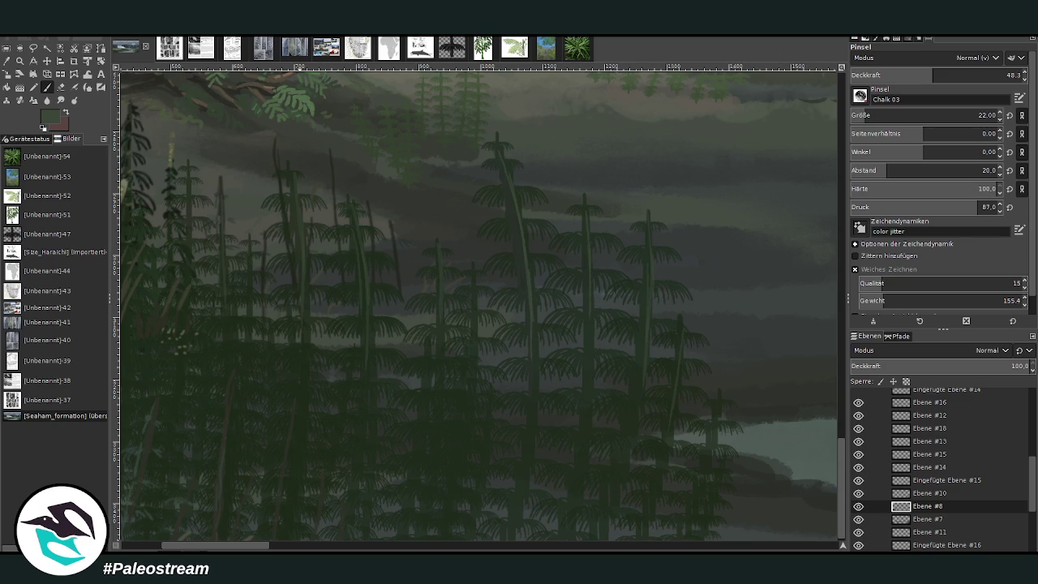
Set the Chalk 03 brush to size 16 and opacity 74.1
{"action": "key", "text": "z"}
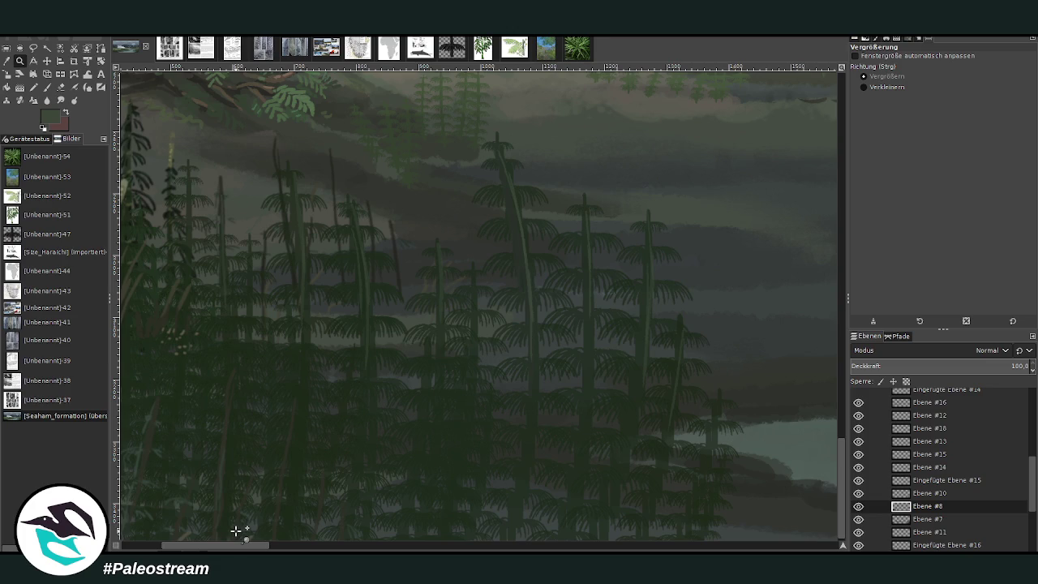
{"action": "left_click", "coordinate": [46, 87]}
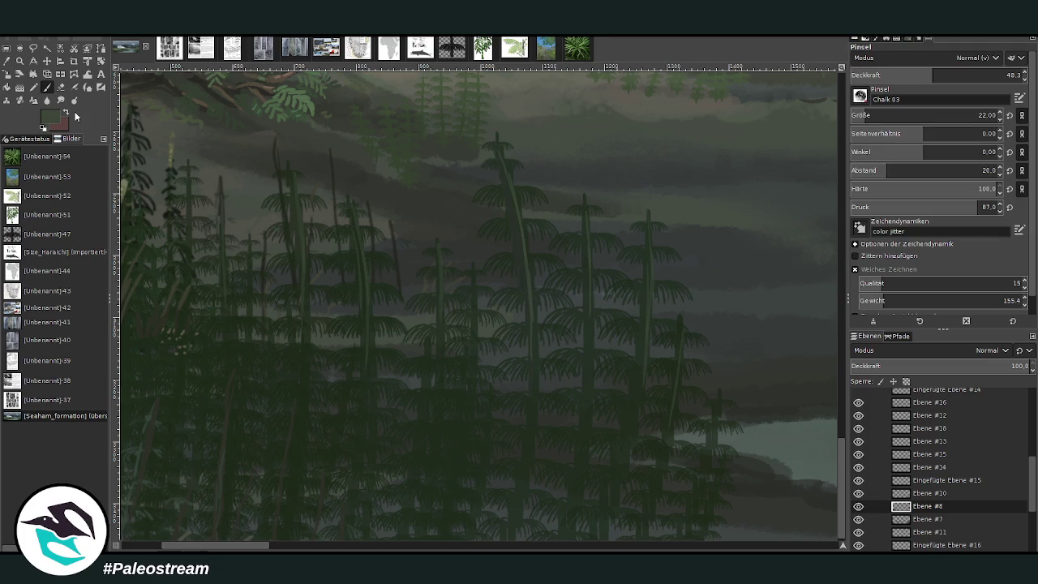
{"action": "left_click", "coordinate": [862, 115]}
{"action": "left_click", "coordinate": [960, 73]}
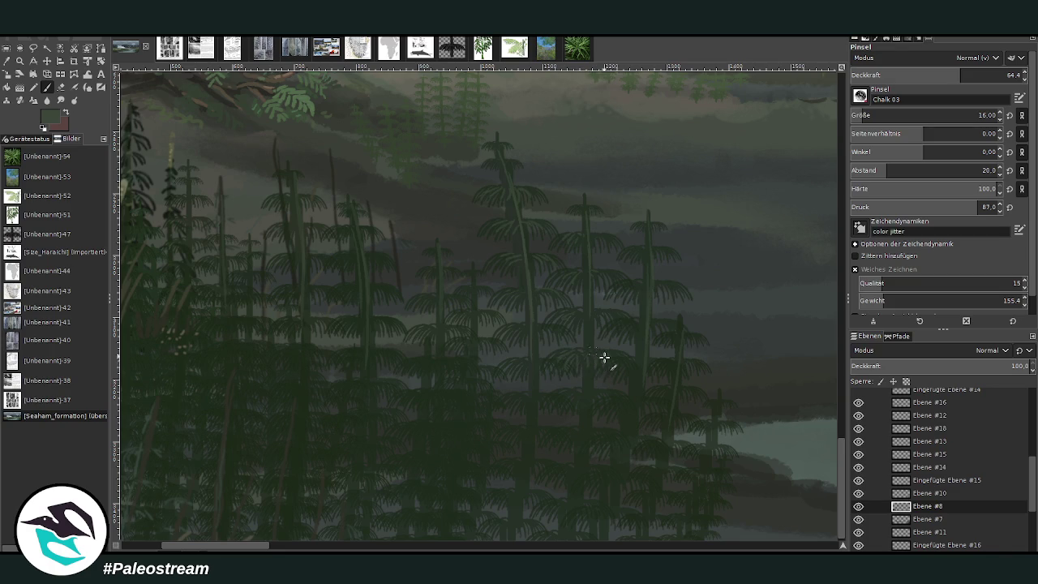
{"action": "left_click", "coordinate": [965, 75]}
Pan and zoom out to show the whole glacial valley painting
{"action": "scroll", "coordinate": [838, 444], "scroll_direction": "down", "scroll_amount": 1}
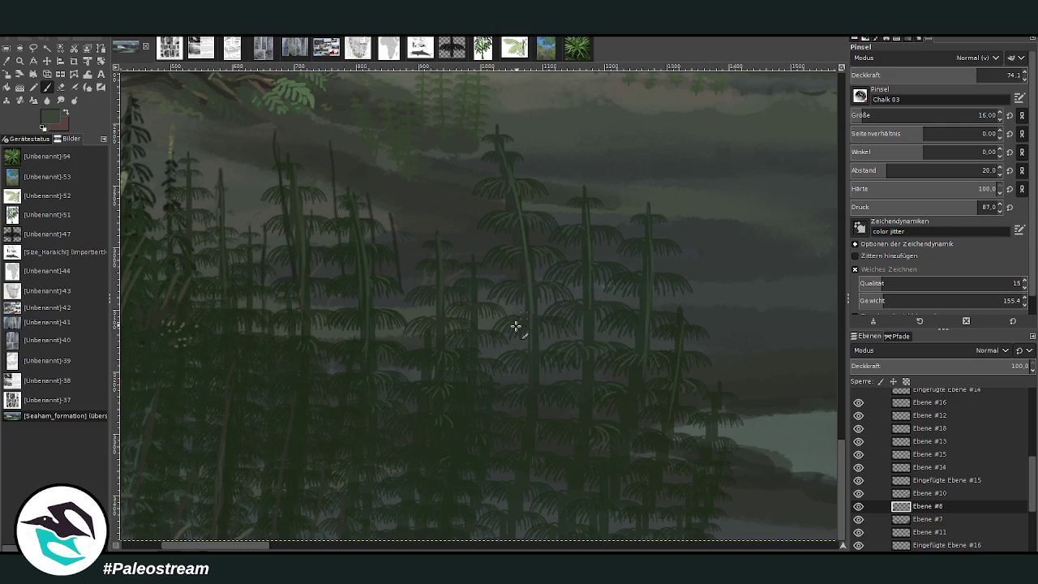
{"action": "left_click_drag", "start_coordinate": [238, 550], "coordinate": [197, 549]}
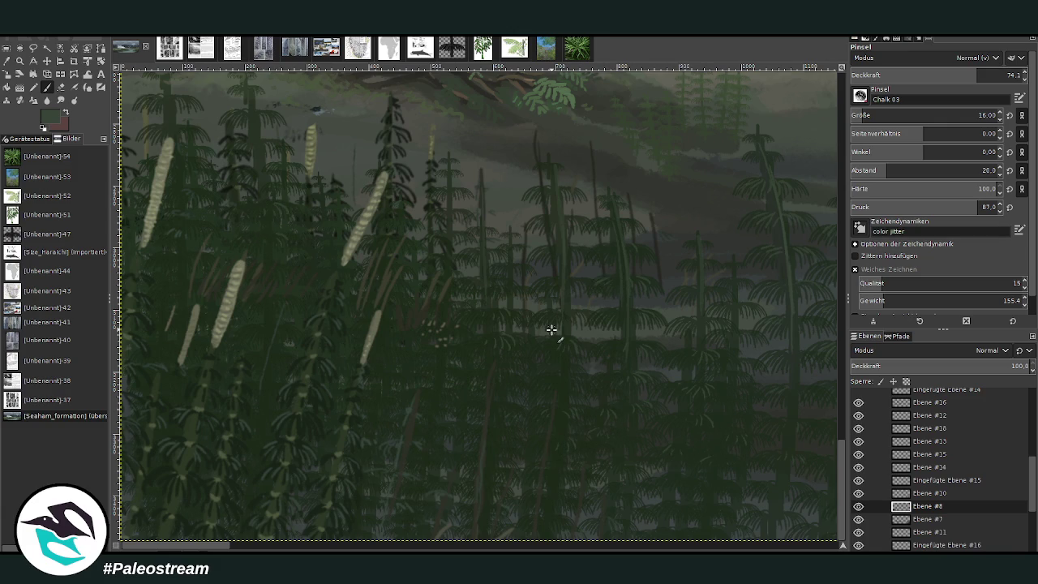
{"action": "scroll", "coordinate": [551, 329], "scroll_direction": "down", "scroll_amount": 3}
{"action": "scroll", "coordinate": [551, 329], "scroll_direction": "down", "scroll_amount": 2}
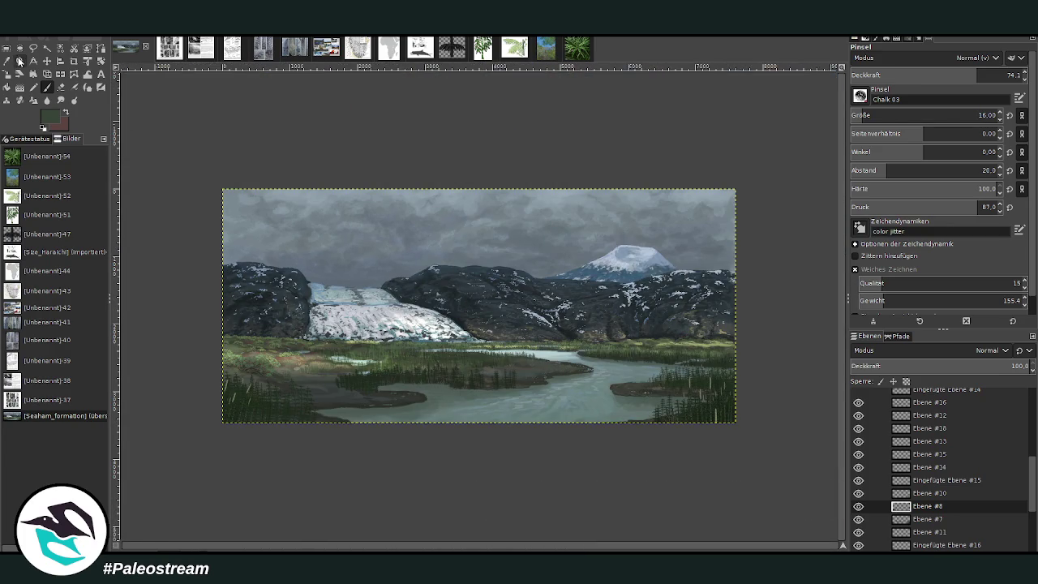
Zoom in on the lake and dark trees, and make Ebene #7 the active painting layer
{"action": "left_click", "coordinate": [19, 61]}
{"action": "left_click", "coordinate": [353, 349]}
{"action": "left_click_drag", "start_coordinate": [300, 219], "coordinate": [492, 467]}
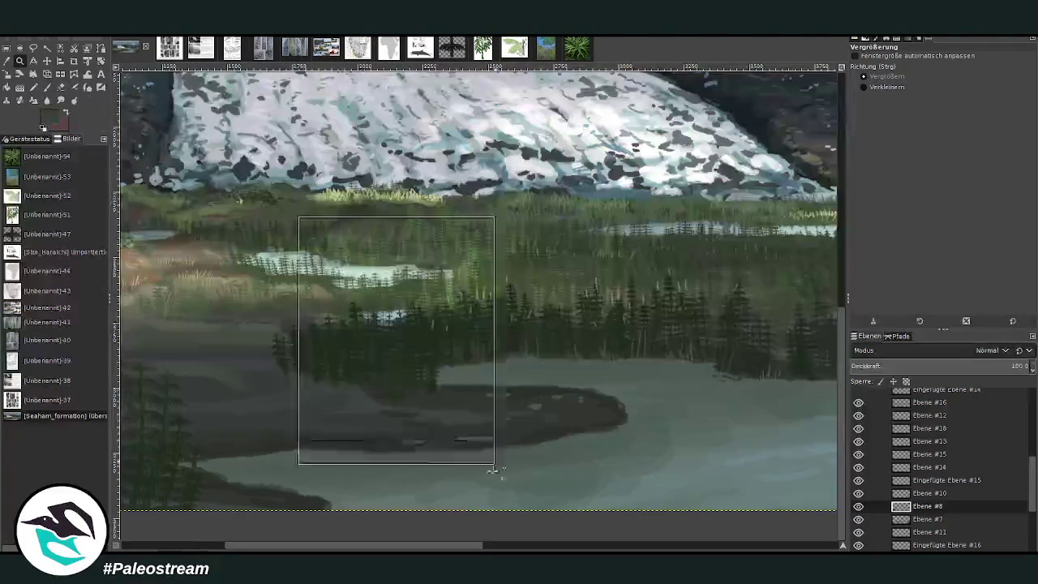
{"action": "left_click", "coordinate": [47, 61]}
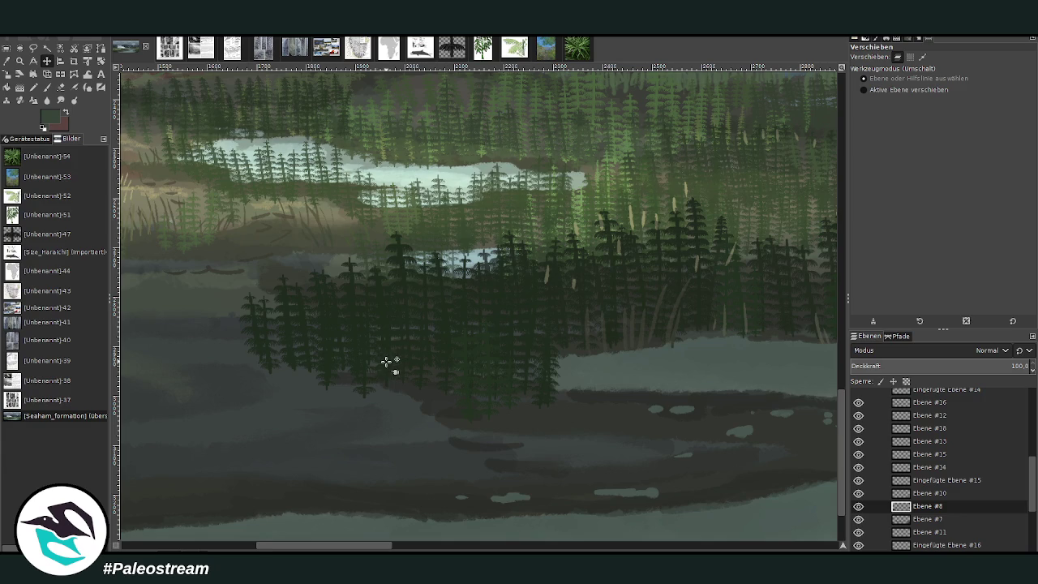
{"action": "left_click", "coordinate": [923, 519]}
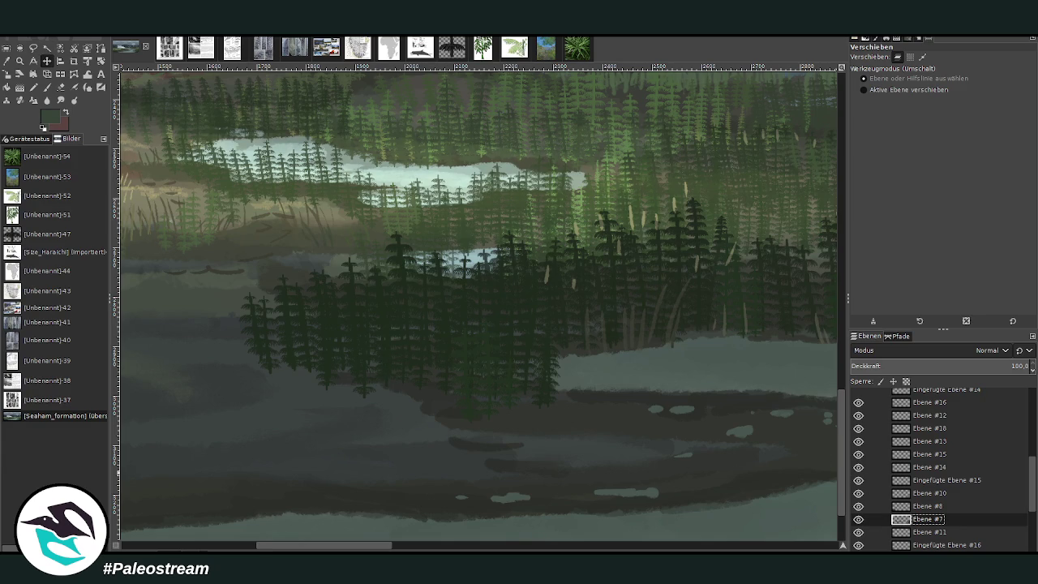
{"action": "left_click", "coordinate": [7, 61]}
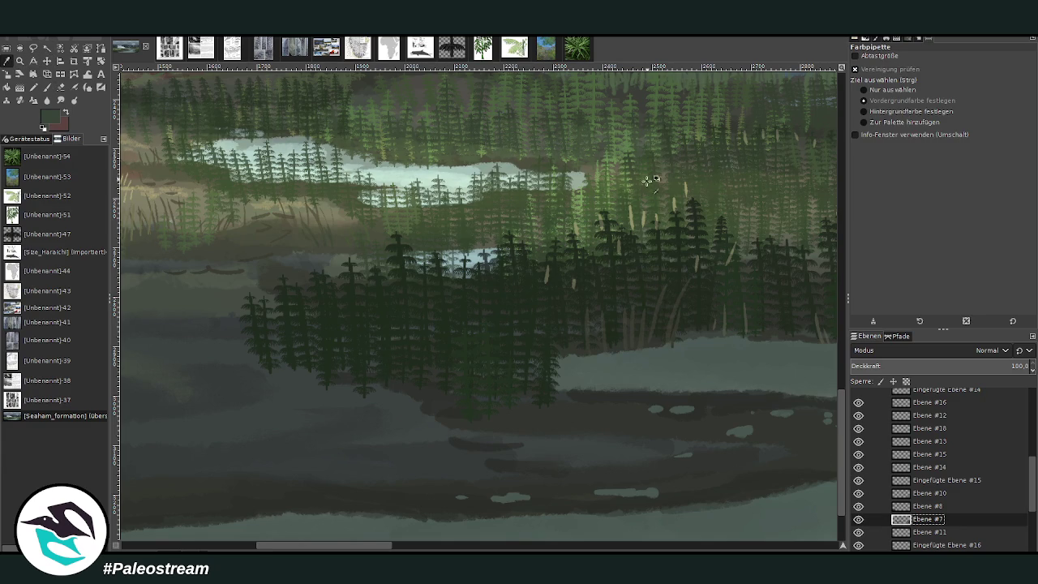
{"action": "left_click", "coordinate": [47, 87]}
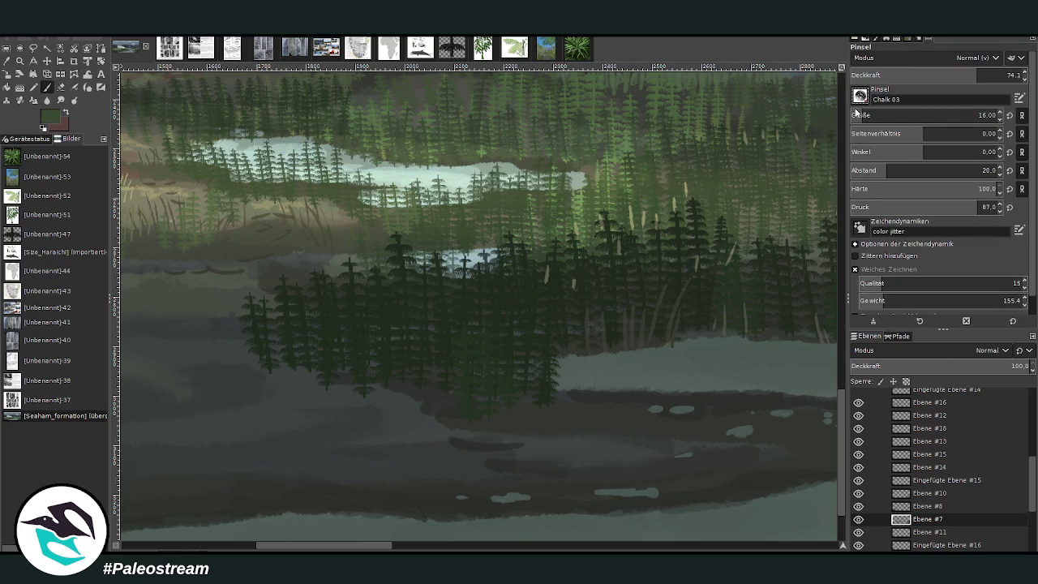
Set up the honse #1 horsetail brush with spacing 67 and opacity 91.2
{"action": "key", "text": "1"}
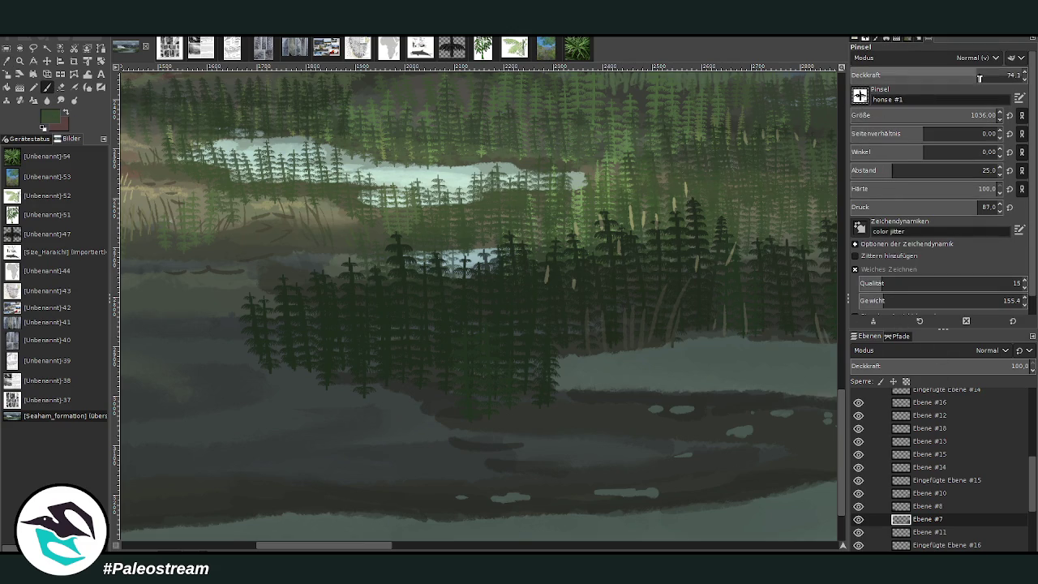
{"action": "left_click_drag", "start_coordinate": [899, 114], "coordinate": [909, 114]}
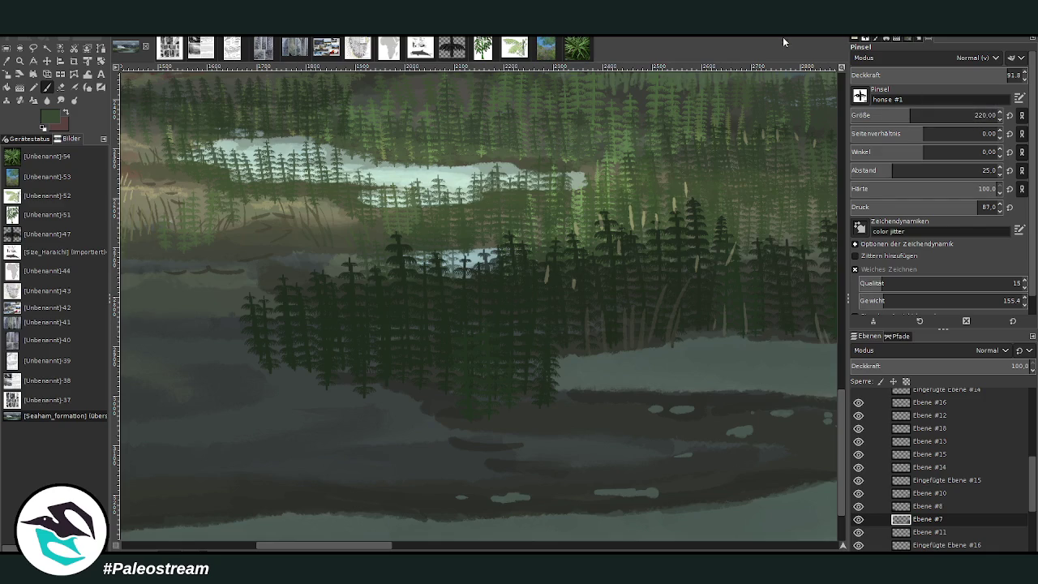
{"action": "left_click", "coordinate": [411, 353]}
{"action": "key", "text": "ctrl+z"}
{"action": "left_click_drag", "start_coordinate": [910, 114], "coordinate": [920, 114]}
{"action": "left_click_drag", "start_coordinate": [908, 171], "coordinate": [937, 171]}
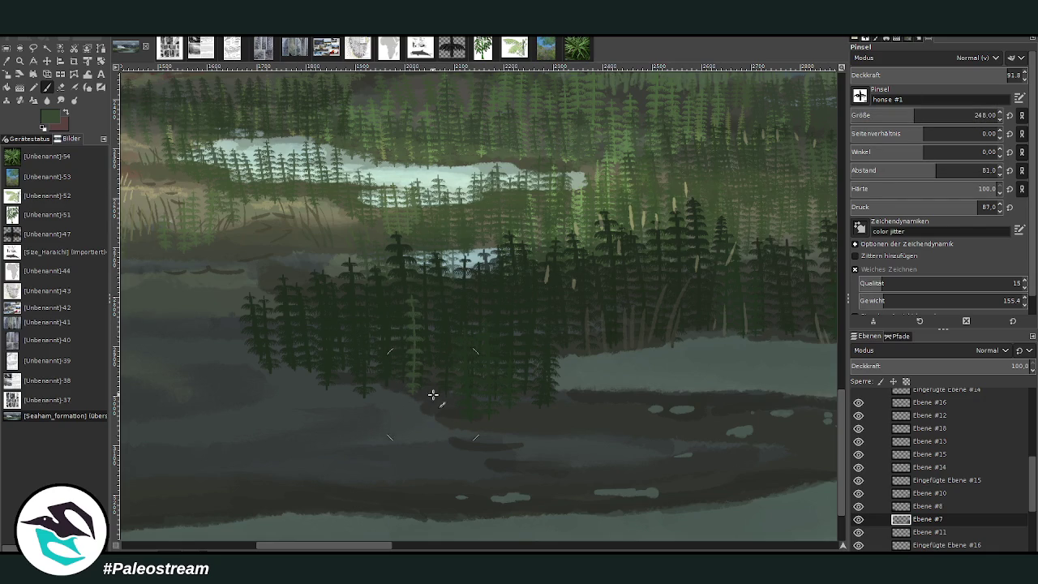
{"action": "left_click", "coordinate": [927, 168]}
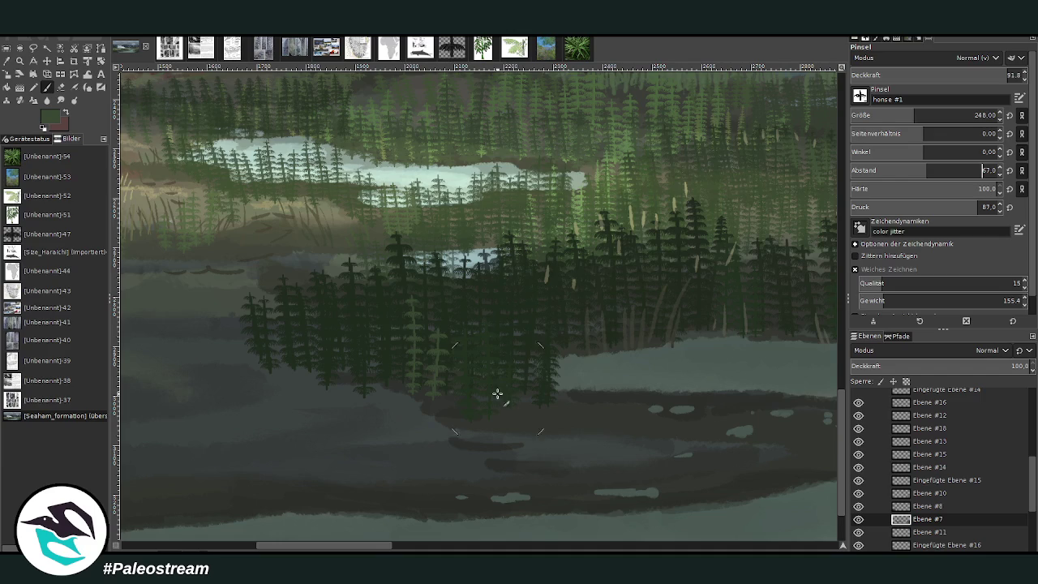
{"action": "left_click", "coordinate": [979, 74]}
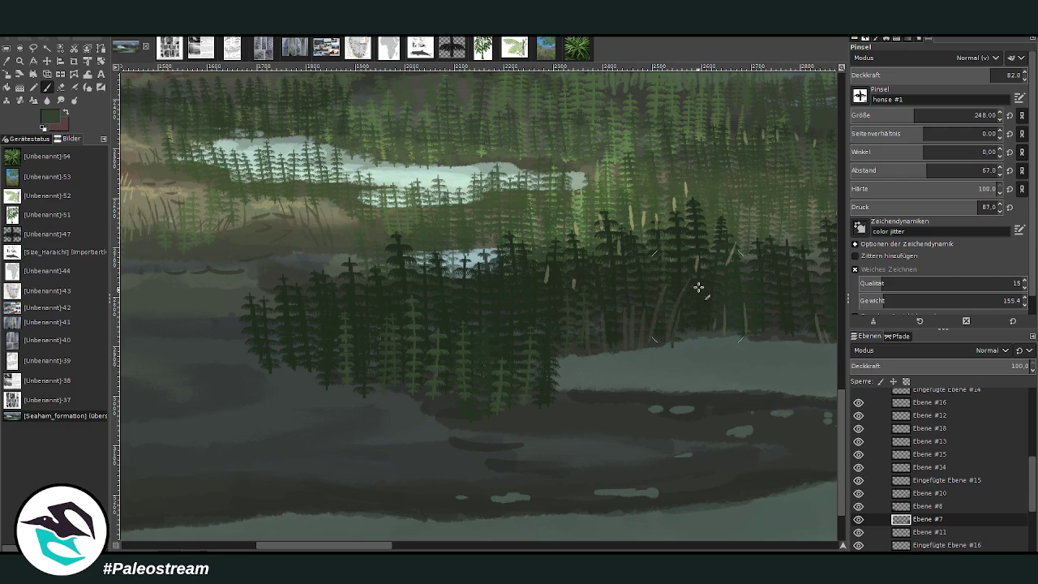
{"action": "left_click_drag", "start_coordinate": [915, 77], "coordinate": [933, 77]}
{"action": "left_click_drag", "start_coordinate": [911, 116], "coordinate": [903, 116]}
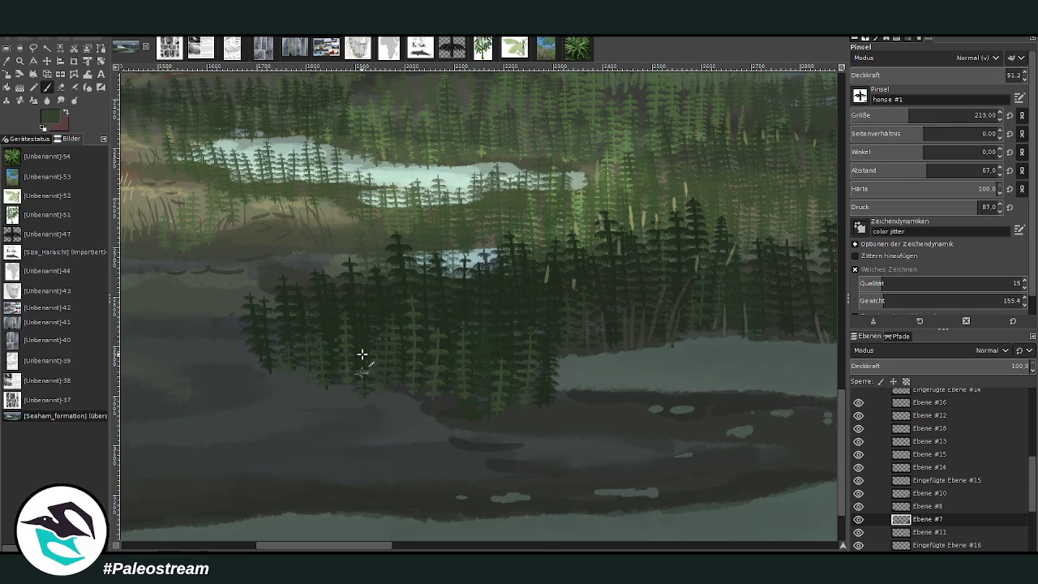
Shrink the brush to about 129 and stamp small horsetails along the shore and grey clearing
{"action": "scroll", "coordinate": [473, 521], "scroll_direction": "right", "scroll_amount": 5}
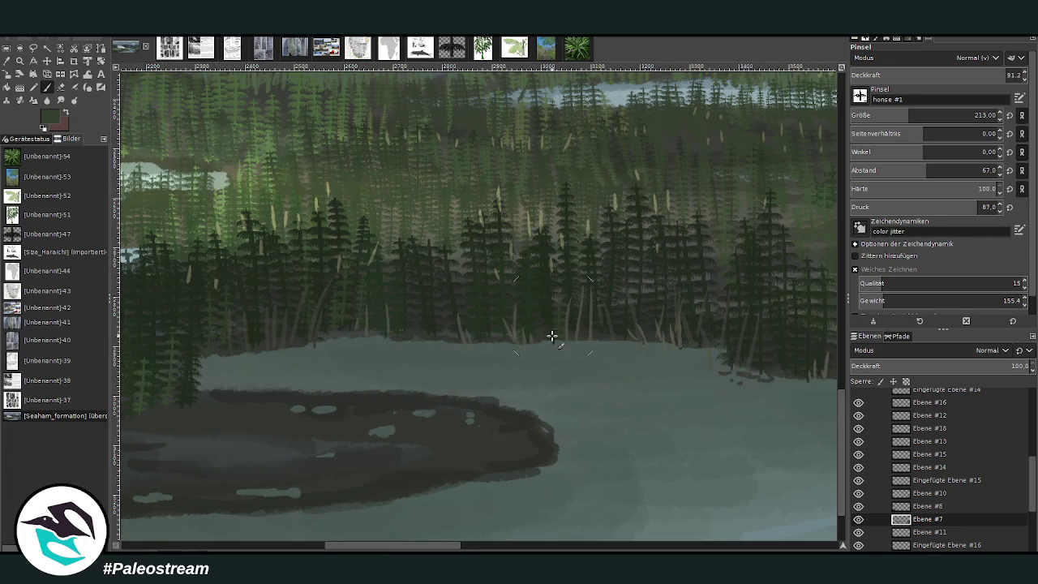
{"action": "scroll", "coordinate": [495, 449], "scroll_direction": "right", "scroll_amount": 6}
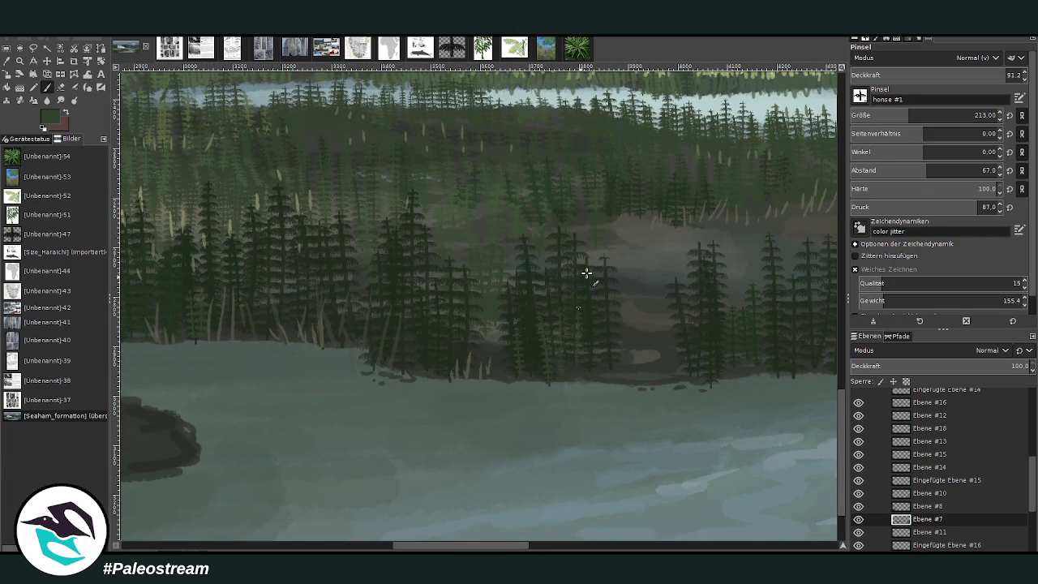
{"action": "left_click", "coordinate": [548, 548]}
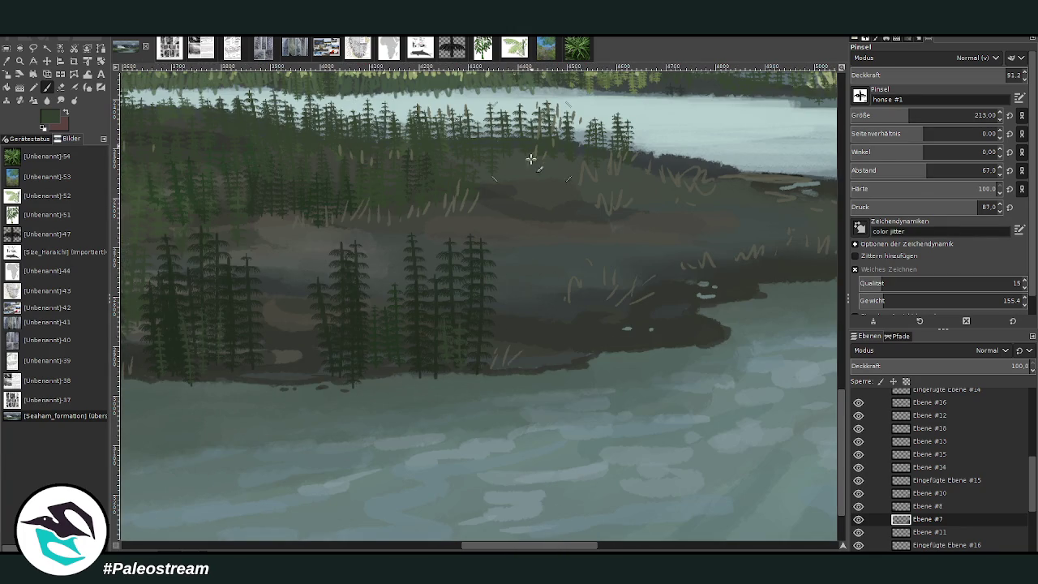
{"action": "left_click", "coordinate": [898, 111]}
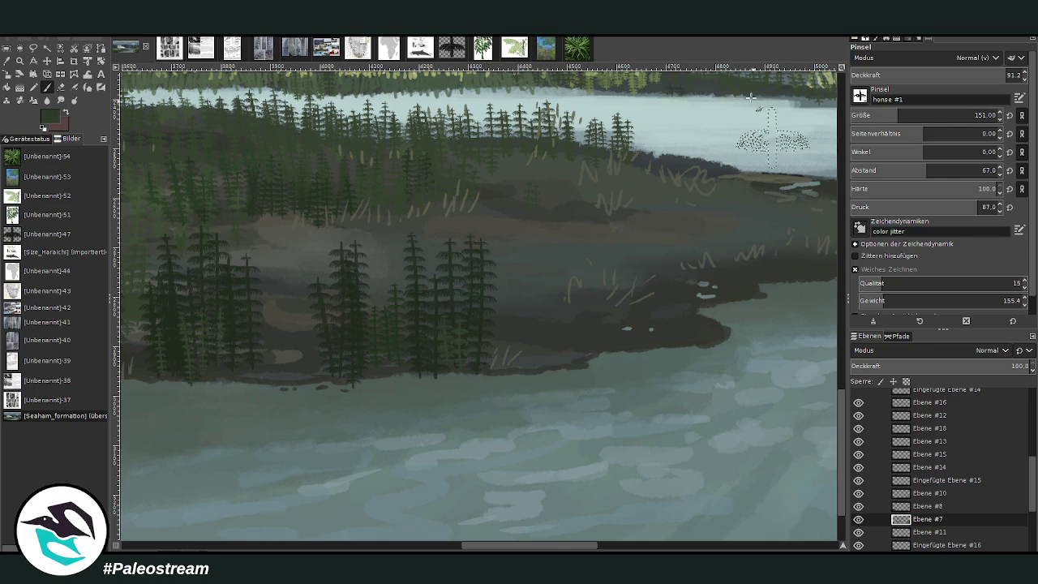
{"action": "left_click", "coordinate": [659, 247]}
{"action": "left_click", "coordinate": [624, 245]}
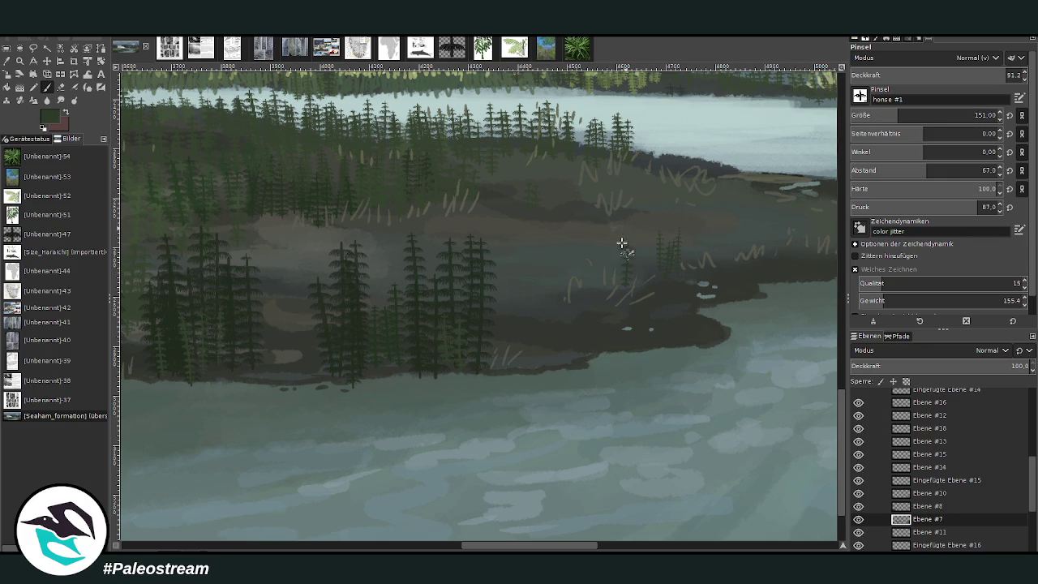
{"action": "key", "text": "bracketleft"}
{"action": "left_click", "coordinate": [550, 243]}
{"action": "left_click", "coordinate": [513, 227]}
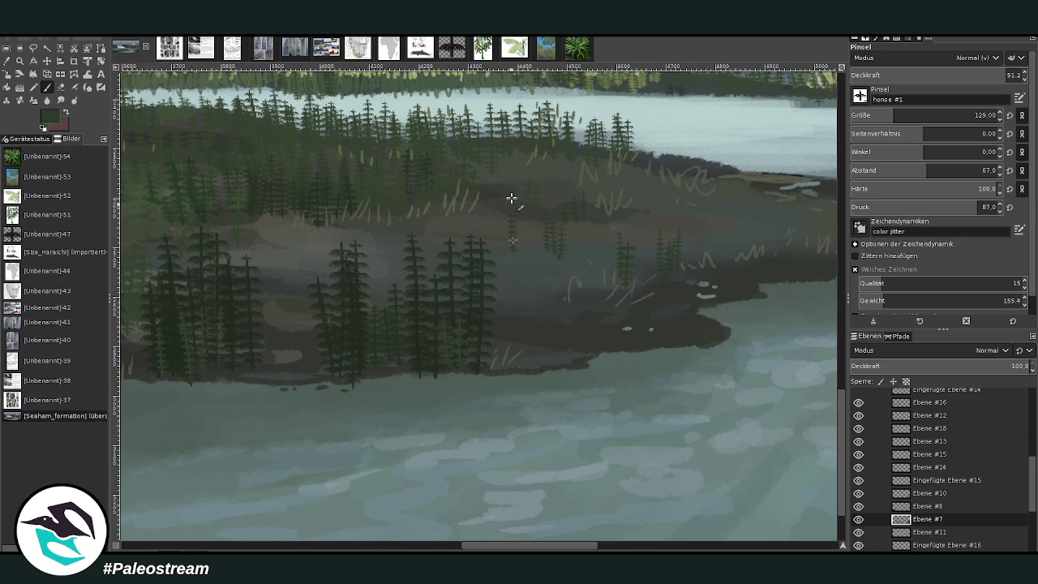
{"action": "left_click", "coordinate": [699, 219]}
{"action": "left_click", "coordinate": [427, 226]}
{"action": "left_click", "coordinate": [291, 244]}
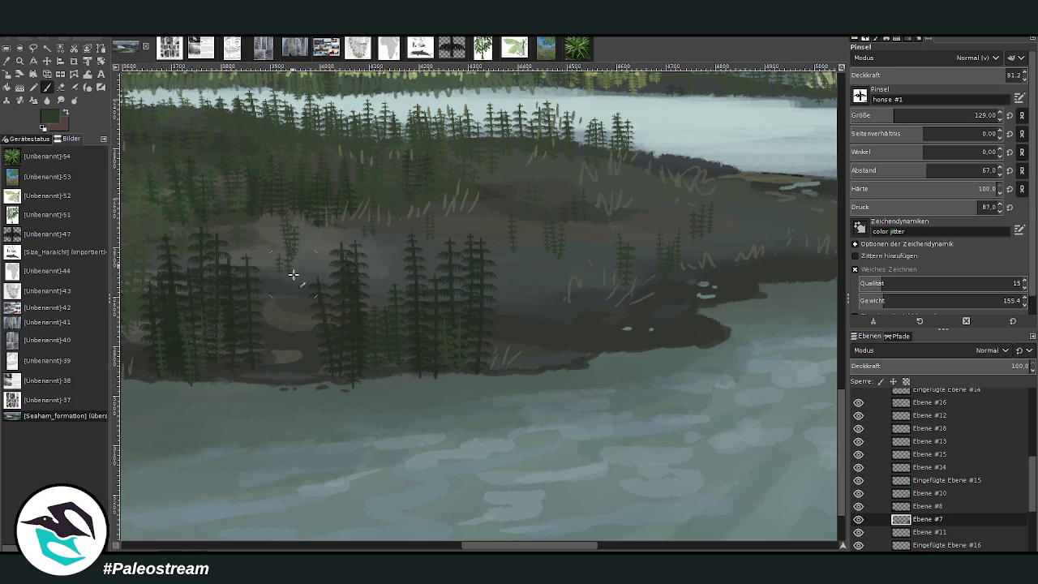
Stamp small dark horsetails along the upper and lower shoreline toward the shore's tip
{"action": "left_click_drag", "start_coordinate": [560, 546], "coordinate": [604, 545]}
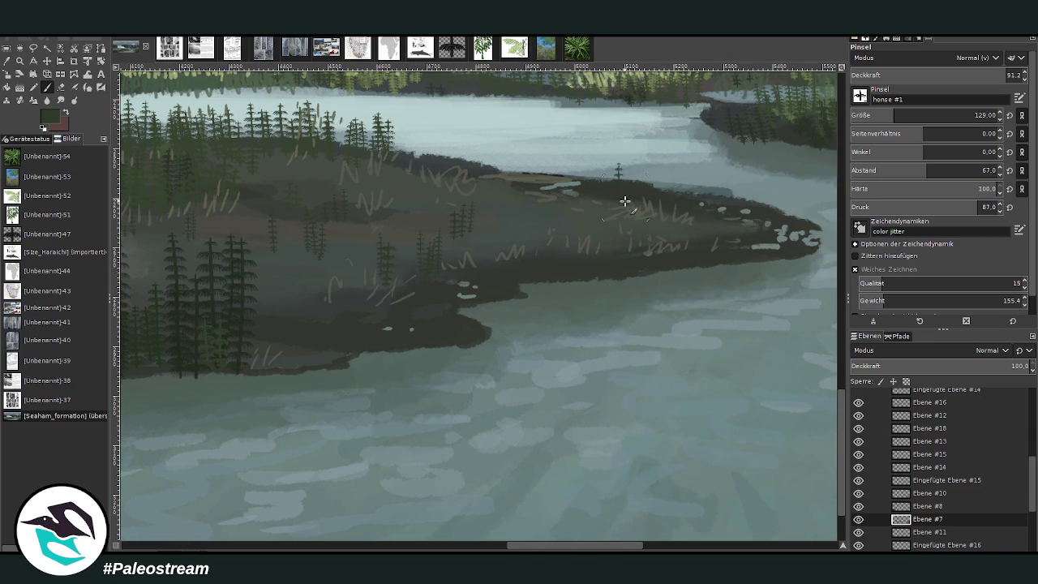
{"action": "left_click", "coordinate": [579, 188]}
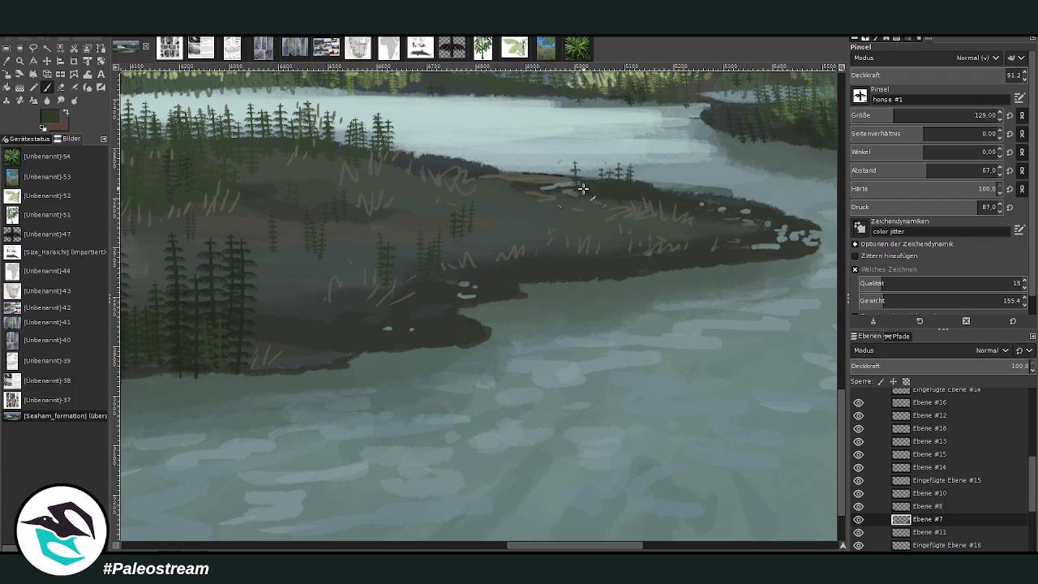
{"action": "left_click", "coordinate": [496, 178]}
{"action": "left_click", "coordinate": [477, 154]}
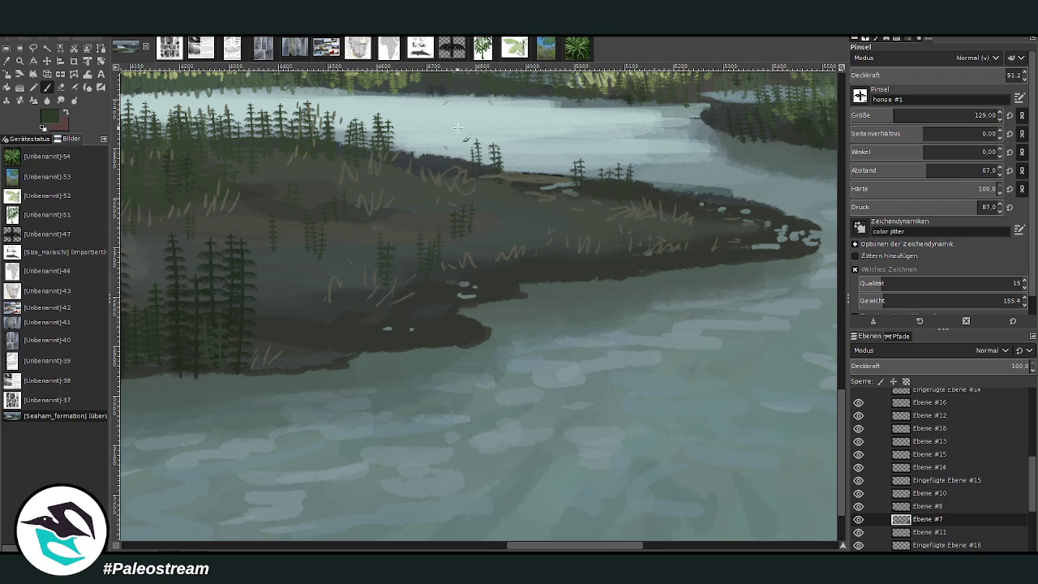
{"action": "left_click", "coordinate": [447, 147]}
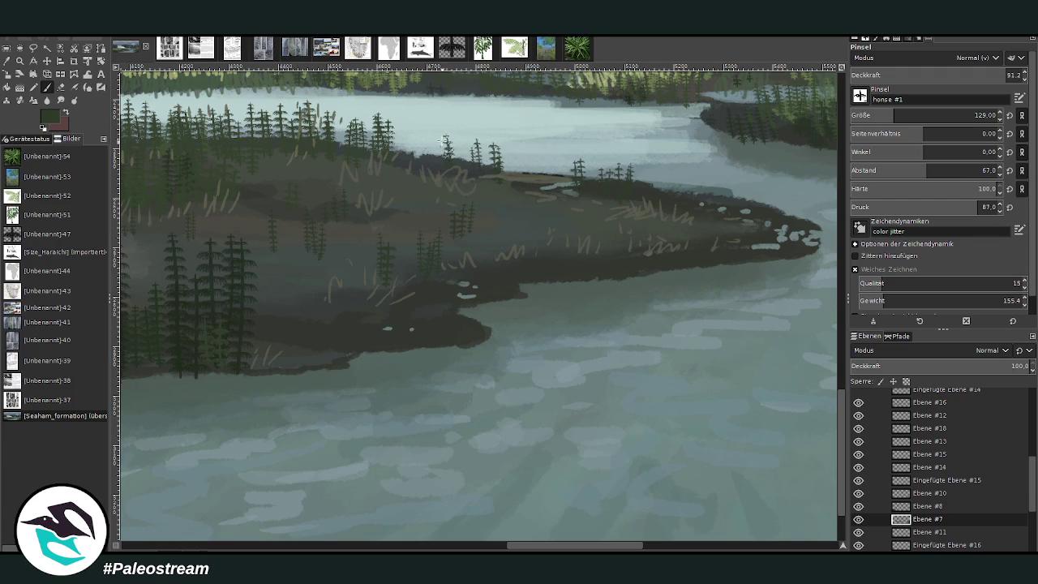
{"action": "left_click", "coordinate": [549, 234]}
{"action": "left_click", "coordinate": [512, 238]}
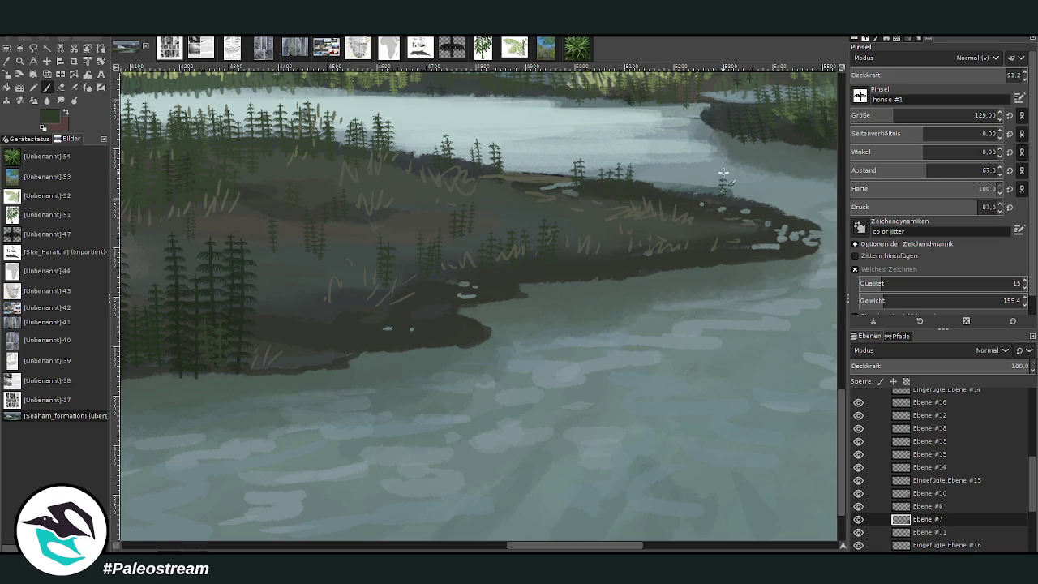
{"action": "left_click", "coordinate": [730, 185]}
Stamp small dark conifers along the right shoreline, far bank and across the island
{"action": "left_click", "coordinate": [702, 181]}
{"action": "left_click", "coordinate": [689, 139]}
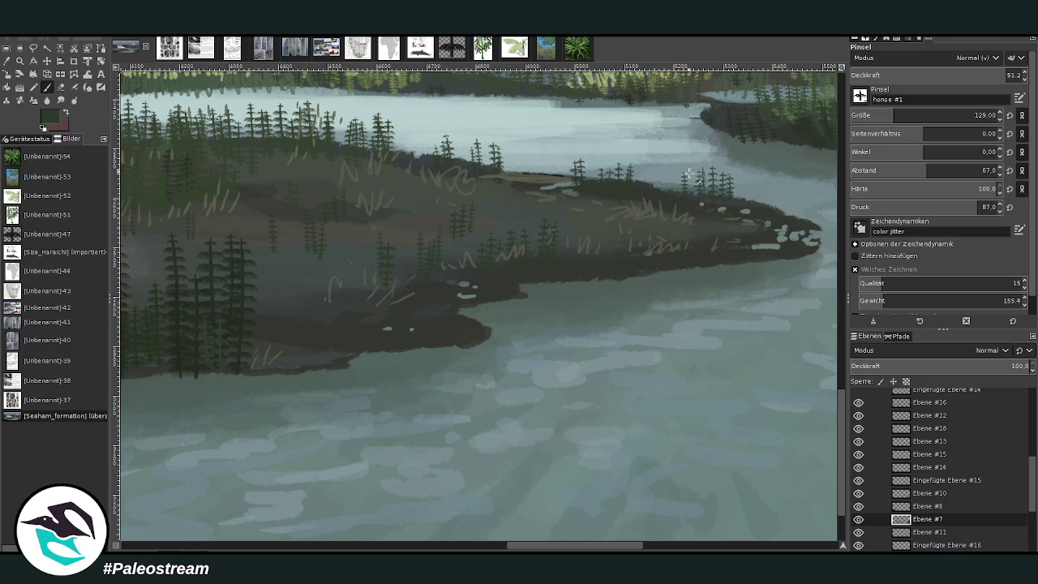
{"action": "left_click", "coordinate": [423, 144]}
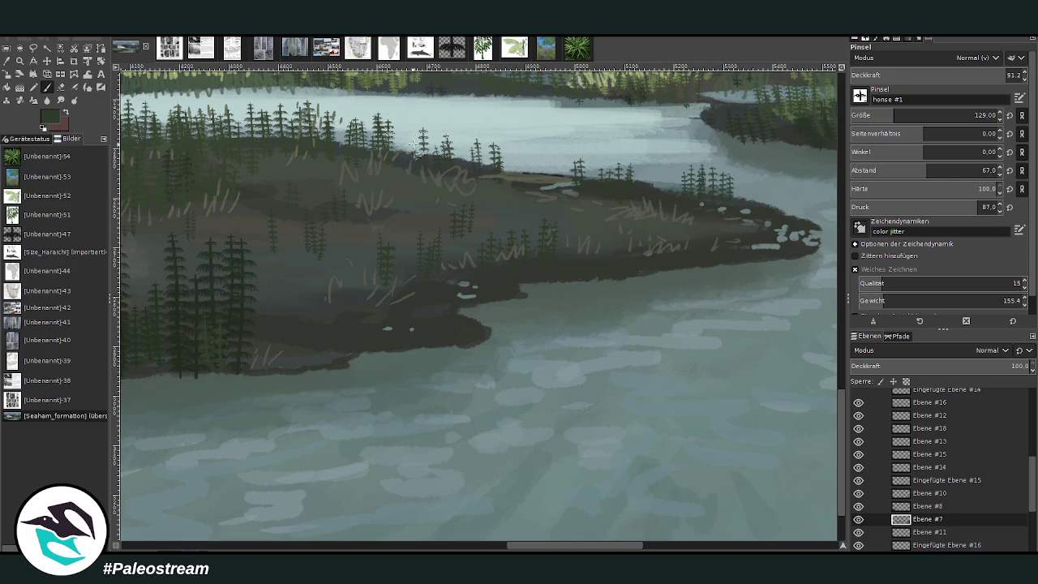
{"action": "left_click", "coordinate": [442, 212]}
{"action": "left_click", "coordinate": [335, 258]}
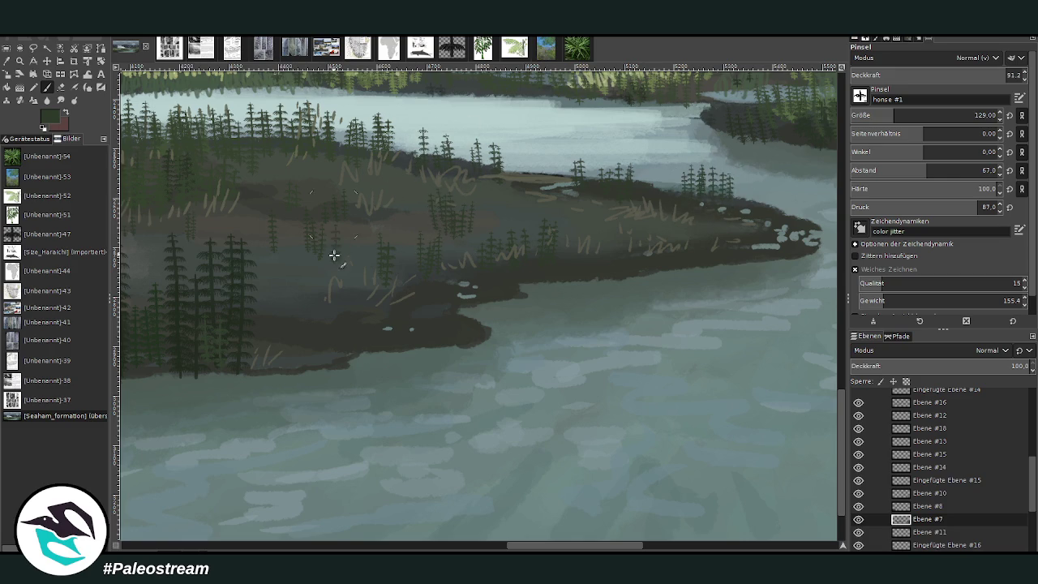
{"action": "left_click", "coordinate": [272, 217]}
{"action": "left_click", "coordinate": [283, 166]}
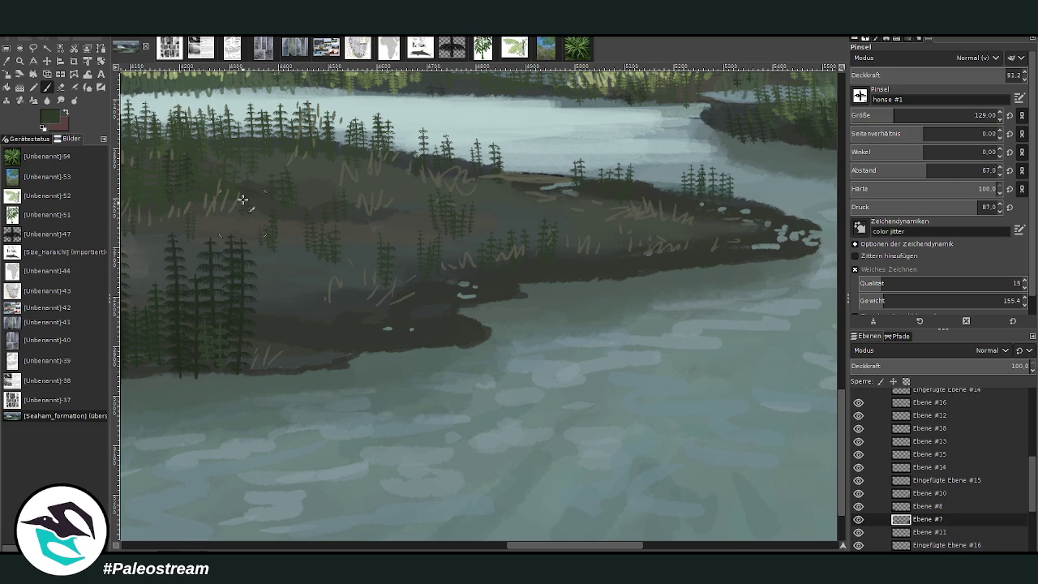
With a smaller brush, paint a tree cluster on the shoreline and one at the forest's lower edge
{"action": "left_click_drag", "start_coordinate": [845, 404], "coordinate": [853, 354]}
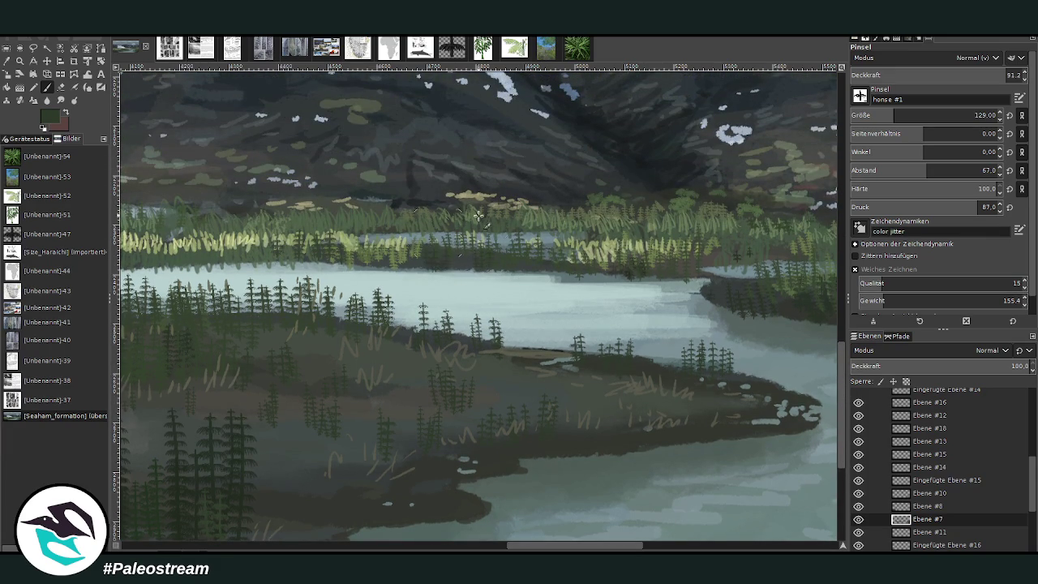
{"action": "key", "text": "bracketleft"}
{"action": "left_click_drag", "start_coordinate": [556, 351], "coordinate": [548, 328]}
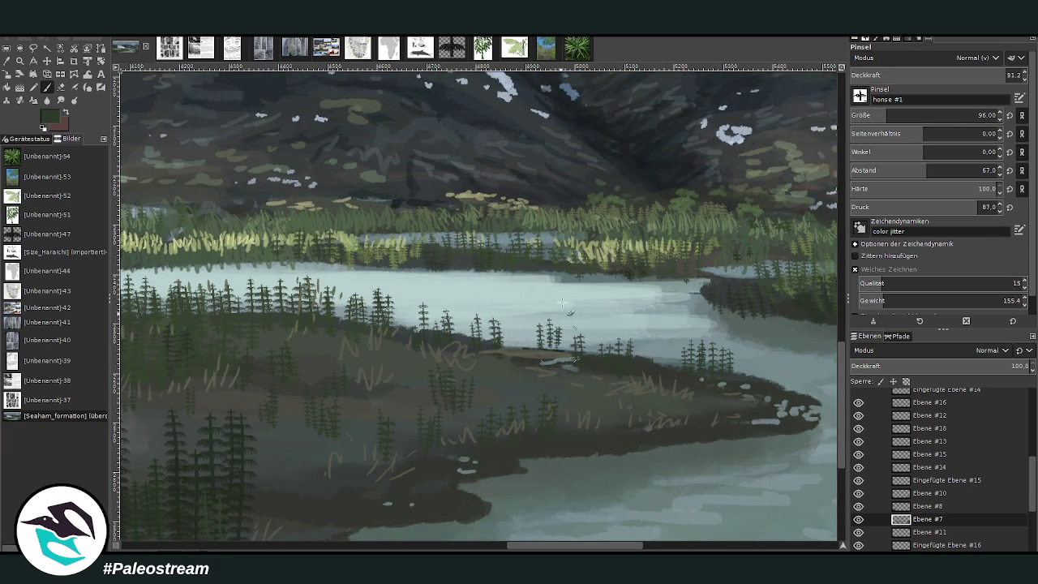
{"action": "scroll", "coordinate": [621, 276], "scroll_direction": "right", "scroll_amount": 1}
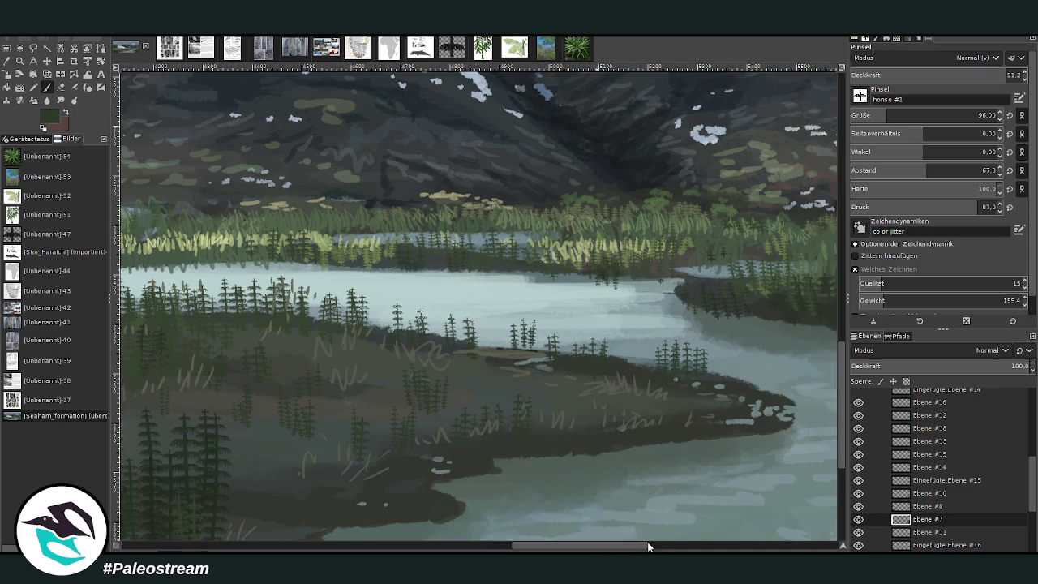
{"action": "scroll", "coordinate": [624, 304], "scroll_direction": "right", "scroll_amount": 4}
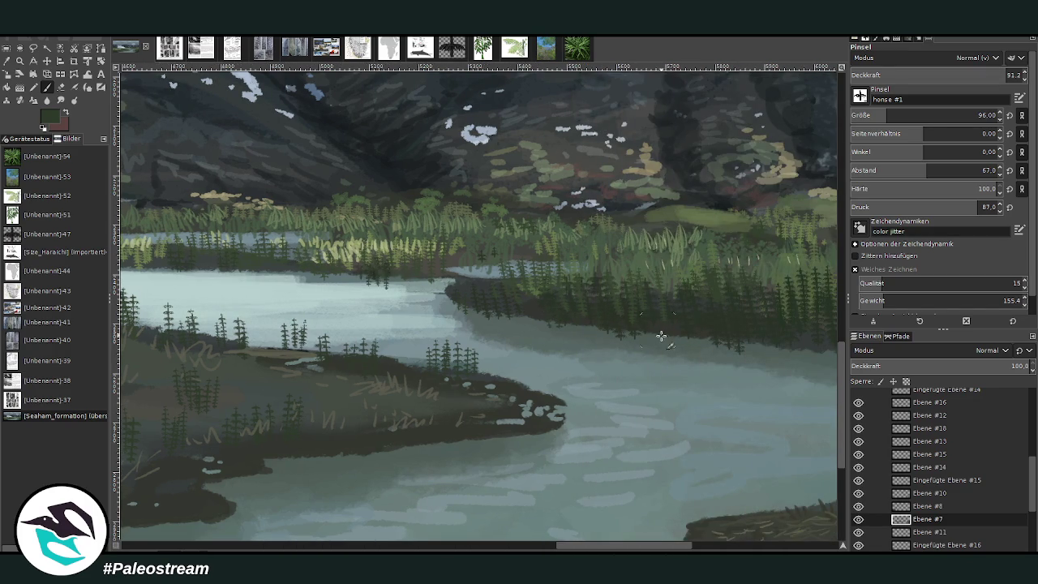
{"action": "left_click_drag", "start_coordinate": [657, 549], "coordinate": [703, 549]}
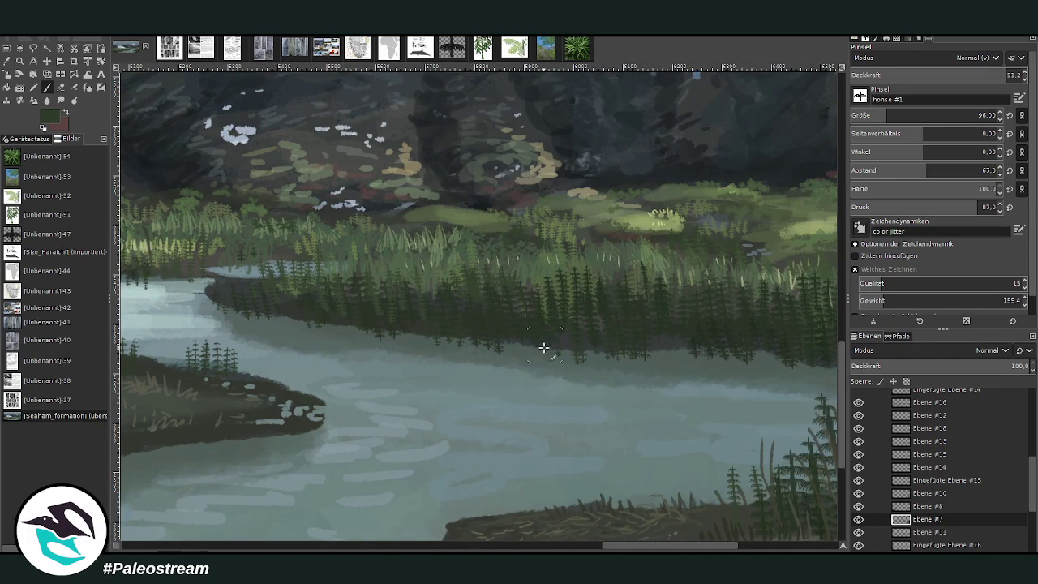
{"action": "left_click", "coordinate": [687, 359]}
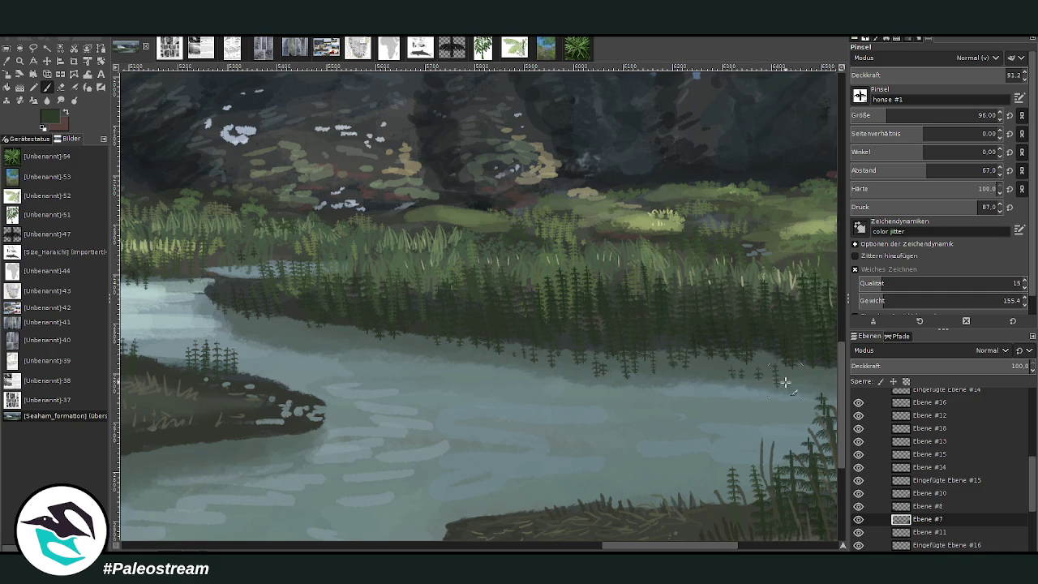
Paint dark reeds on the lower island's edge, lower opacity, enlarge the brush, and select Ebene #15
{"action": "scroll", "coordinate": [694, 375], "scroll_direction": "right", "scroll_amount": 5}
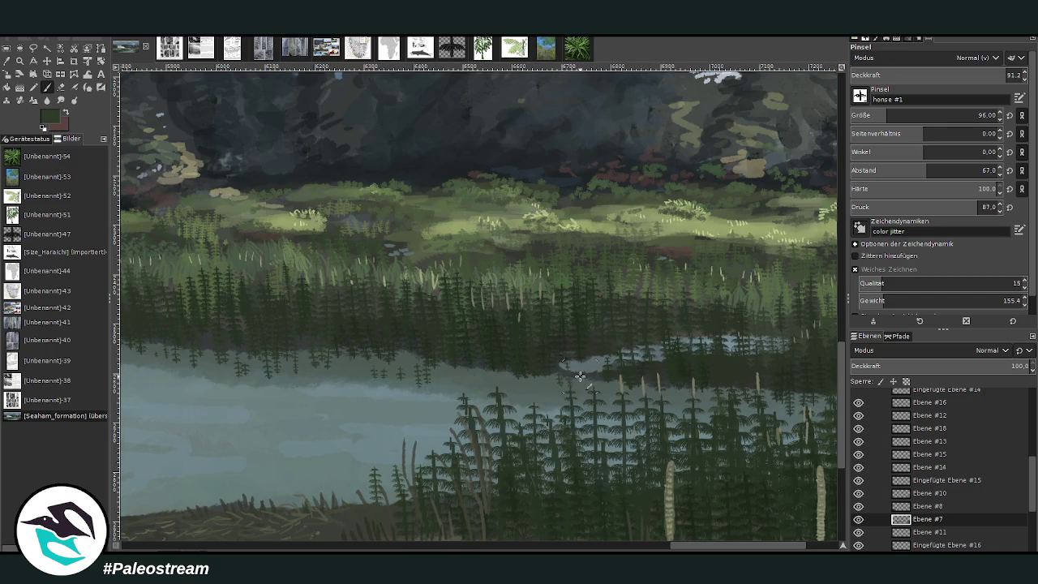
{"action": "scroll", "coordinate": [470, 492], "scroll_direction": "left", "scroll_amount": 5}
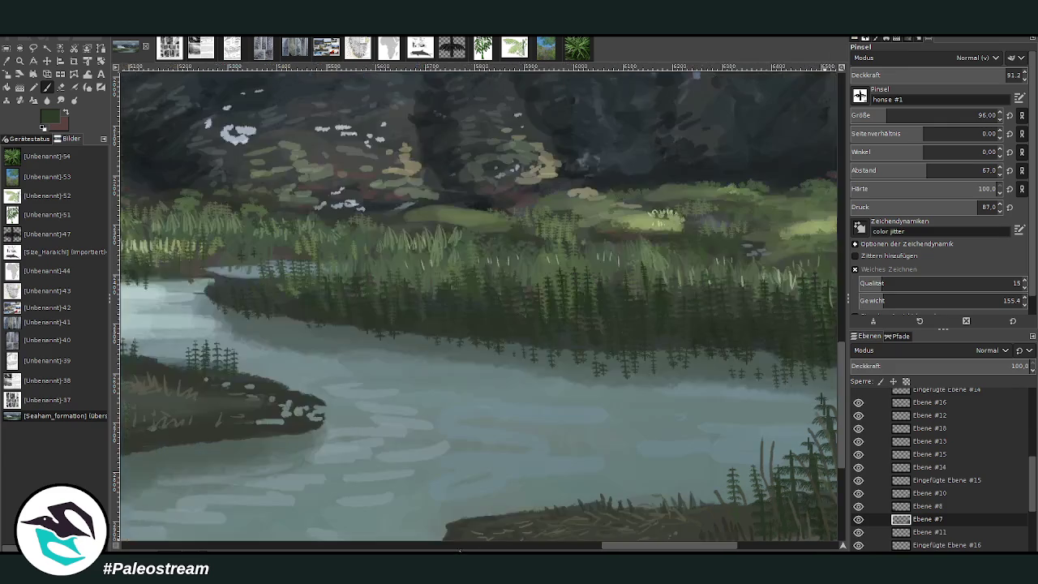
{"action": "scroll", "coordinate": [744, 421], "scroll_direction": "down", "scroll_amount": 2}
{"action": "scroll", "coordinate": [722, 415], "scroll_direction": "down", "scroll_amount": 2}
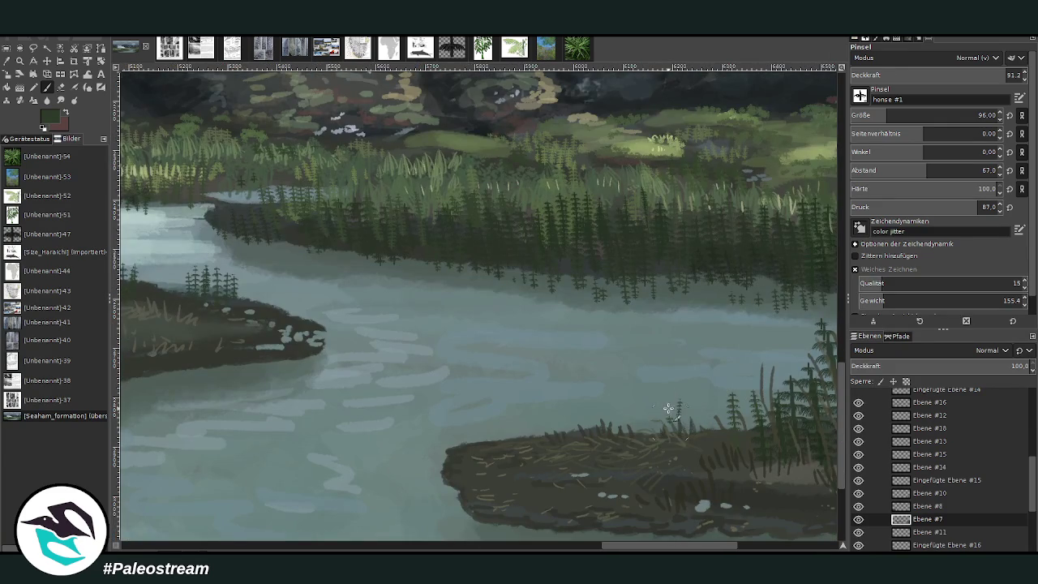
{"action": "left_click_drag", "start_coordinate": [696, 395], "coordinate": [695, 386]}
{"action": "scroll", "coordinate": [637, 423], "scroll_direction": "left", "scroll_amount": 5}
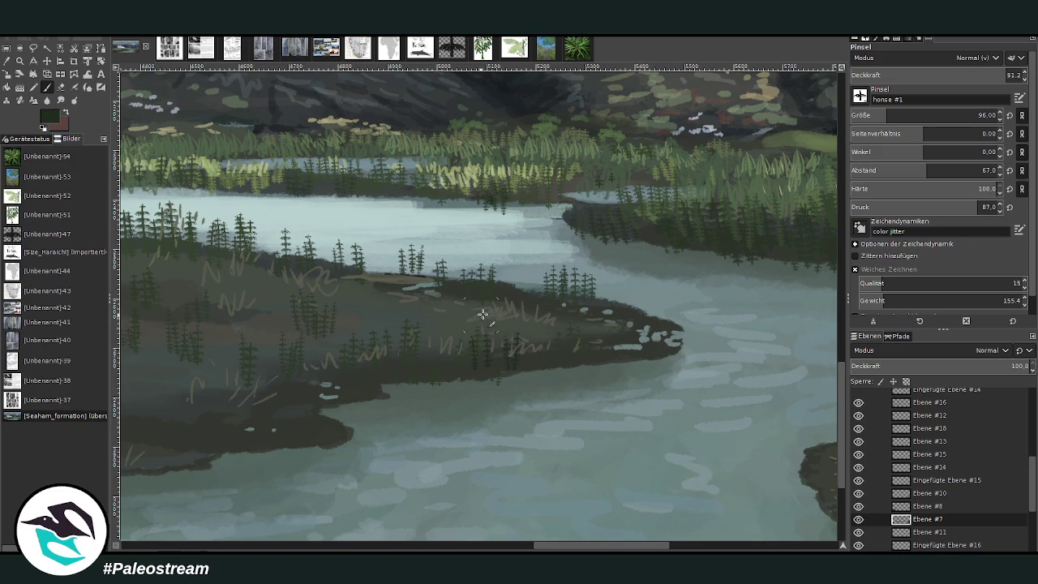
{"action": "left_click", "coordinate": [982, 75]}
{"action": "left_click", "coordinate": [892, 115]}
{"action": "left_click", "coordinate": [921, 455]}
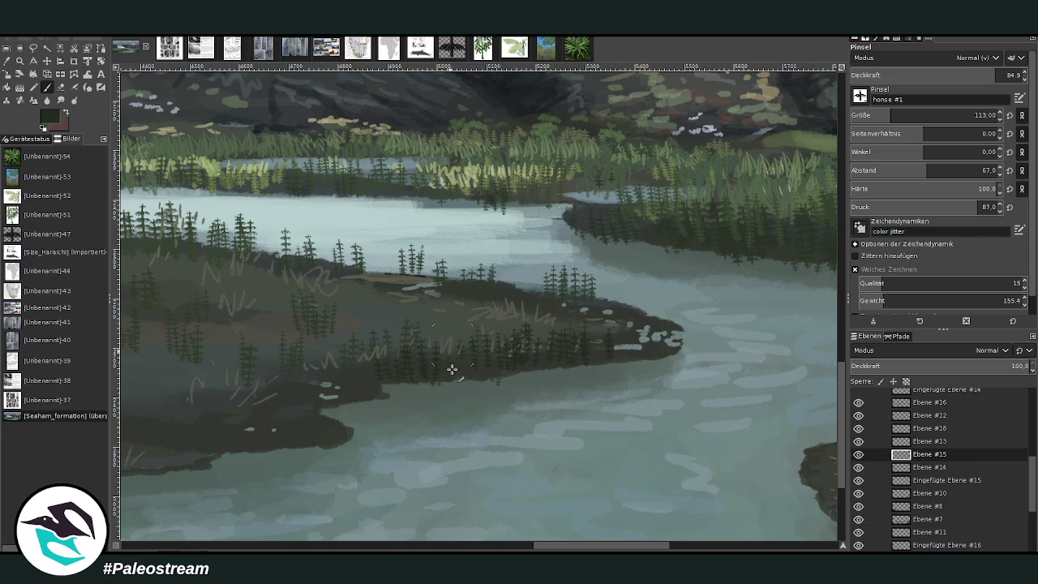
Paint dark horsetail clusters along the island's edge on Ebene #15
{"action": "left_click_drag", "start_coordinate": [383, 397], "coordinate": [407, 395]}
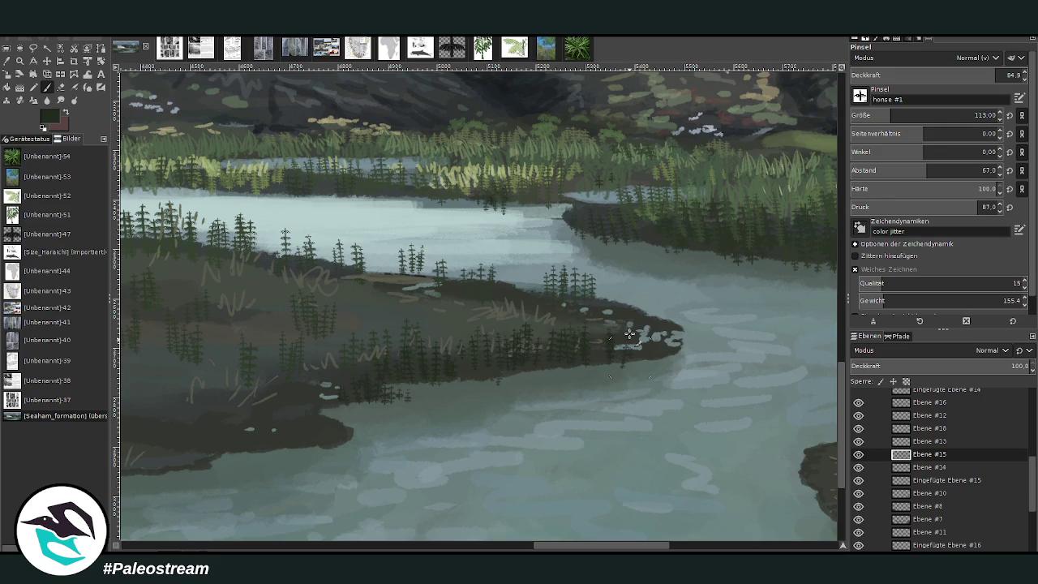
{"action": "scroll", "coordinate": [556, 412], "scroll_direction": "up", "scroll_amount": 2, "text": "ctrl"}
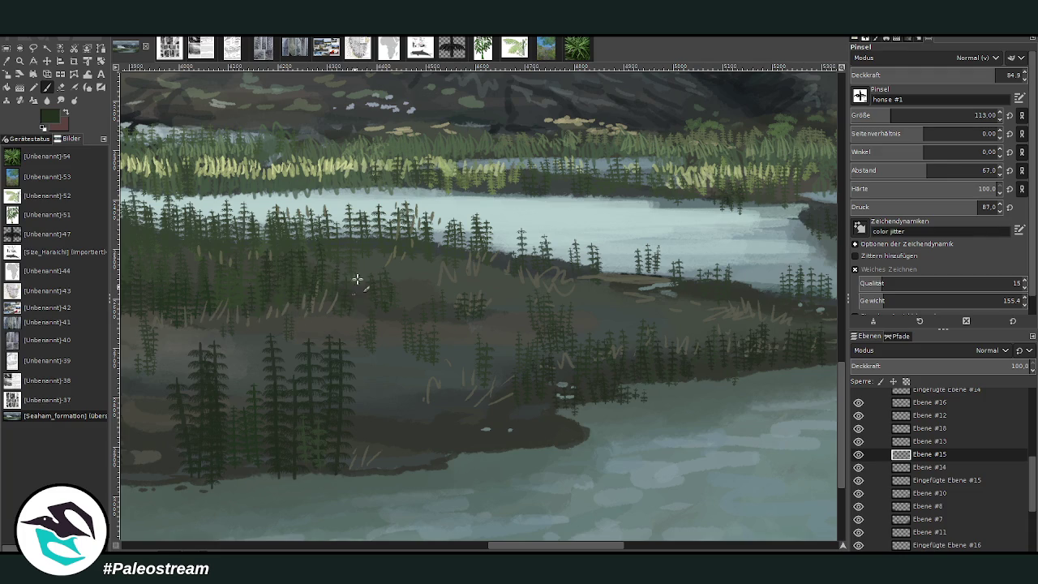
{"action": "left_click", "coordinate": [439, 396]}
Pan right, shrink the horsetail brush from 113 to 50, and zoom out
{"action": "left_click", "coordinate": [643, 544]}
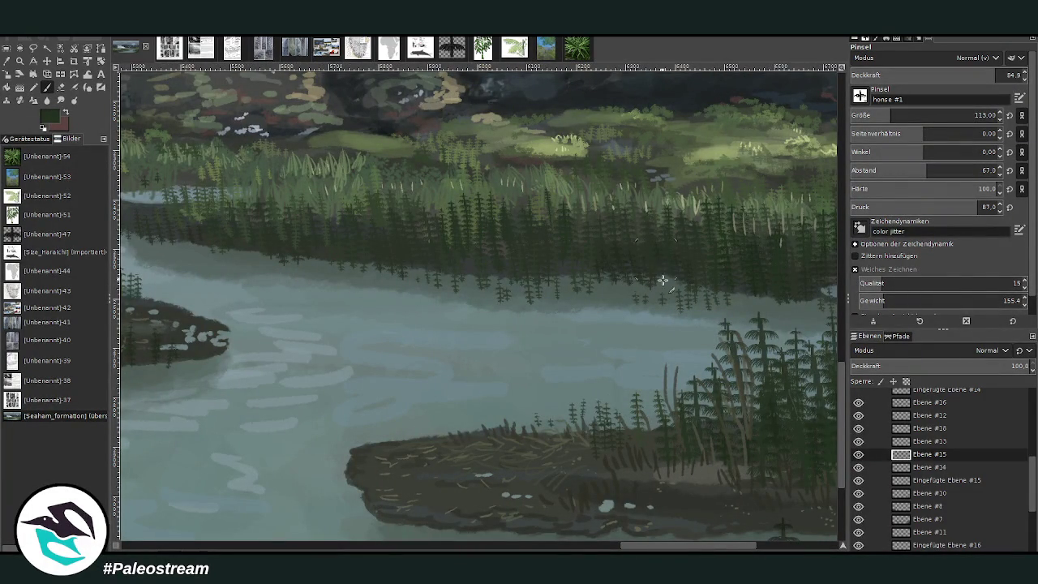
{"action": "left_click_drag", "start_coordinate": [686, 546], "coordinate": [755, 546]}
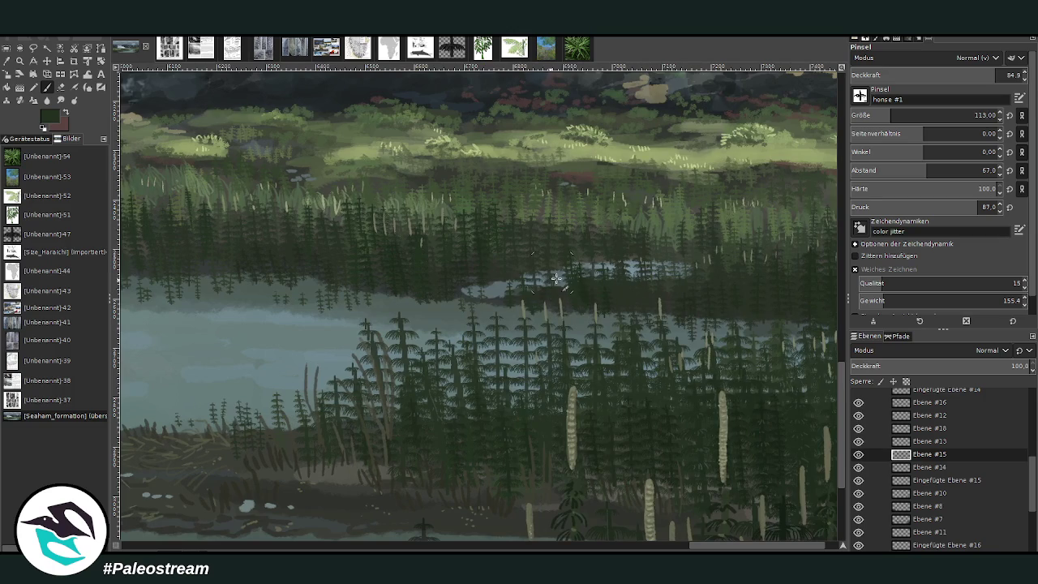
{"action": "key", "text": "bracketleft"}
{"action": "left_click", "coordinate": [876, 116]}
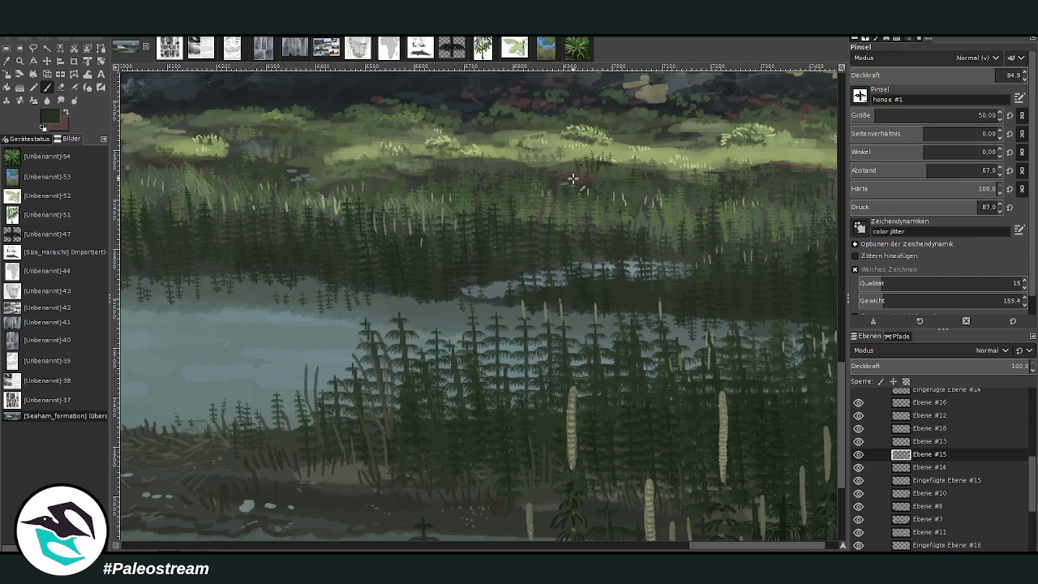
{"action": "scroll", "coordinate": [554, 169], "scroll_direction": "down", "scroll_amount": 4}
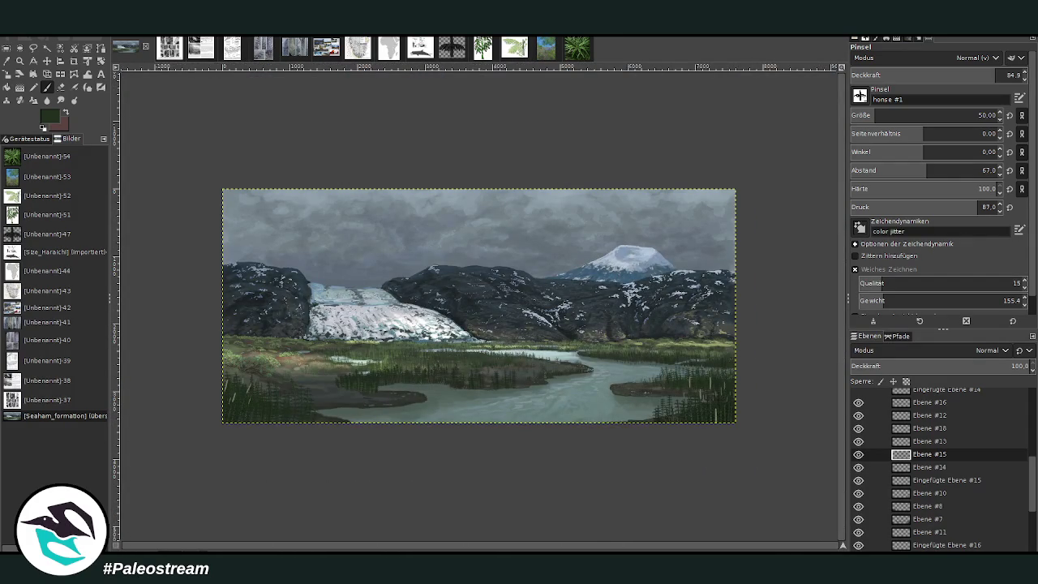
Zoom into the lower-left foreground and paste in the Botrychiopsis fern drawing from the reference image
{"action": "left_click", "coordinate": [20, 61]}
{"action": "left_click_drag", "start_coordinate": [212, 274], "coordinate": [375, 451]}
{"action": "left_click_drag", "start_coordinate": [263, 240], "coordinate": [479, 485]}
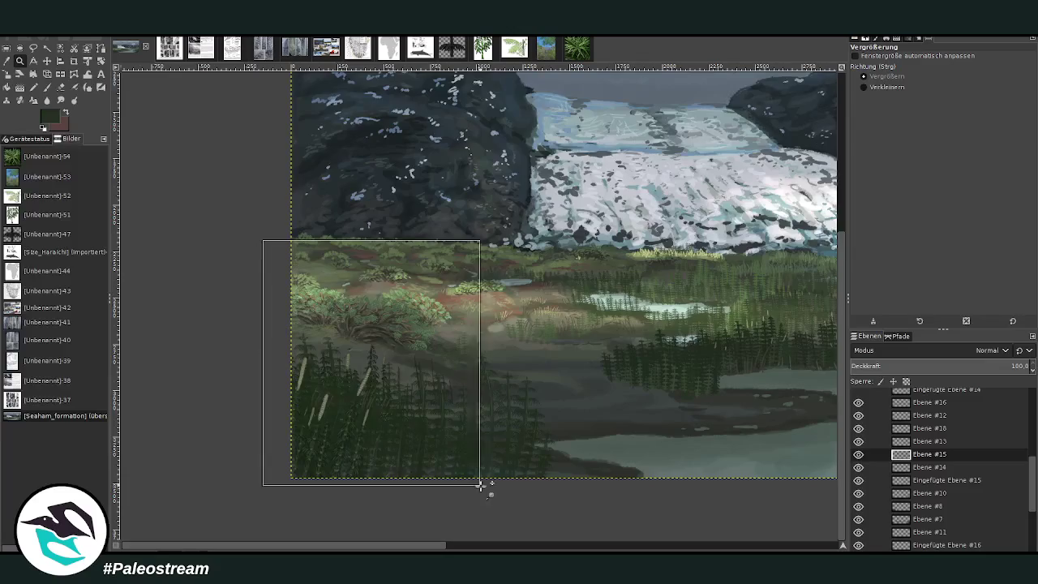
{"action": "left_click_drag", "start_coordinate": [299, 135], "coordinate": [570, 389]}
{"action": "left_click", "coordinate": [230, 51]}
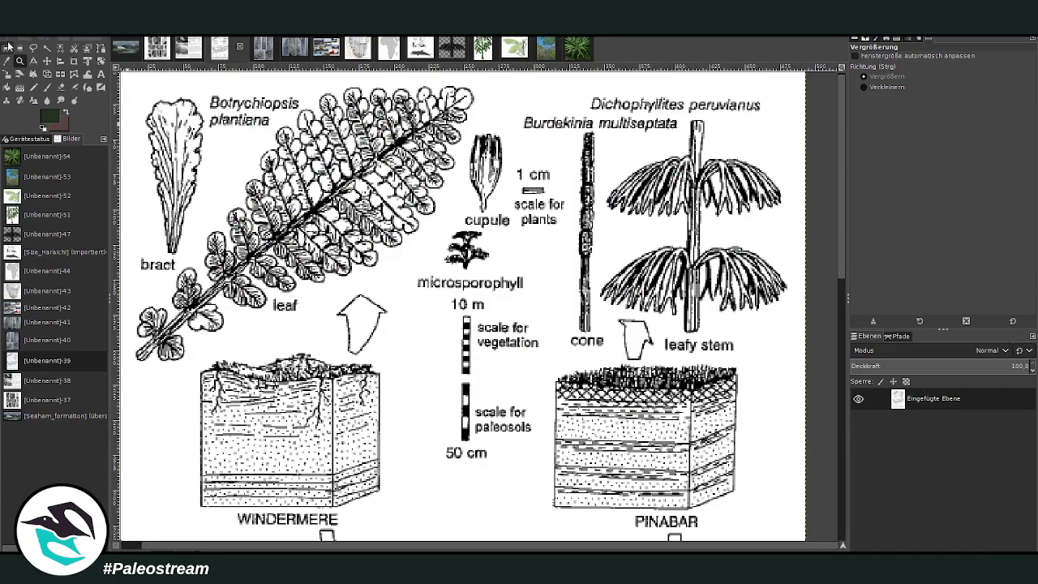
{"action": "left_click", "coordinate": [7, 48]}
{"action": "left_click_drag", "start_coordinate": [129, 79], "coordinate": [487, 397]}
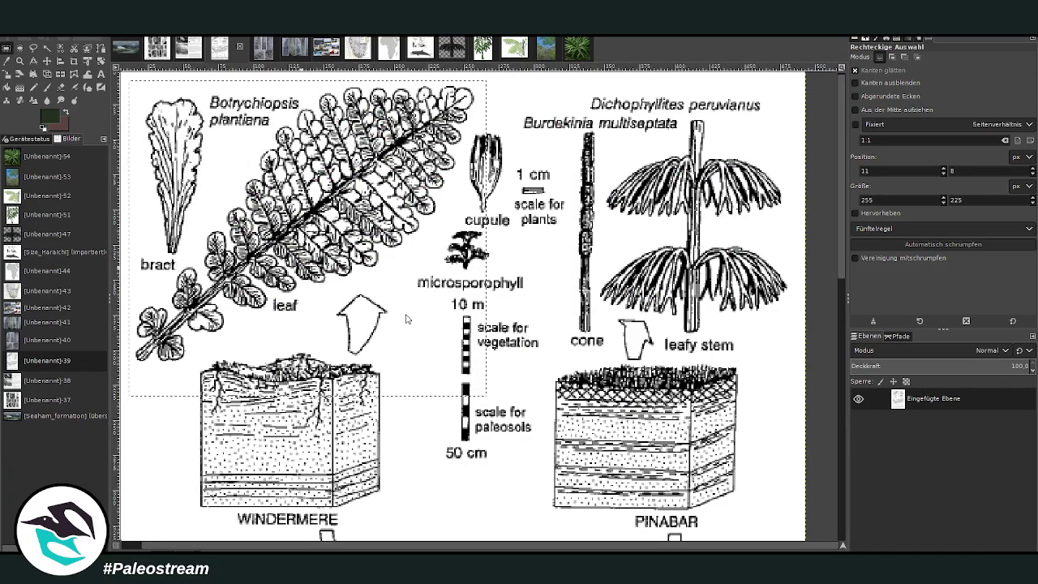
{"action": "left_click", "coordinate": [126, 47]}
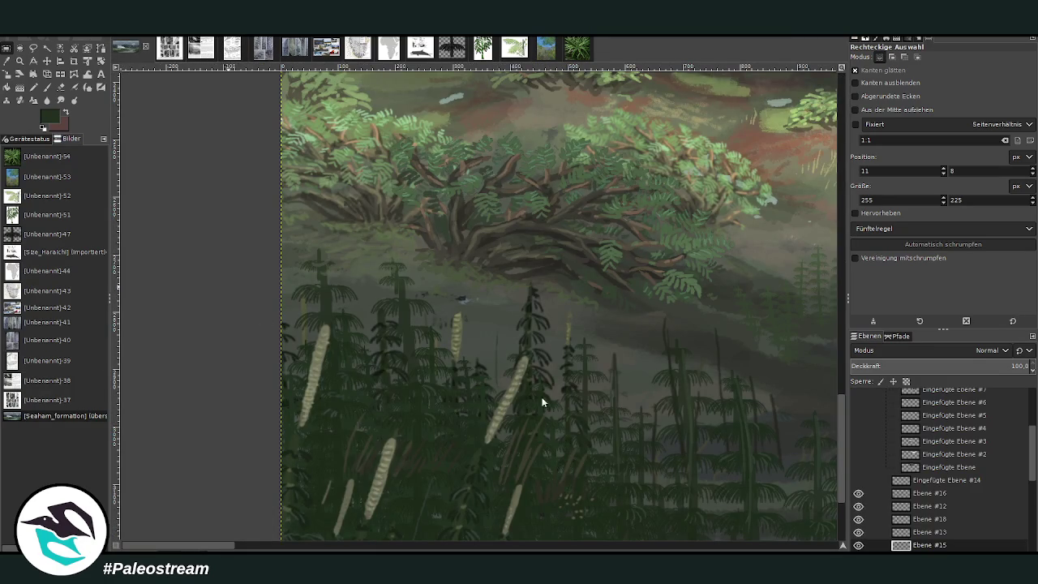
{"action": "key", "text": "ctrl+v"}
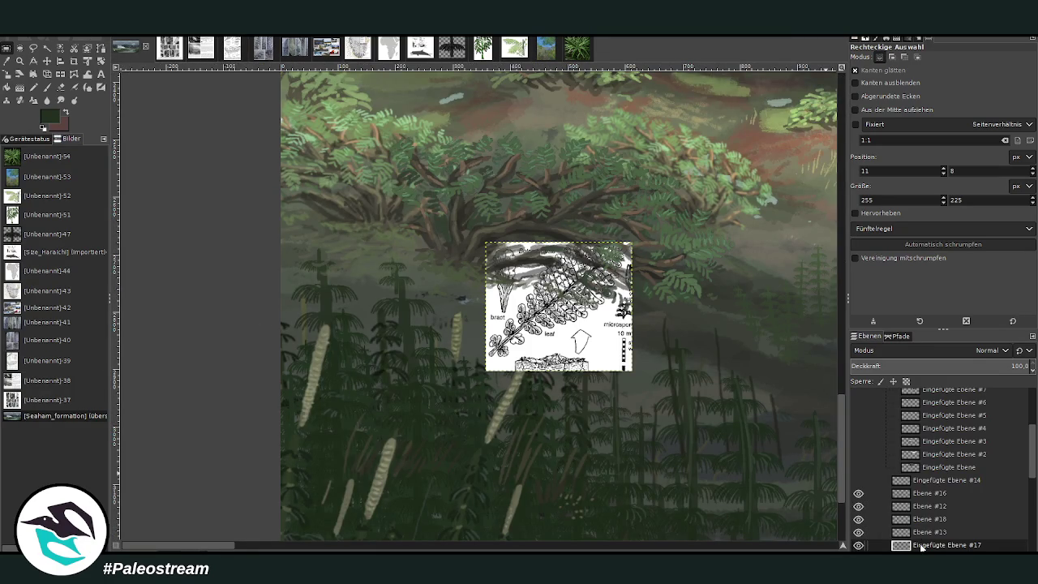
Move the pasted fern into the reference group and add a new layer above Ebene #12
{"action": "left_click_drag", "start_coordinate": [921, 545], "coordinate": [913, 479]}
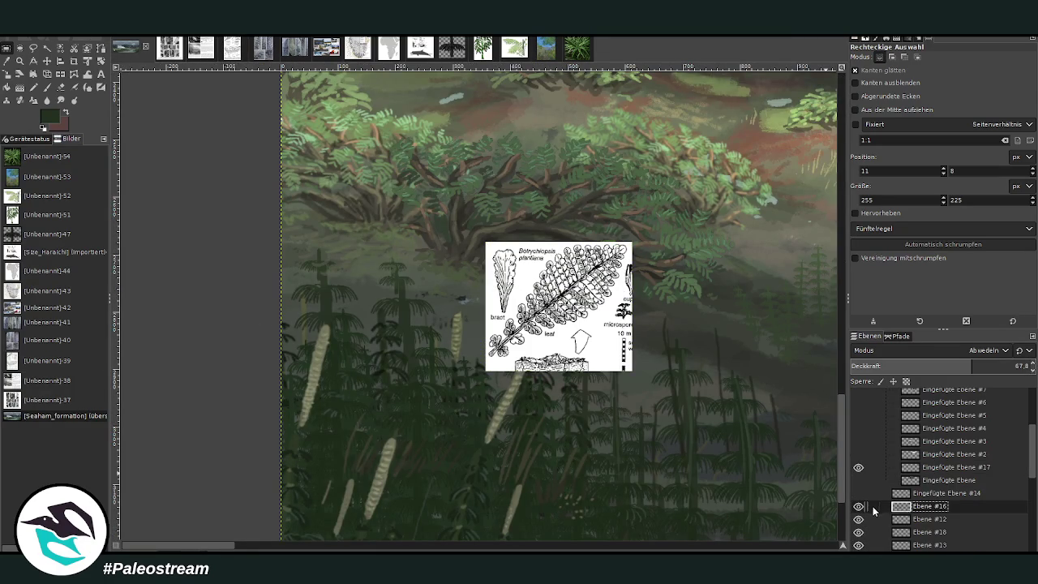
{"action": "left_click", "coordinate": [930, 520]}
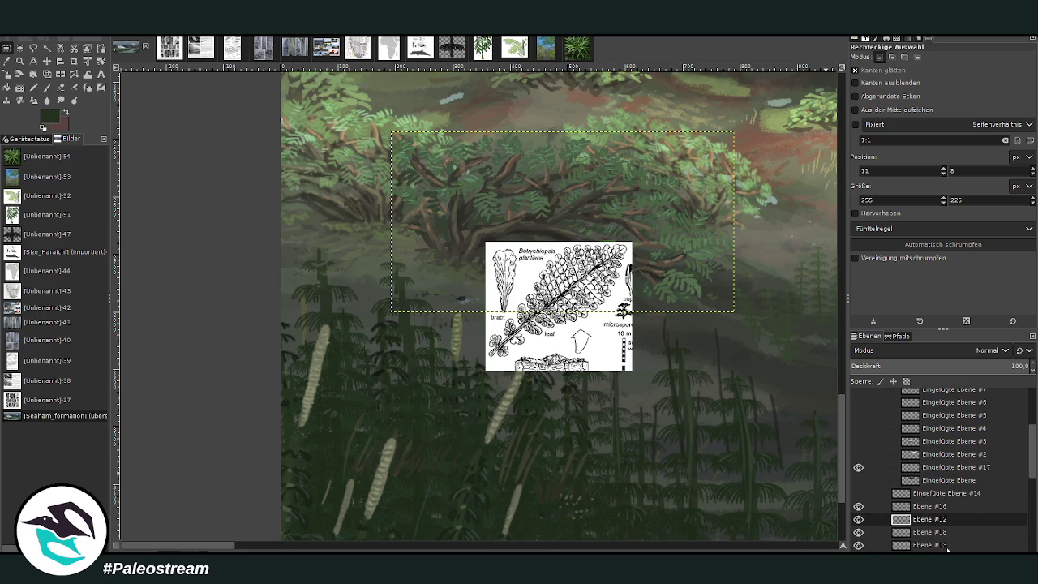
{"action": "key", "text": "shift+ctrl+n"}
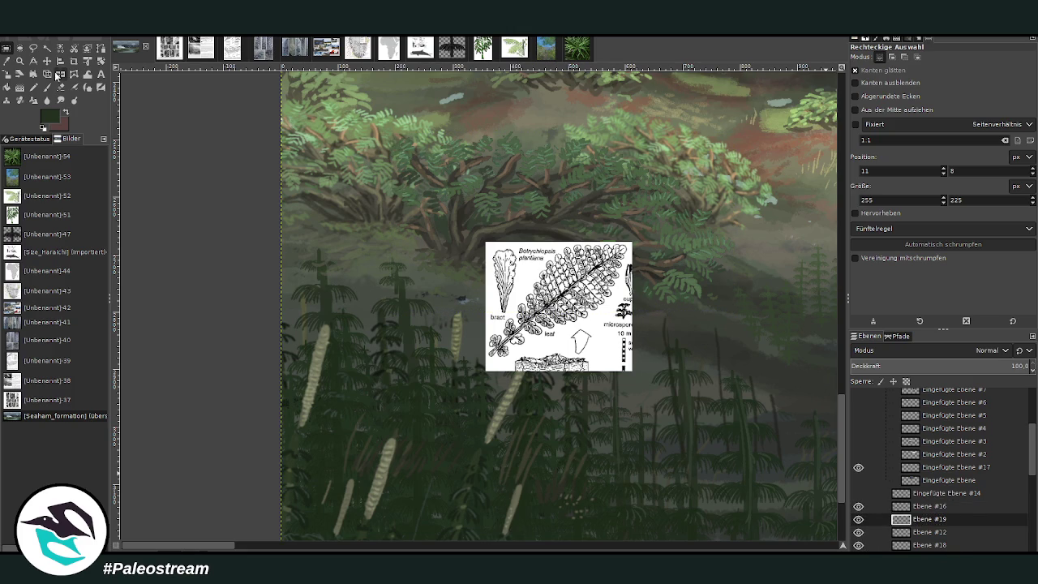
Shift the fern reference up and right, then zoom in on the foreground horsetails
{"action": "left_click", "coordinate": [20, 61]}
{"action": "mouse_move", "coordinate": [565, 297]}
{"action": "left_mouse_down"}
{"action": "mouse_move", "coordinate": [638, 238]}
{"action": "mouse_move", "coordinate": [655, 429]}
{"action": "left_mouse_up"}
{"action": "left_click", "coordinate": [623, 470], "text": "ctrl"}
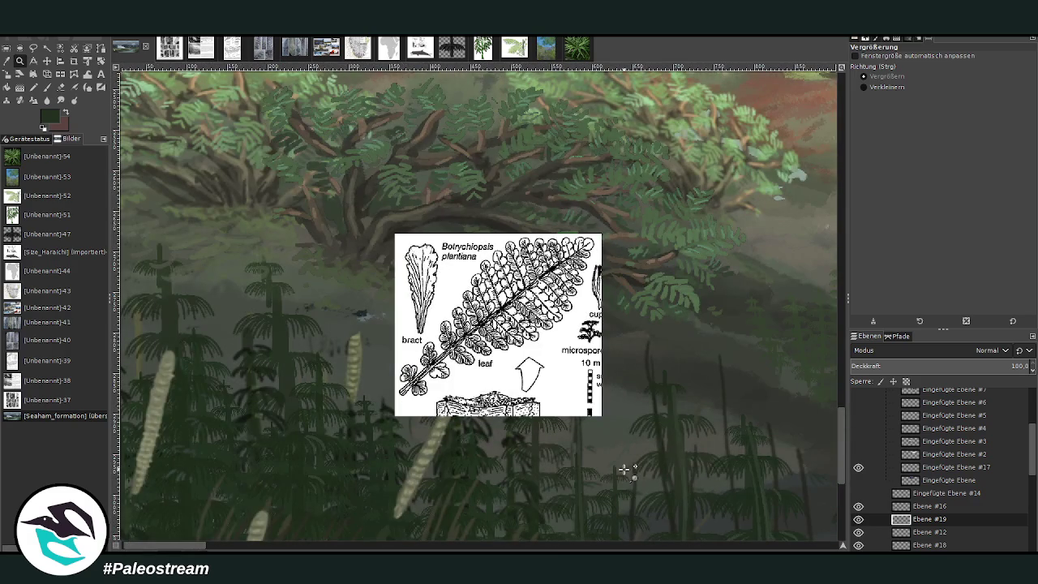
{"action": "left_click", "coordinate": [623, 470], "text": "ctrl"}
{"action": "key", "text": "m"}
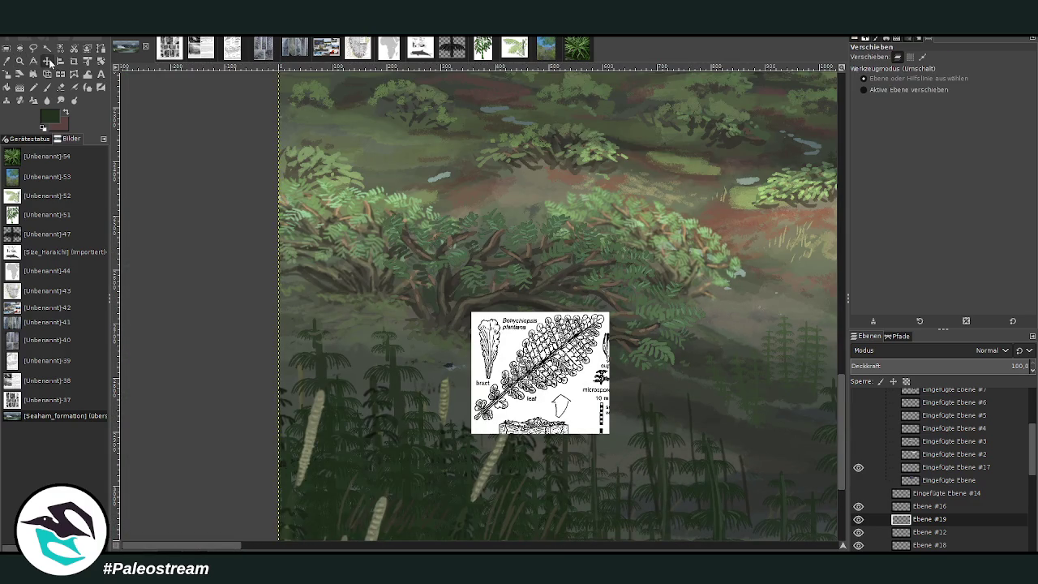
{"action": "left_click_drag", "start_coordinate": [555, 341], "coordinate": [618, 307]}
{"action": "key", "text": "z"}
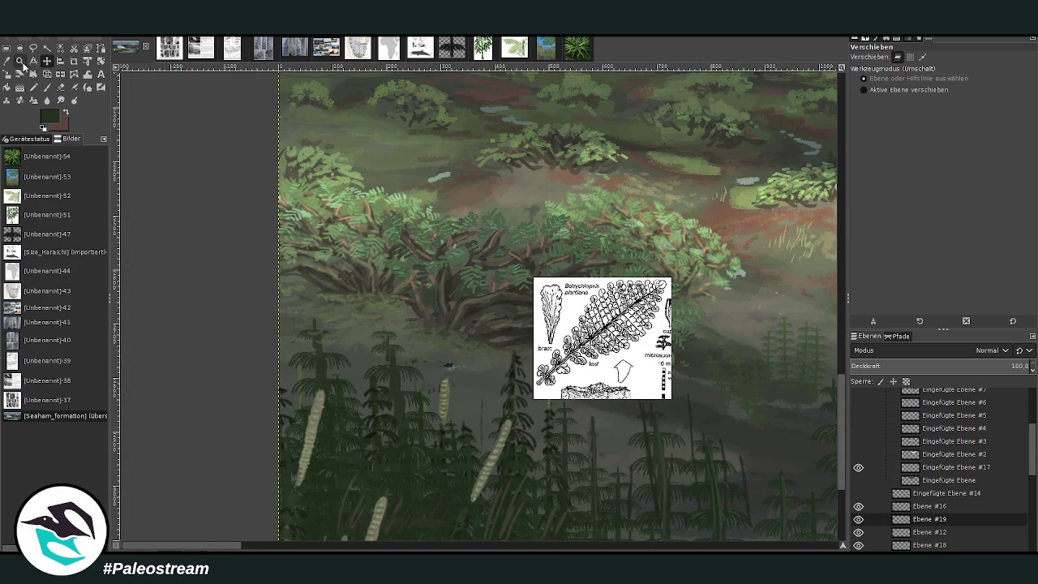
{"action": "left_click_drag", "start_coordinate": [208, 167], "coordinate": [657, 528]}
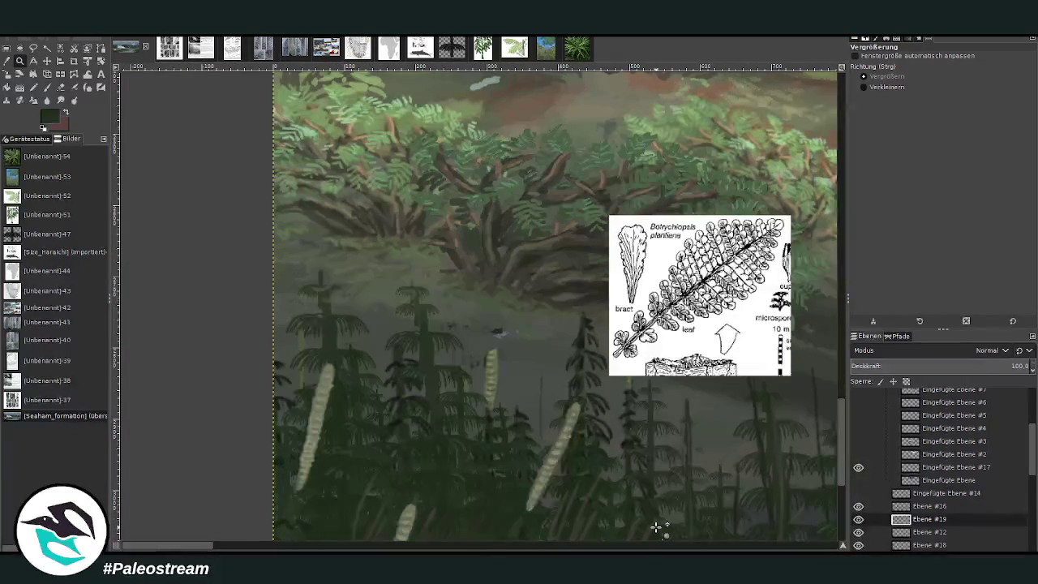
{"action": "key", "text": "o"}
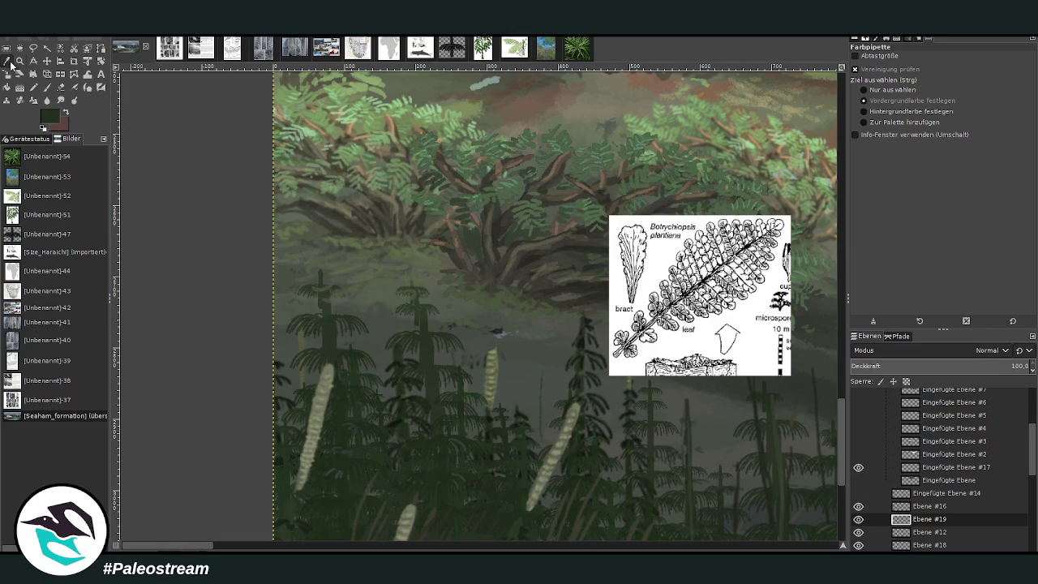
With a sampled lighter green and Chalk 03, paint a curved stem and a diagonal blade
{"action": "left_click", "coordinate": [604, 215]}
{"action": "left_click", "coordinate": [47, 88]}
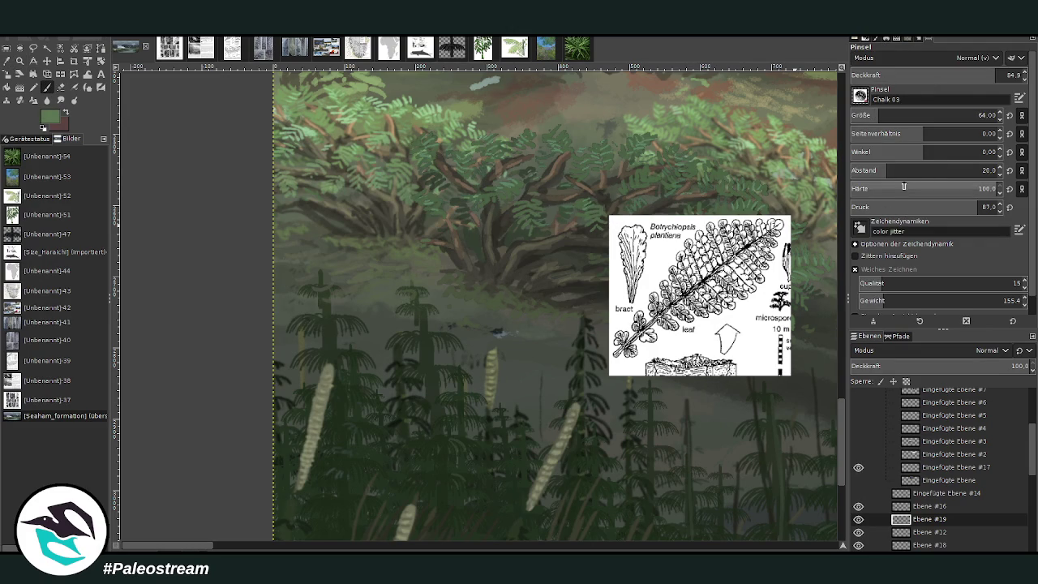
{"action": "left_click", "coordinate": [1008, 75]}
{"action": "scroll", "coordinate": [933, 116], "scroll_direction": "down", "scroll_amount": 5}
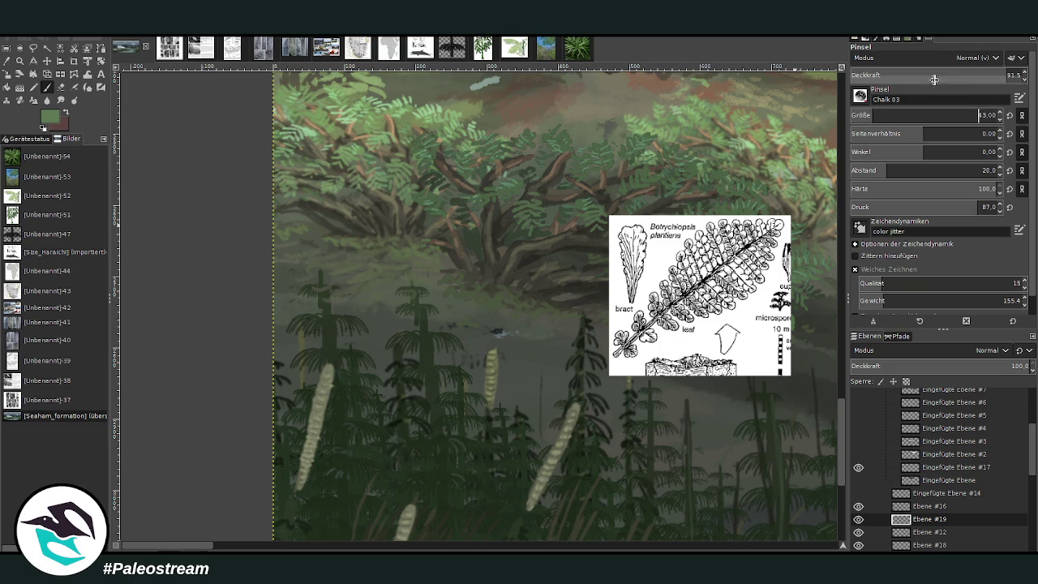
{"action": "scroll", "coordinate": [933, 75], "scroll_direction": "down", "scroll_amount": 3}
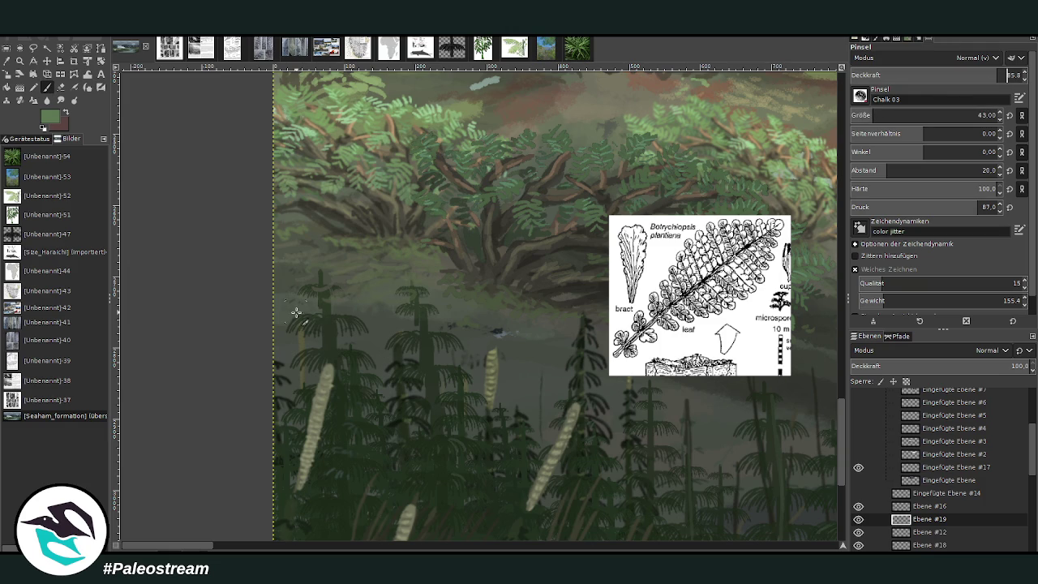
{"action": "mouse_move", "coordinate": [274, 318]}
{"action": "left_mouse_down"}
{"action": "mouse_move", "coordinate": [326, 301]}
{"action": "mouse_move", "coordinate": [427, 300]}
{"action": "mouse_move", "coordinate": [446, 312]}
{"action": "left_mouse_up"}
{"action": "left_click_drag", "start_coordinate": [268, 444], "coordinate": [357, 524]}
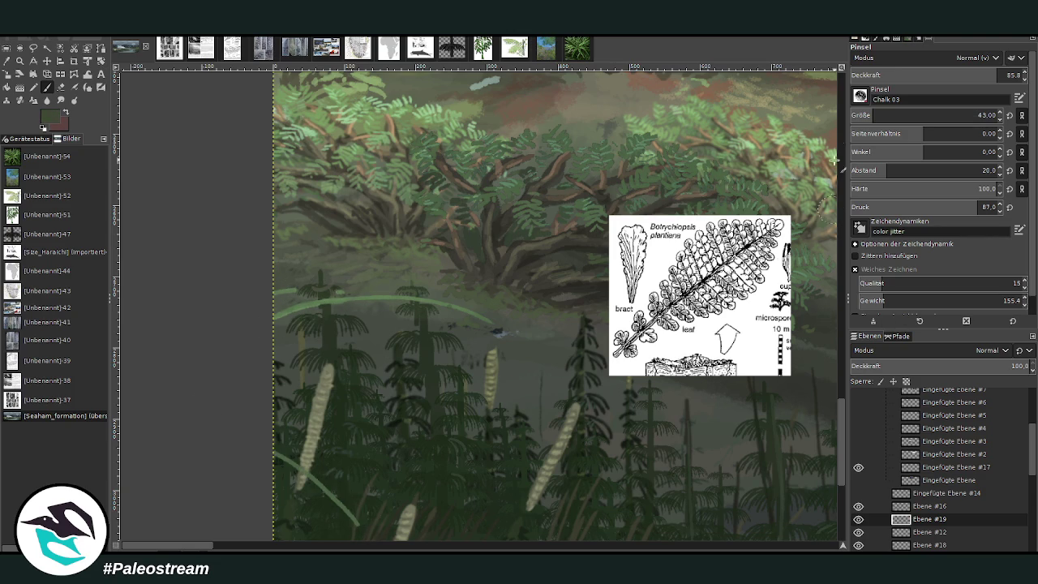
{"action": "key", "text": "bracketleft"}
{"action": "key", "text": "bracketleft"}
{"action": "key", "text": "bracketleft"}
{"action": "left_click_drag", "start_coordinate": [339, 510], "coordinate": [244, 446]}
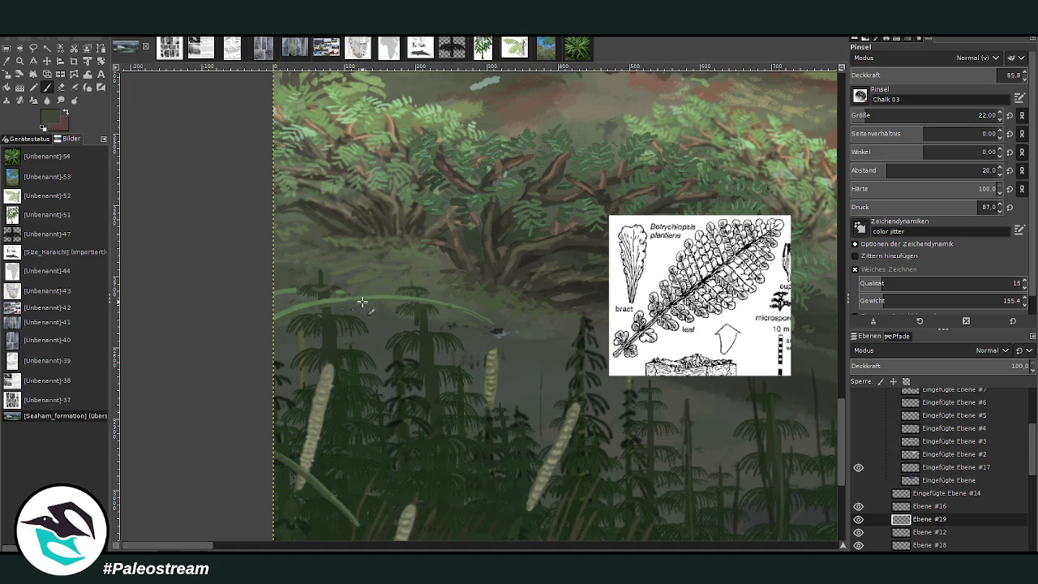
{"action": "left_click_drag", "start_coordinate": [362, 302], "coordinate": [276, 313]}
Pick a slightly lighter green and paint a thin curved blade at brush size 7
{"action": "left_click", "coordinate": [821, 314], "text": "ctrl"}
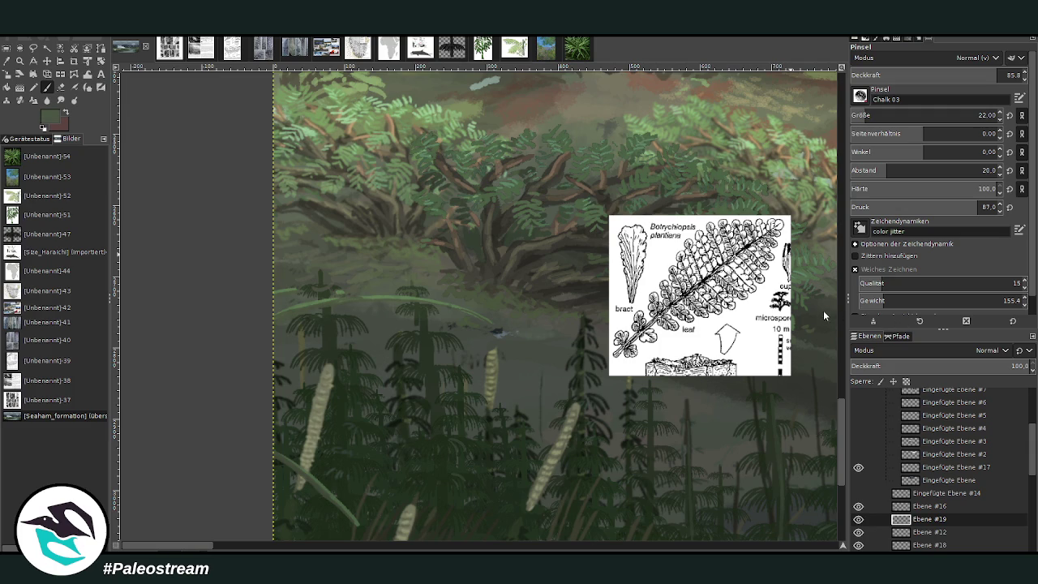
{"action": "left_click", "coordinate": [973, 115]}
{"action": "type", "text": "7"}
{"action": "key", "text": "Return"}
{"action": "left_click_drag", "start_coordinate": [284, 328], "coordinate": [300, 316]}
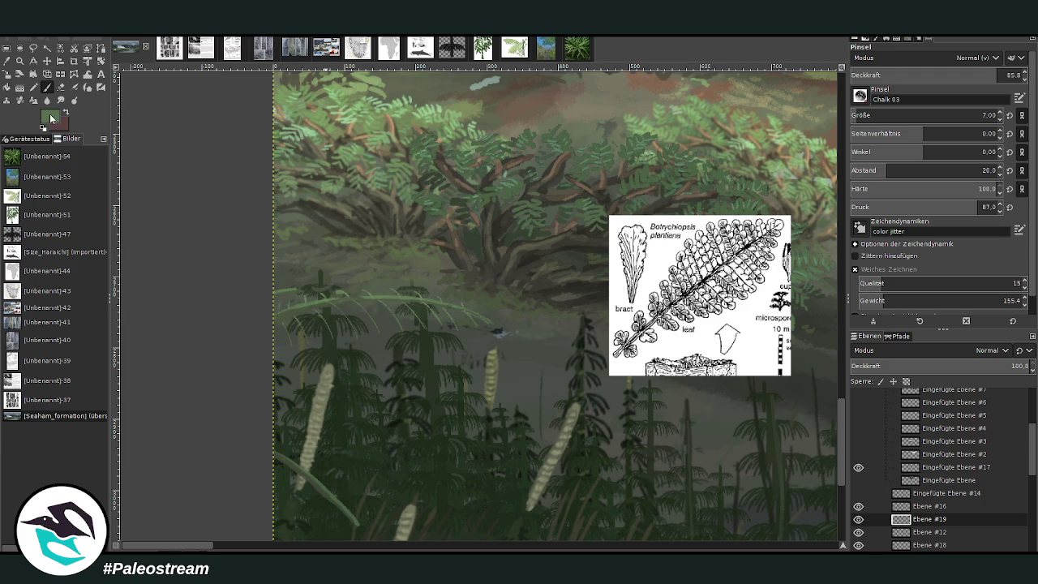
Set the brush to size 32 with spacing 11, dab leaves, and show the fern-fossil photo
{"action": "key", "text": "bracketright"}
{"action": "key", "text": "bracketright"}
{"action": "key", "text": "bracketright"}
{"action": "key", "text": "bracketright"}
{"action": "key", "text": "bracketright"}
{"action": "key", "text": "bracketright"}
{"action": "left_click_drag", "start_coordinate": [859, 115], "coordinate": [863, 116]}
{"action": "left_click_drag", "start_coordinate": [885, 170], "coordinate": [876, 170]}
{"action": "left_click_drag", "start_coordinate": [286, 335], "coordinate": [292, 347]}
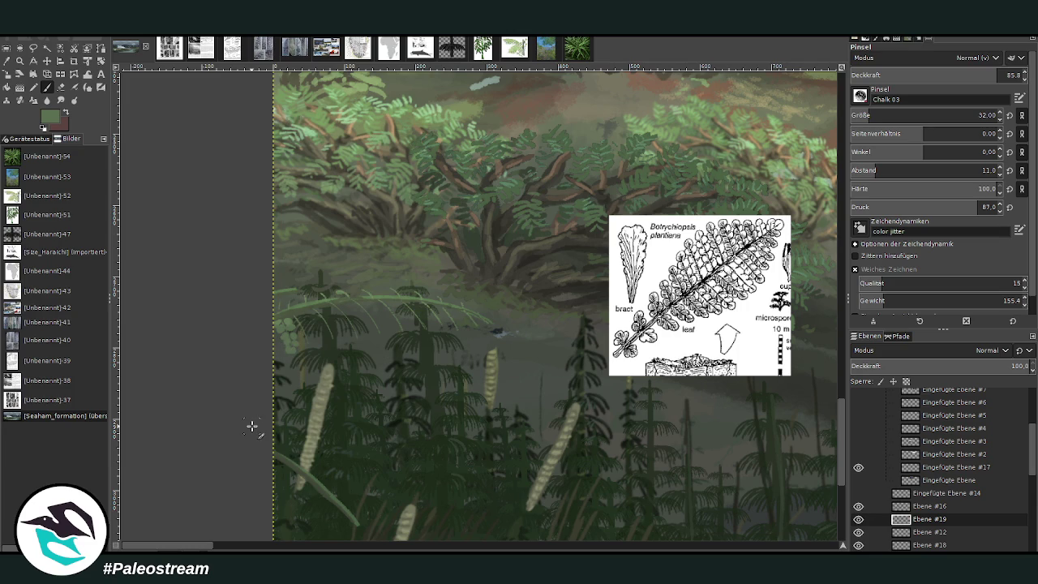
{"action": "left_click", "coordinate": [261, 50]}
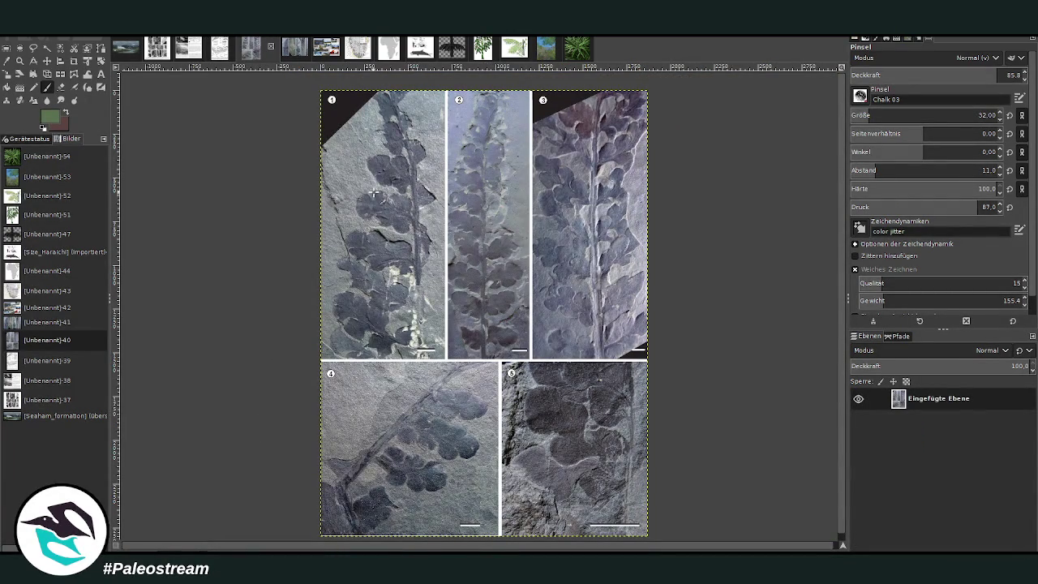
Paint light-green leaflets along the upper fern frond at opacity 92.1 and brush size 21
{"action": "left_click", "coordinate": [127, 52]}
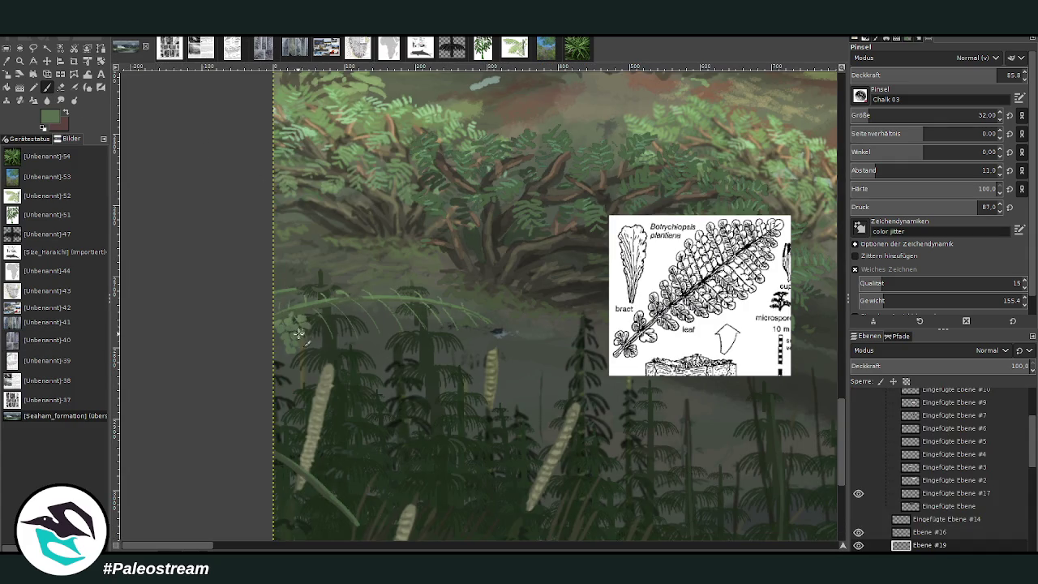
{"action": "mouse_move", "coordinate": [299, 333]}
{"action": "left_mouse_down"}
{"action": "mouse_move", "coordinate": [305, 343]}
{"action": "mouse_move", "coordinate": [320, 313]}
{"action": "mouse_move", "coordinate": [333, 323]}
{"action": "mouse_move", "coordinate": [328, 336]}
{"action": "mouse_move", "coordinate": [327, 309]}
{"action": "mouse_move", "coordinate": [341, 302]}
{"action": "mouse_move", "coordinate": [352, 331]}
{"action": "mouse_move", "coordinate": [357, 305]}
{"action": "mouse_move", "coordinate": [371, 311]}
{"action": "mouse_move", "coordinate": [368, 322]}
{"action": "mouse_move", "coordinate": [376, 300]}
{"action": "mouse_move", "coordinate": [401, 325]}
{"action": "mouse_move", "coordinate": [386, 310]}
{"action": "left_mouse_up"}
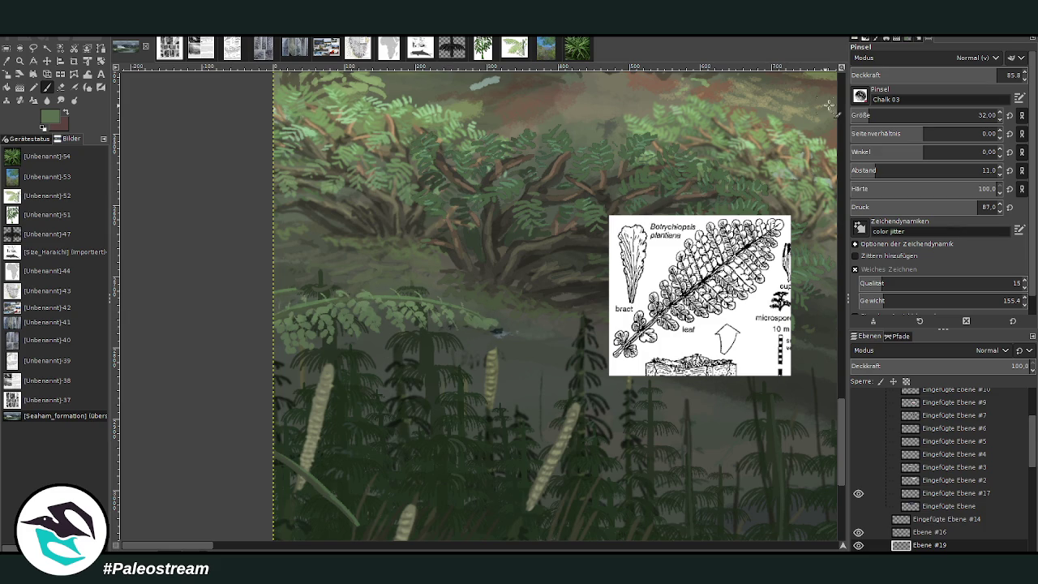
{"action": "left_click_drag", "start_coordinate": [973, 74], "coordinate": [993, 74]}
{"action": "left_click_drag", "start_coordinate": [941, 115], "coordinate": [909, 115]}
{"action": "mouse_move", "coordinate": [356, 290]}
{"action": "left_mouse_down"}
{"action": "mouse_move", "coordinate": [413, 293]}
{"action": "mouse_move", "coordinate": [464, 313]}
{"action": "left_mouse_up"}
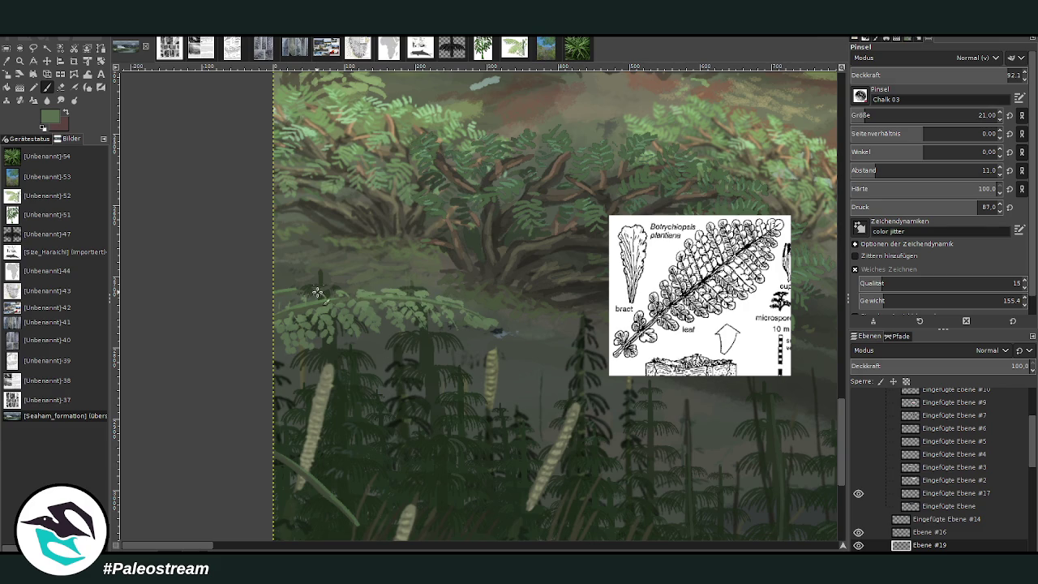
{"action": "left_click_drag", "start_coordinate": [326, 297], "coordinate": [328, 293]}
Zoom in on the lower-left fern area and dab leaflets to start a new fern cluster
{"action": "scroll", "coordinate": [261, 322], "scroll_direction": "down", "scroll_amount": 2}
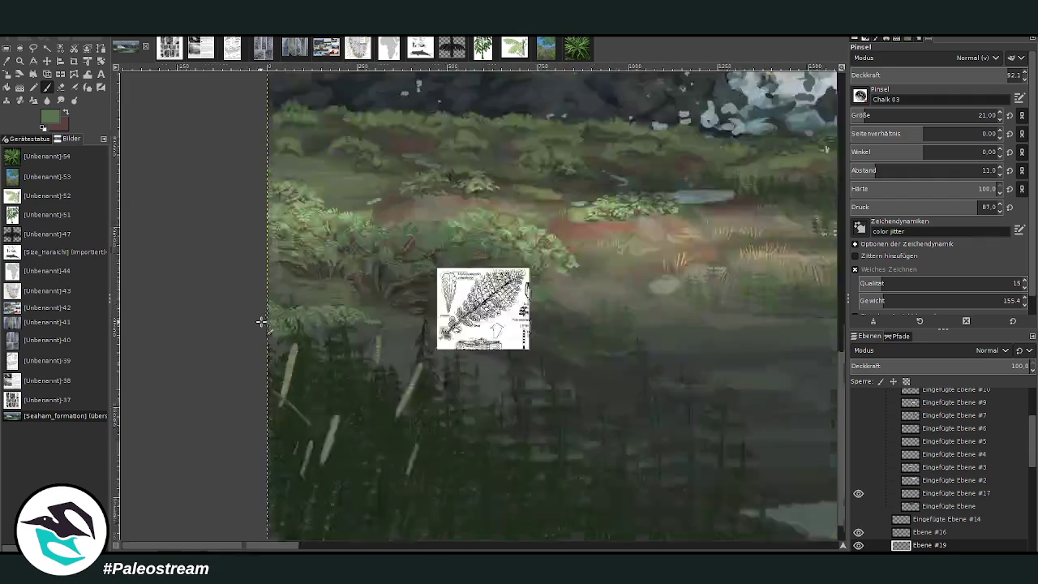
{"action": "scroll", "coordinate": [262, 322], "scroll_direction": "down", "scroll_amount": 2}
{"action": "key", "text": "z"}
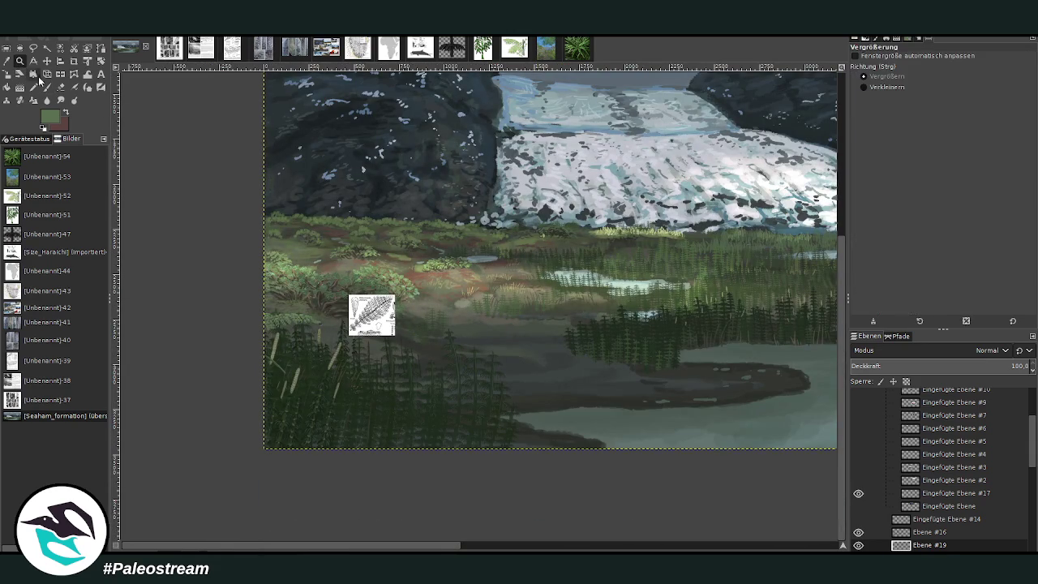
{"action": "left_click_drag", "start_coordinate": [248, 253], "coordinate": [419, 424]}
{"action": "left_click_drag", "start_coordinate": [276, 148], "coordinate": [609, 417]}
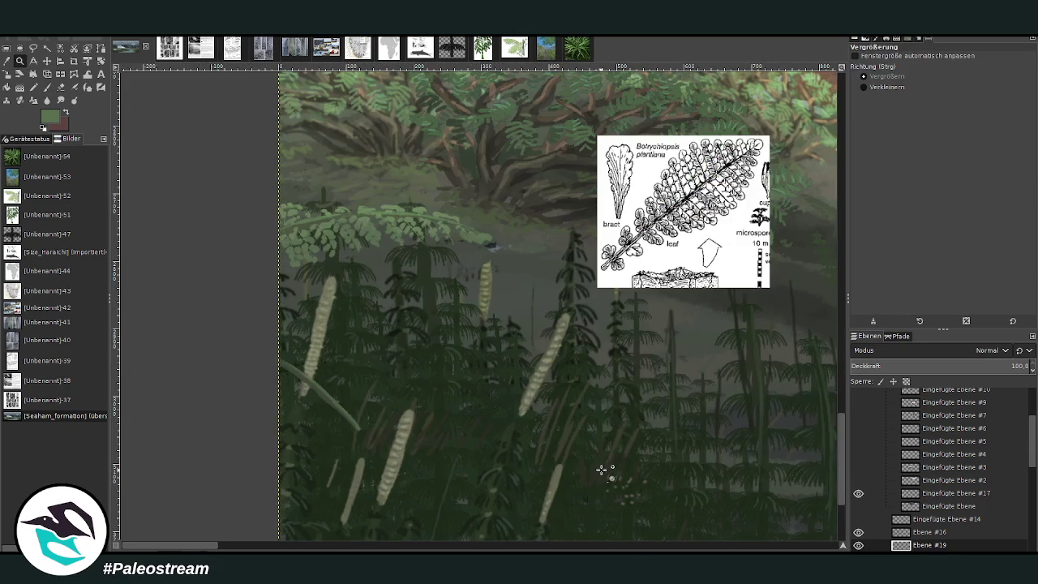
{"action": "key", "text": "p"}
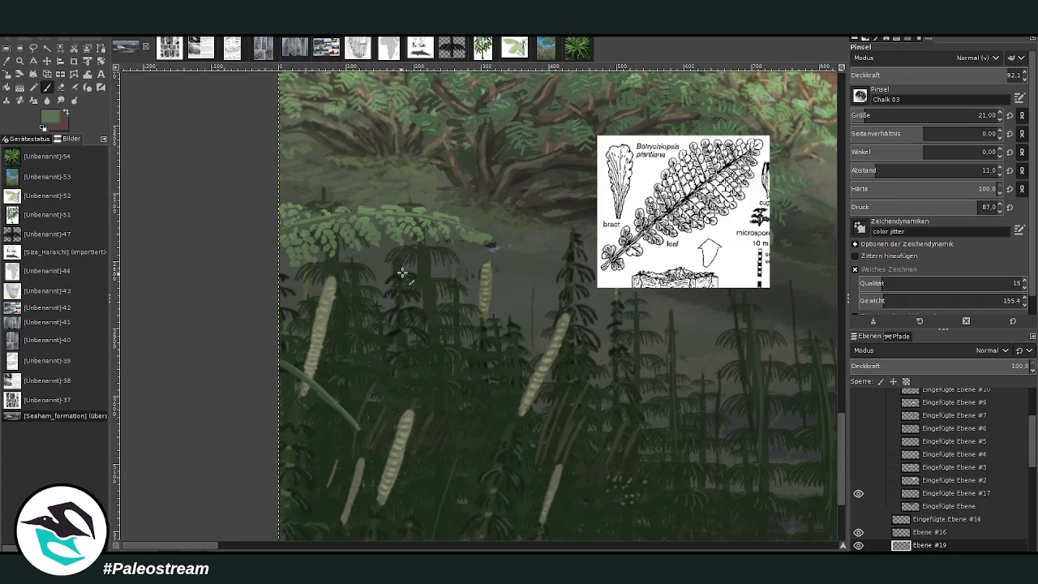
{"action": "left_click", "coordinate": [323, 404]}
{"action": "left_click", "coordinate": [313, 416]}
{"action": "left_click", "coordinate": [309, 430]}
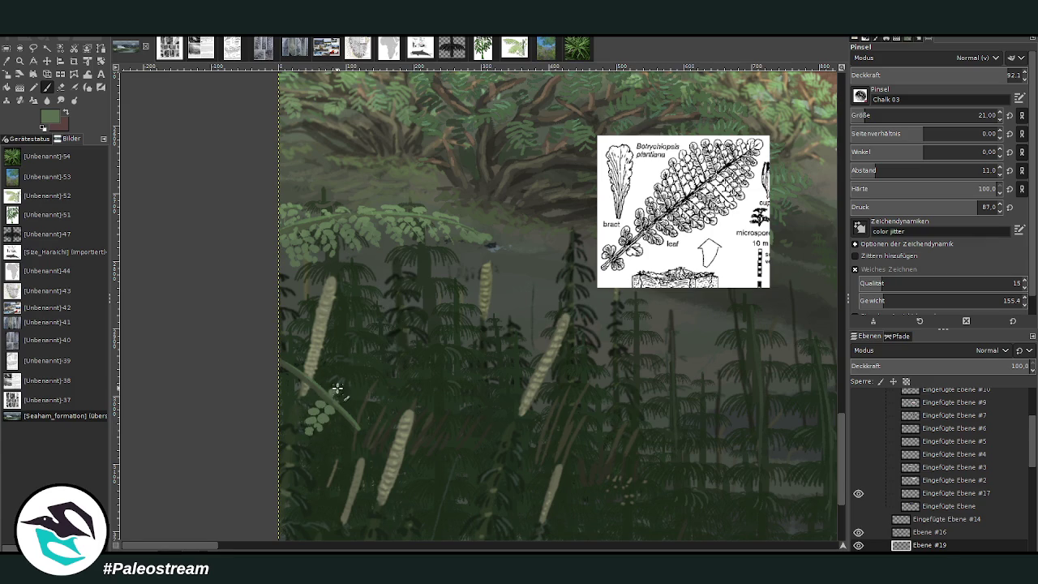
{"action": "left_click", "coordinate": [341, 389]}
{"action": "left_click", "coordinate": [341, 420]}
{"action": "left_click", "coordinate": [336, 434]}
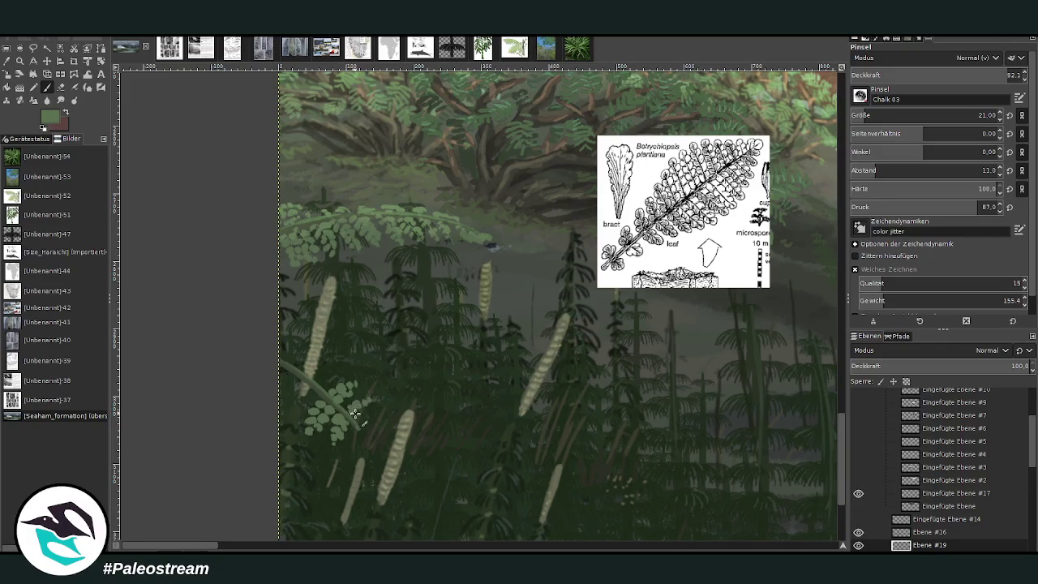
{"action": "left_click", "coordinate": [362, 406]}
{"action": "left_click", "coordinate": [354, 438]}
Fill the fern cluster's lower-right and left edges and its upper stem with leaflets
{"action": "left_click", "coordinate": [361, 443]}
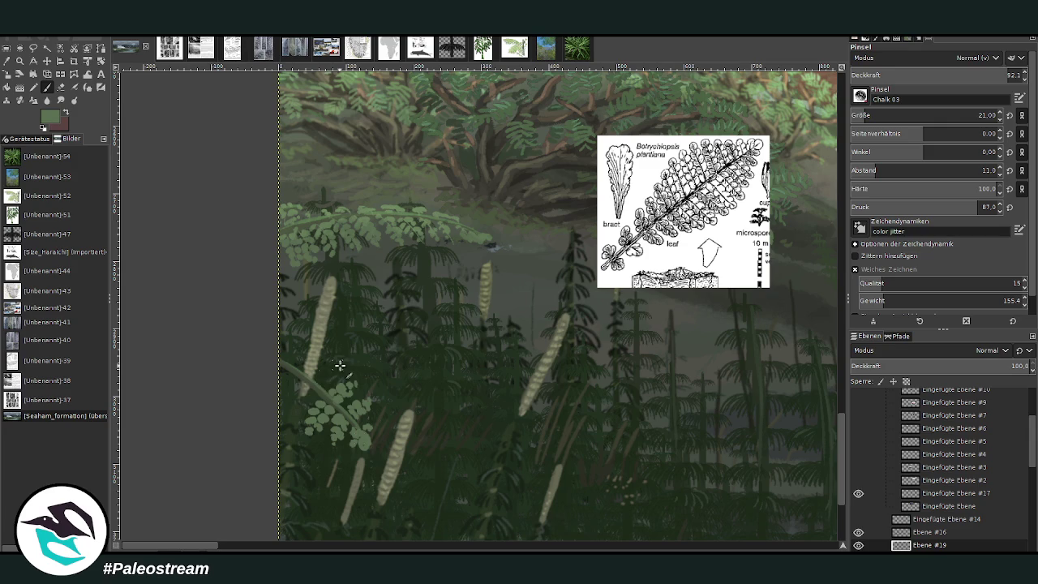
{"action": "left_click", "coordinate": [296, 393]}
{"action": "left_click", "coordinate": [290, 410]}
{"action": "left_click", "coordinate": [296, 410]}
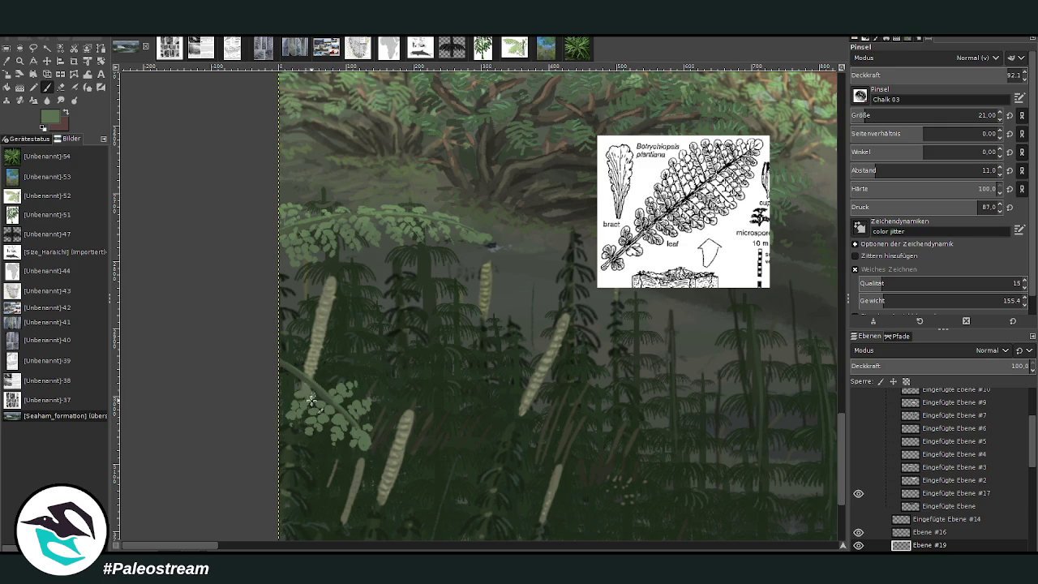
{"action": "left_click", "coordinate": [318, 369]}
{"action": "left_click", "coordinate": [329, 372]}
{"action": "left_click", "coordinate": [298, 358]}
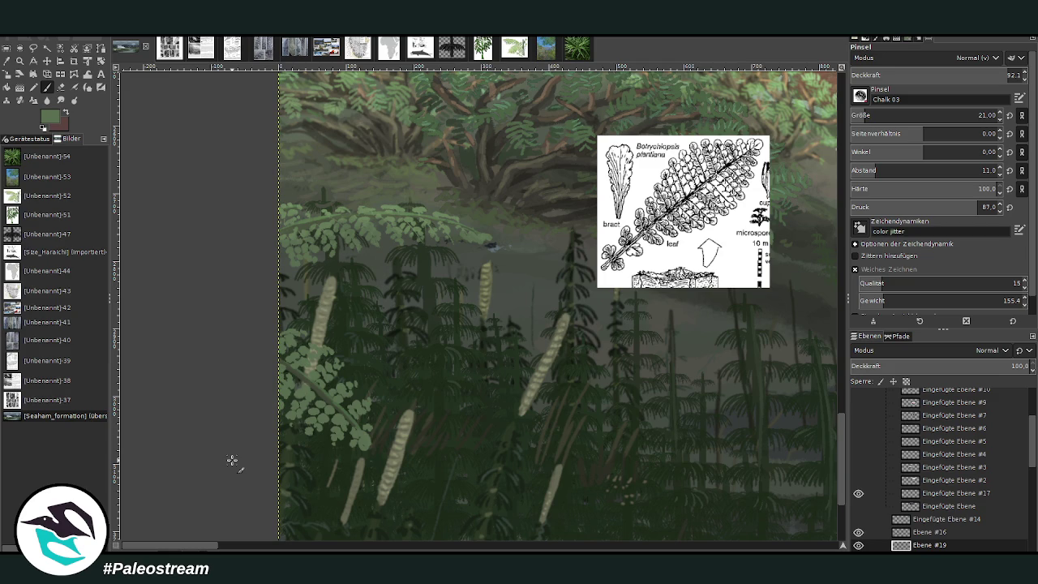
{"action": "key", "text": "z"}
{"action": "left_click_drag", "start_coordinate": [232, 121], "coordinate": [655, 496]}
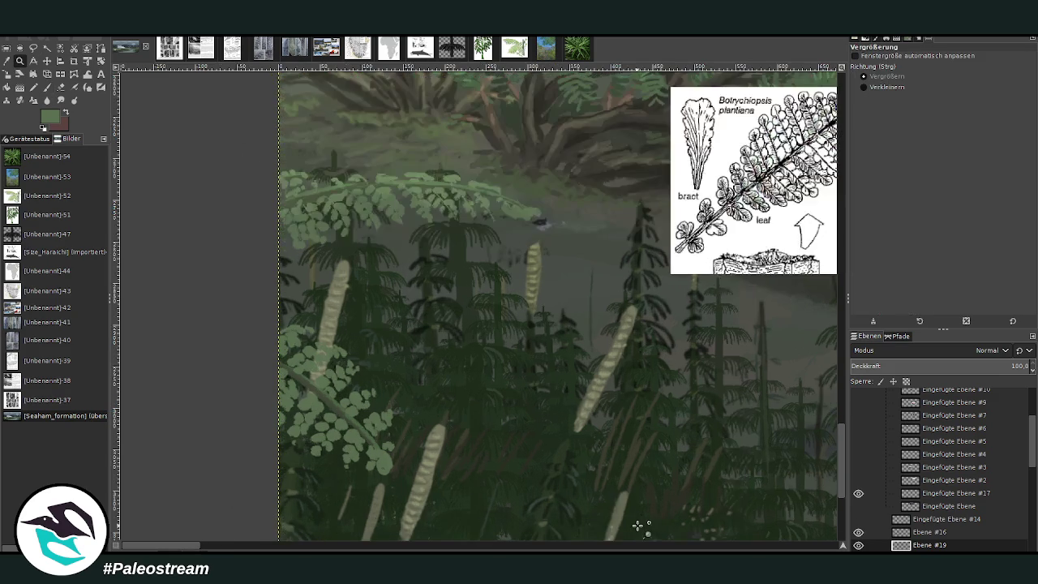
{"action": "left_click", "coordinate": [46, 87]}
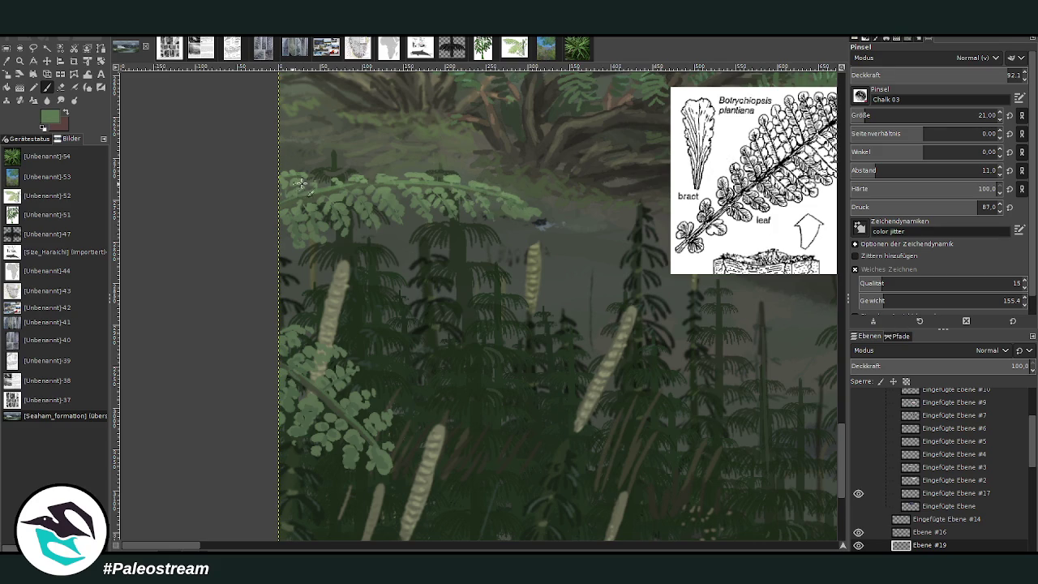
{"action": "scroll", "coordinate": [844, 427], "scroll_direction": "up", "scroll_amount": 1}
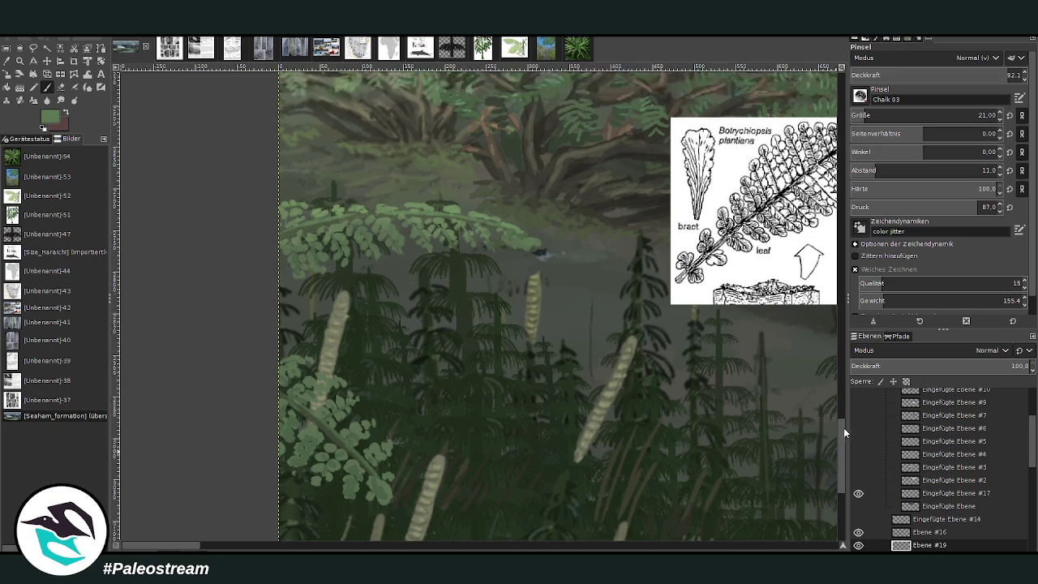
{"action": "scroll", "coordinate": [843, 427], "scroll_direction": "up", "scroll_amount": 2}
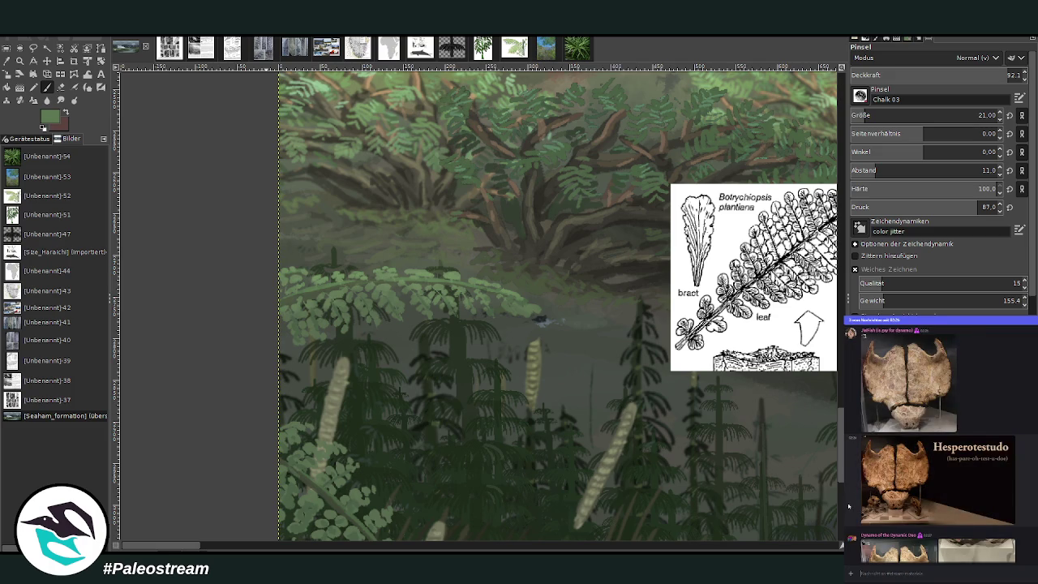
Highlight the upper fern frond's stem in light green and extend it to the left canvas edge
{"action": "scroll", "coordinate": [854, 513], "scroll_direction": "down", "scroll_amount": 2}
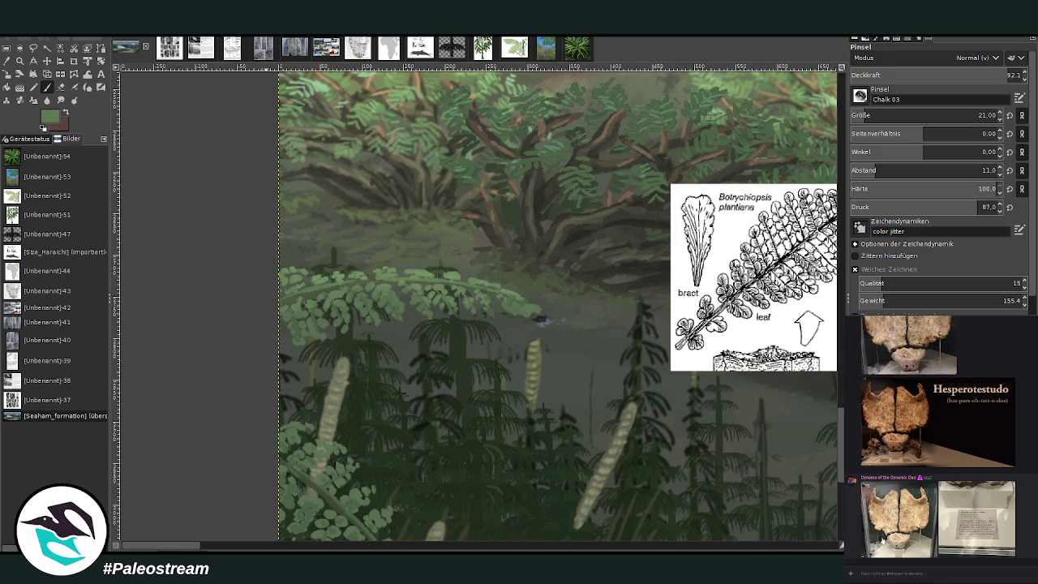
{"action": "left_click", "coordinate": [880, 543]}
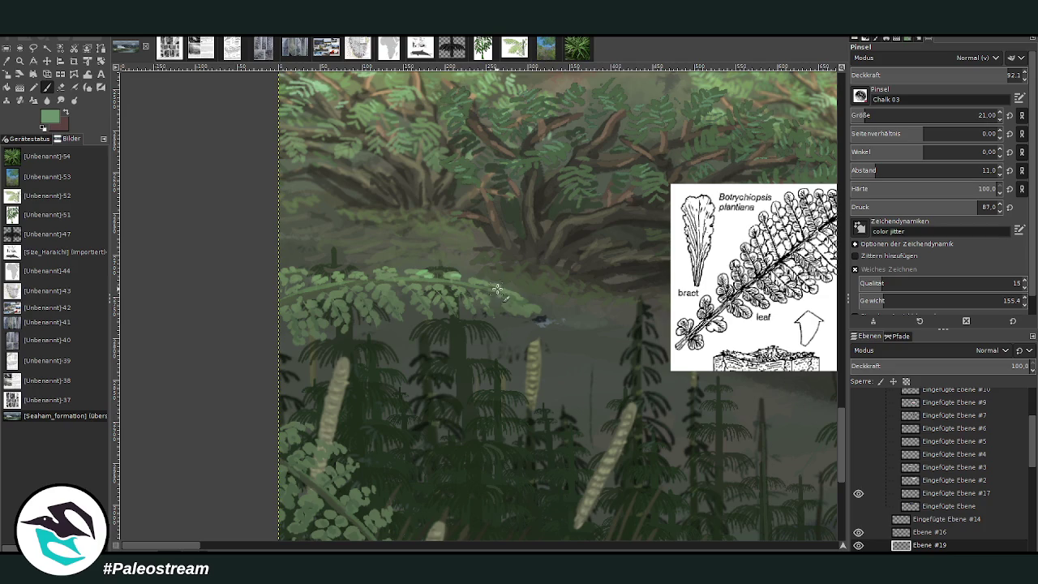
{"action": "mouse_move", "coordinate": [526, 300]}
{"action": "left_mouse_down"}
{"action": "mouse_move", "coordinate": [433, 279]}
{"action": "mouse_move", "coordinate": [536, 307]}
{"action": "left_mouse_up"}
{"action": "scroll", "coordinate": [843, 412], "scroll_direction": "down", "scroll_amount": 3}
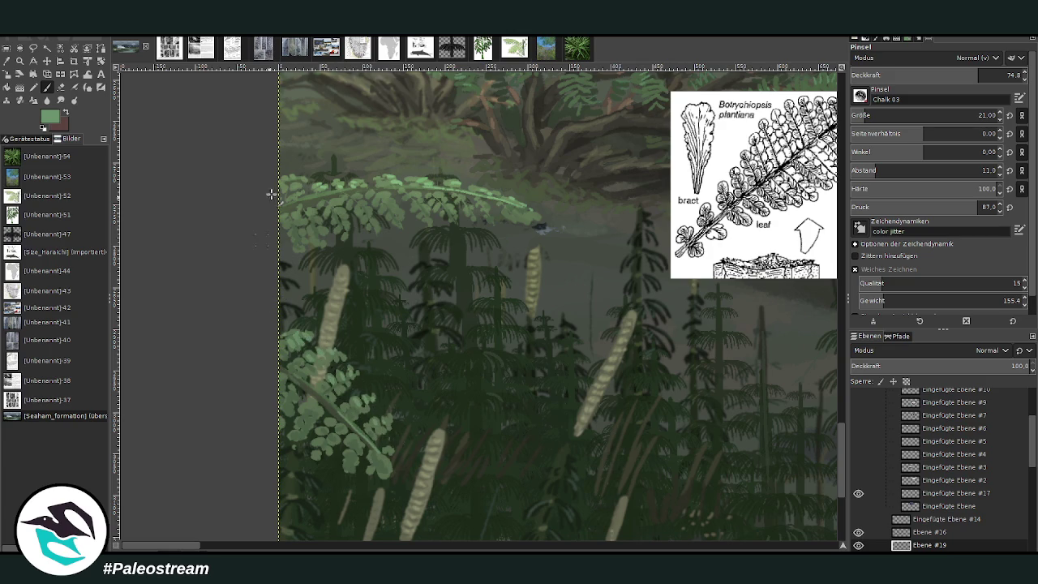
{"action": "left_click_drag", "start_coordinate": [344, 191], "coordinate": [280, 208]}
Darken the lower-left fern foliage with a faint dark-green darken-only brush at size 265, opacity 10.7
{"action": "left_click", "coordinate": [829, 312], "text": "ctrl"}
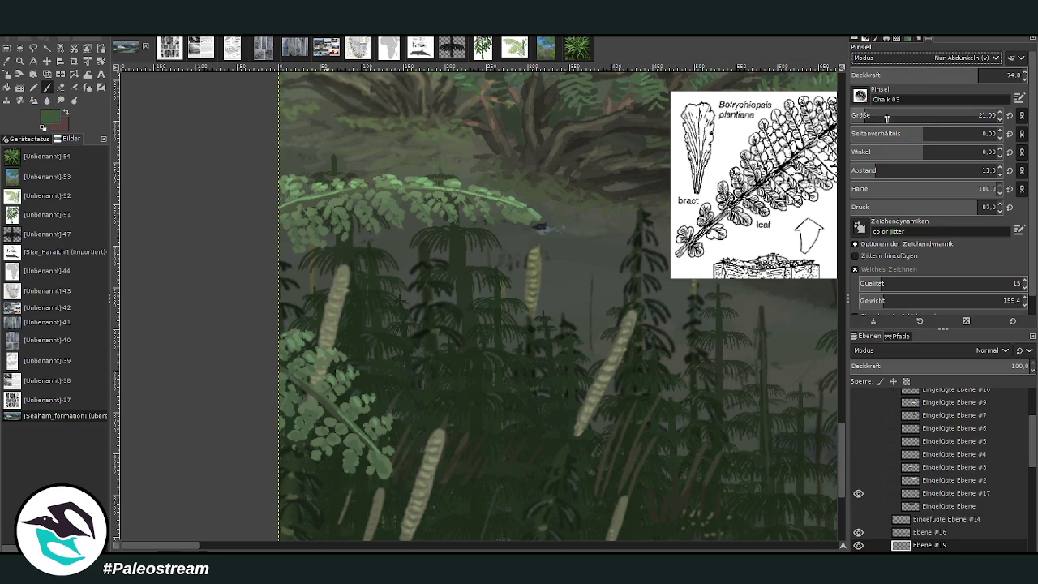
{"action": "left_click", "coordinate": [867, 75]}
{"action": "left_click_drag", "start_coordinate": [296, 417], "coordinate": [373, 487]}
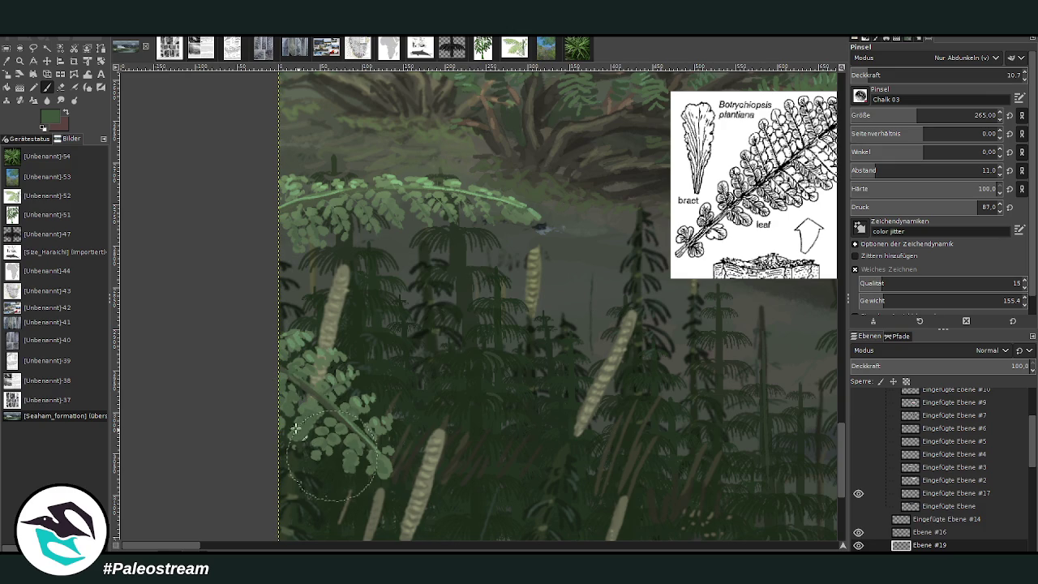
{"action": "left_click", "coordinate": [835, 318], "text": "ctrl"}
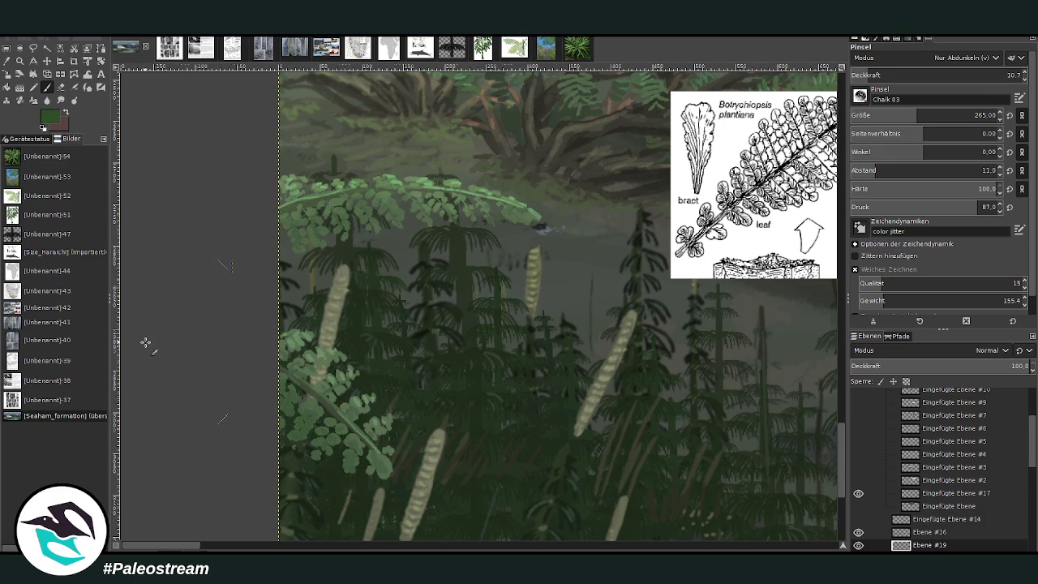
Zoom in closely on the lower-left ferns and the reference
{"action": "scroll", "coordinate": [145, 342], "scroll_direction": "down", "scroll_amount": 4}
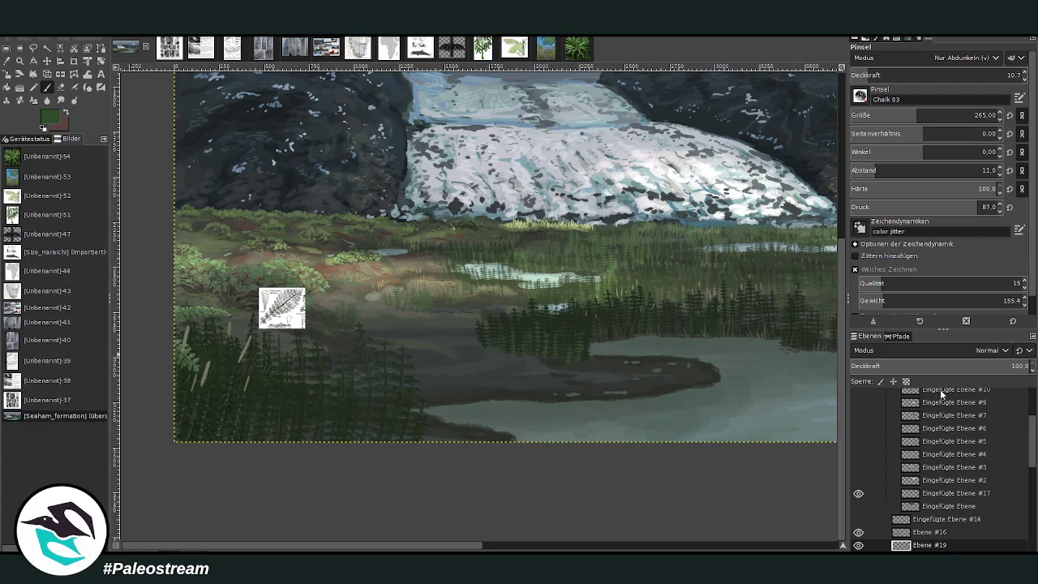
{"action": "left_click", "coordinate": [21, 61]}
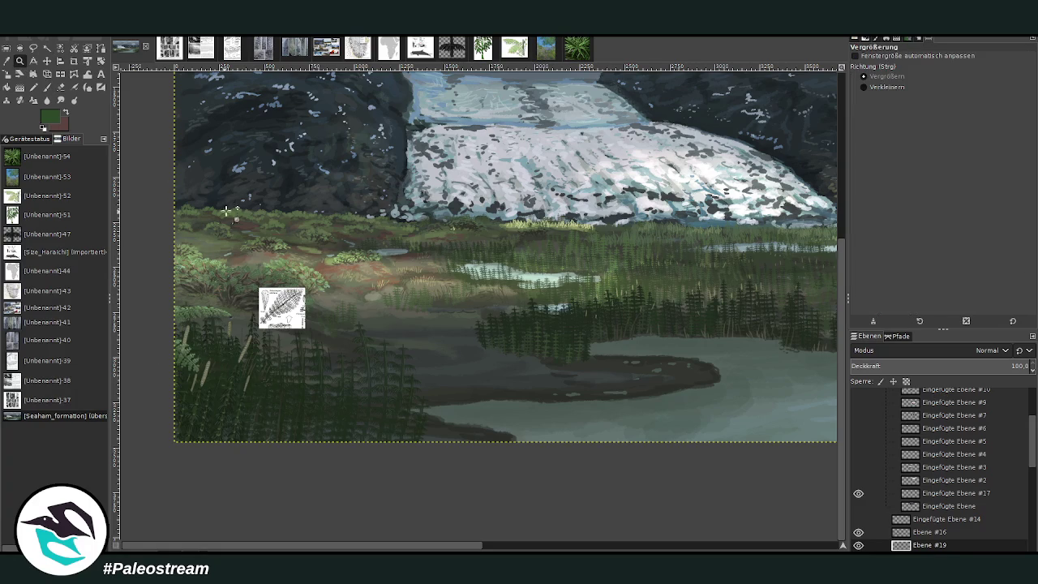
{"action": "left_click_drag", "start_coordinate": [158, 201], "coordinate": [365, 431]}
{"action": "left_click_drag", "start_coordinate": [287, 245], "coordinate": [551, 476]}
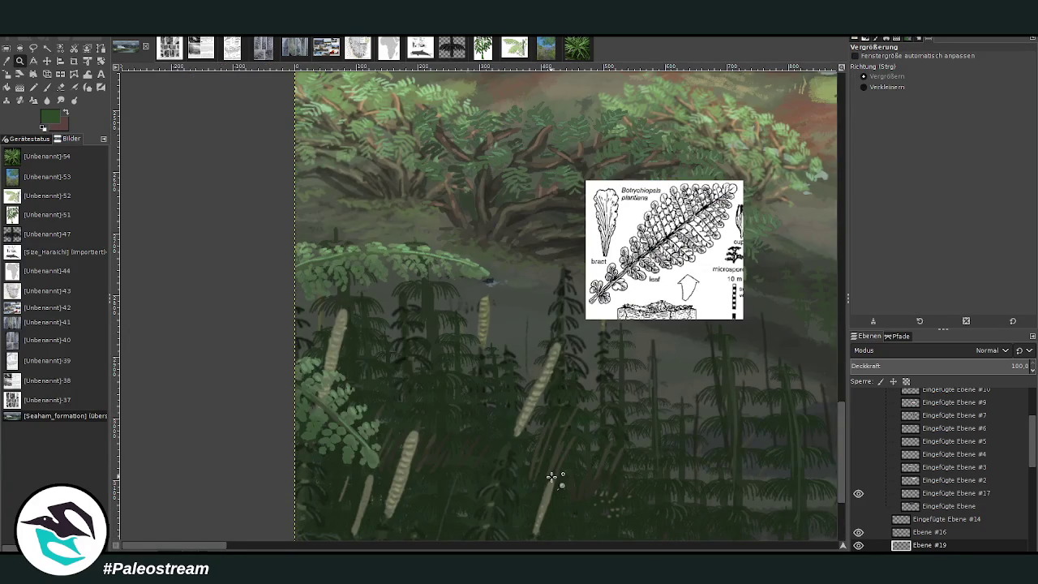
Lasso the upper fern frond and paste a copy onto its own new layer
{"action": "left_click", "coordinate": [34, 48]}
{"action": "mouse_move", "coordinate": [357, 322]}
{"action": "left_mouse_down"}
{"action": "mouse_move", "coordinate": [455, 225]}
{"action": "mouse_move", "coordinate": [299, 331]}
{"action": "left_mouse_up"}
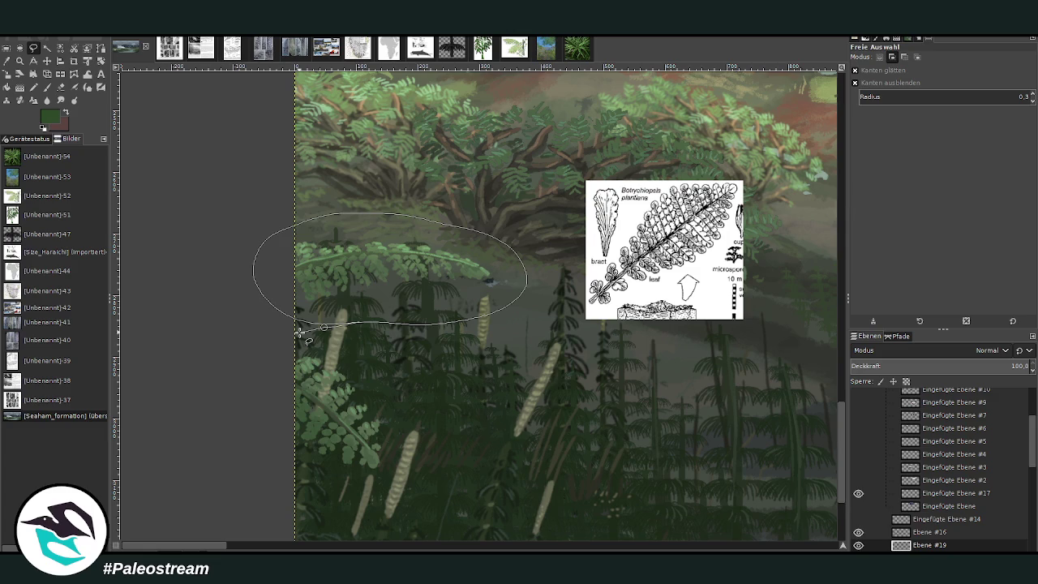
{"action": "key", "text": "Return"}
{"action": "key", "text": "ctrl+c"}
{"action": "key", "text": "ctrl+v"}
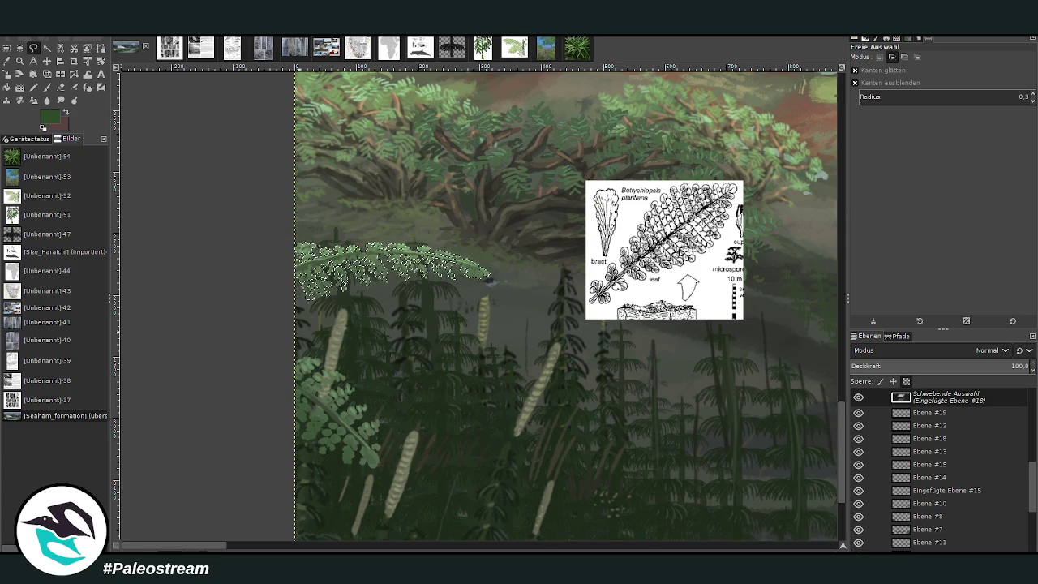
{"action": "key", "text": "ctrl+shift+n"}
Scale the frond copy and rotate it by about -8.85°
{"action": "left_click", "coordinate": [7, 74]}
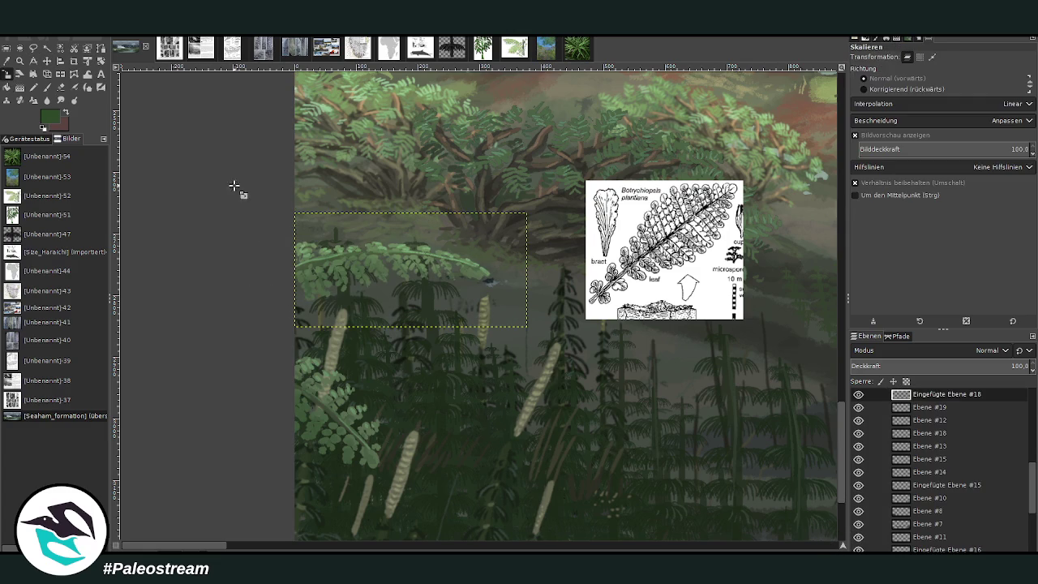
{"action": "left_click", "coordinate": [234, 187]}
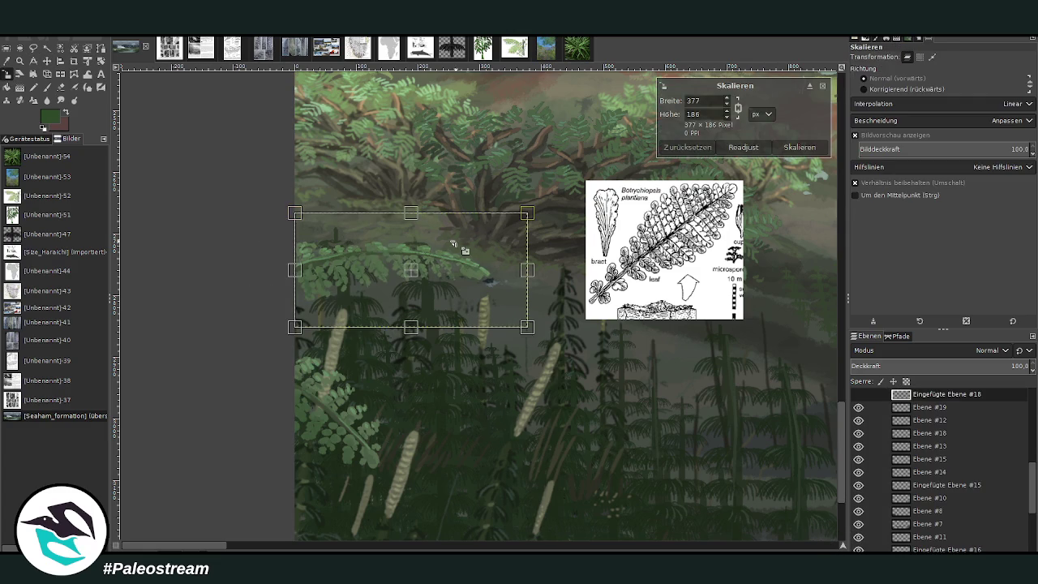
{"action": "left_click", "coordinate": [800, 147]}
{"action": "left_click", "coordinate": [101, 61]}
{"action": "left_click", "coordinate": [267, 228]}
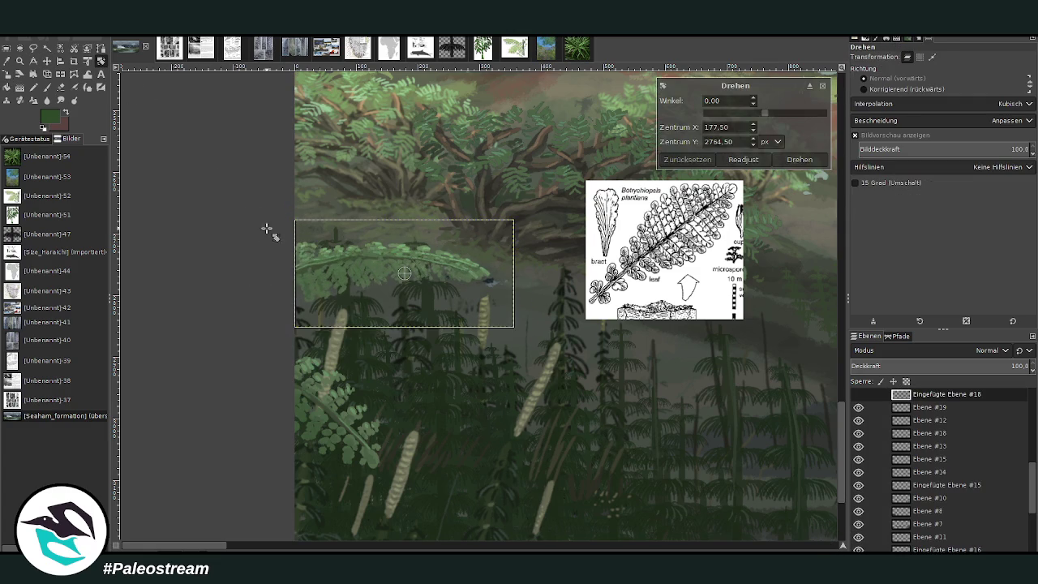
{"action": "left_click_drag", "start_coordinate": [267, 229], "coordinate": [312, 308]}
{"action": "key", "text": "Return"}
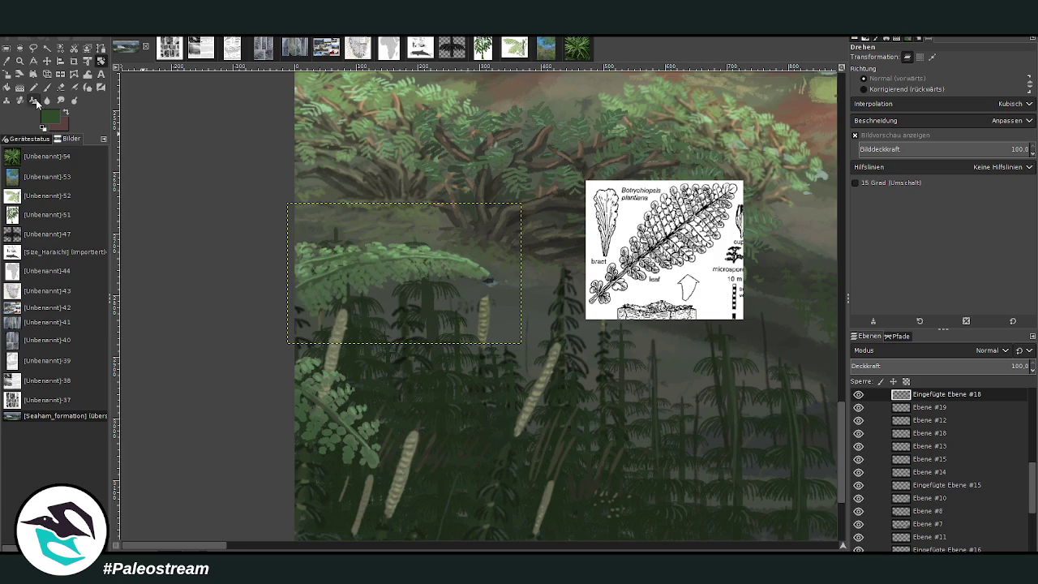
Skew the frond copy's top-right corner inward in perspective and shift it up-left
{"action": "left_click", "coordinate": [44, 75]}
{"action": "left_click", "coordinate": [376, 273]}
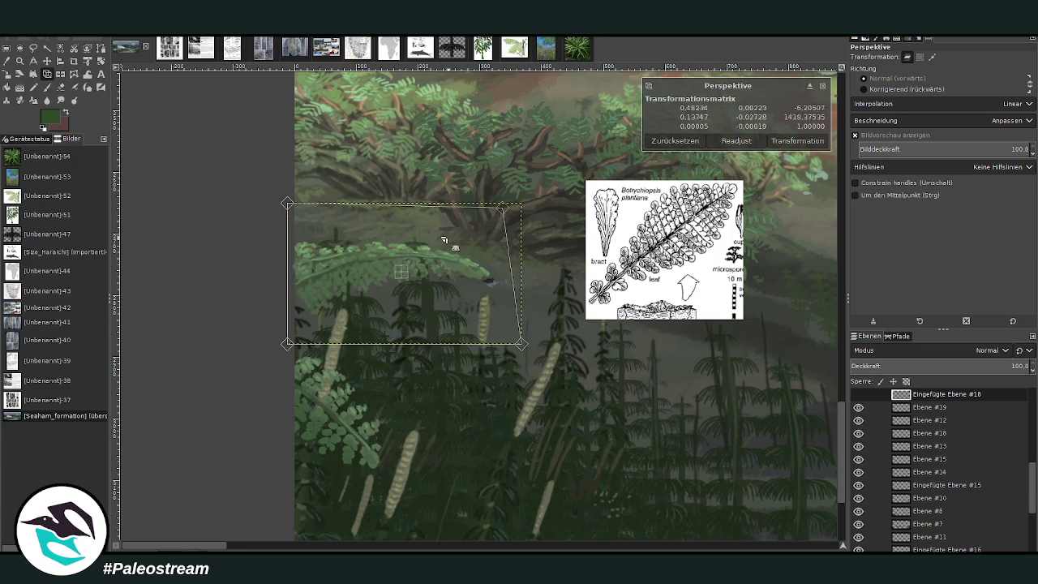
{"action": "left_click_drag", "start_coordinate": [456, 231], "coordinate": [433, 237]}
{"action": "left_click", "coordinate": [797, 142]}
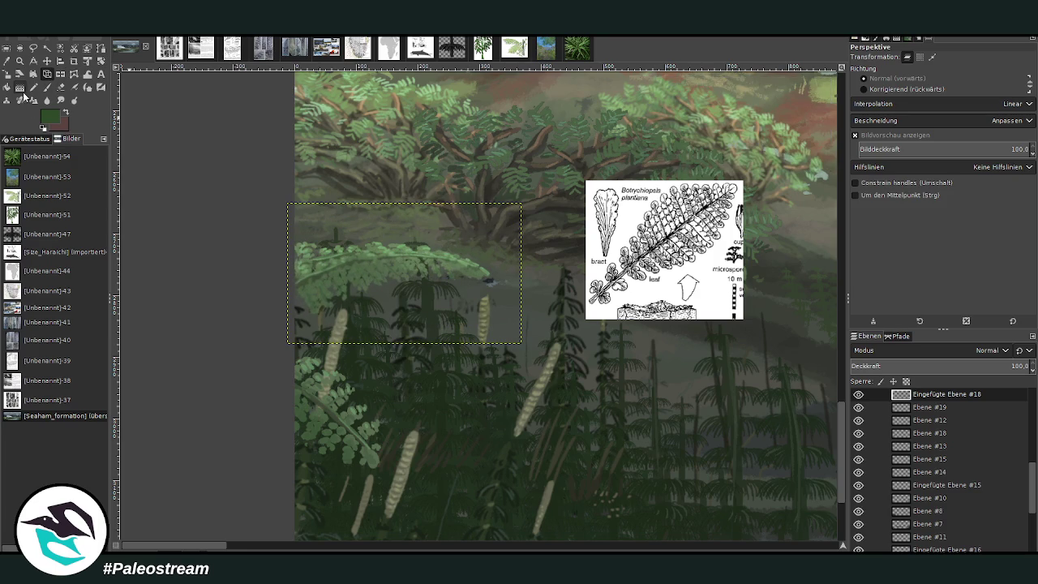
{"action": "left_click", "coordinate": [47, 61]}
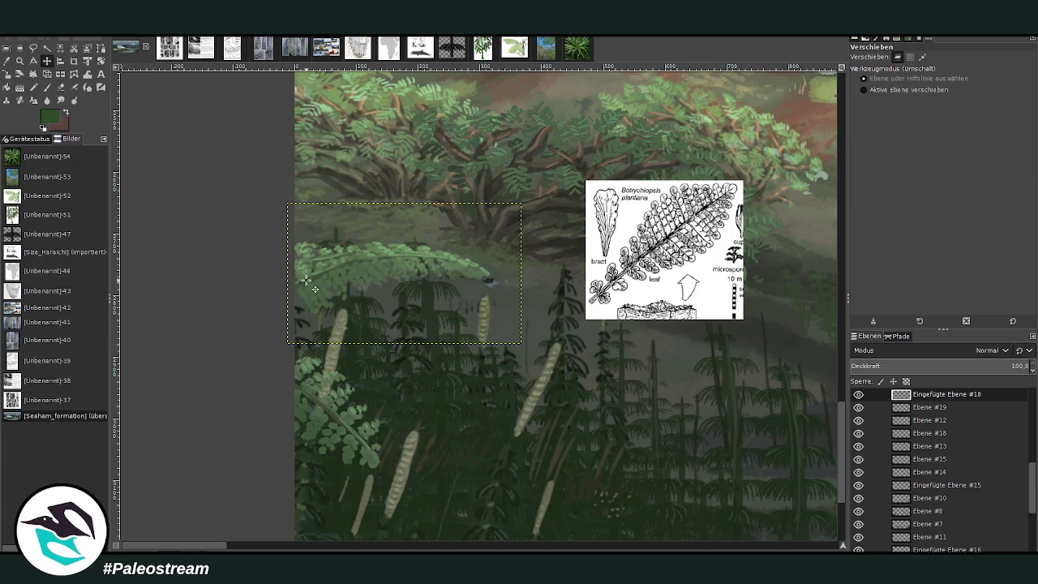
{"action": "left_click_drag", "start_coordinate": [305, 282], "coordinate": [260, 229]}
Rescale the frond copy to 316×191 and move its layer below Ebene #19
{"action": "key", "text": "shift+s"}
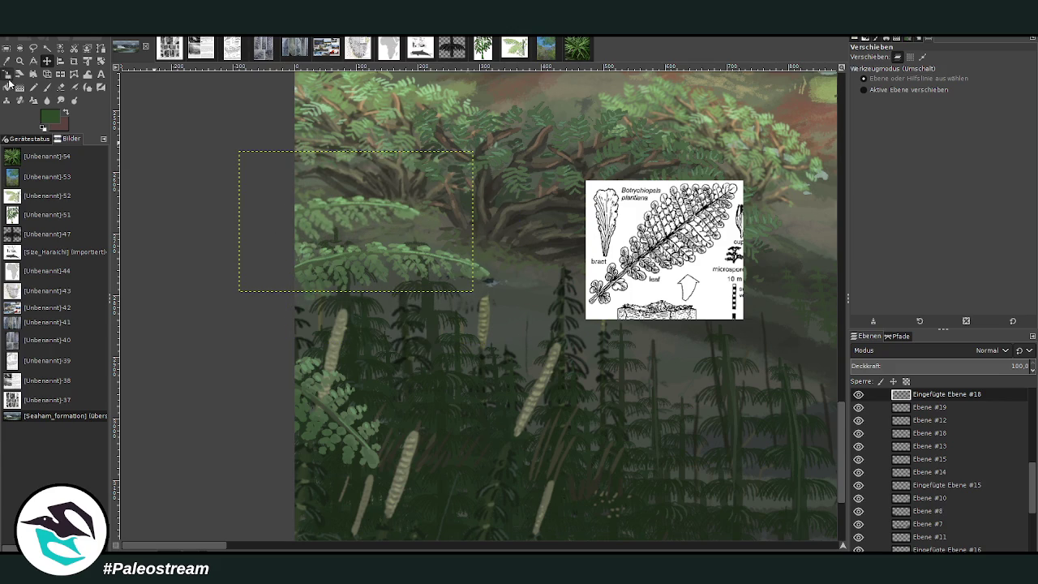
{"action": "left_click", "coordinate": [263, 240]}
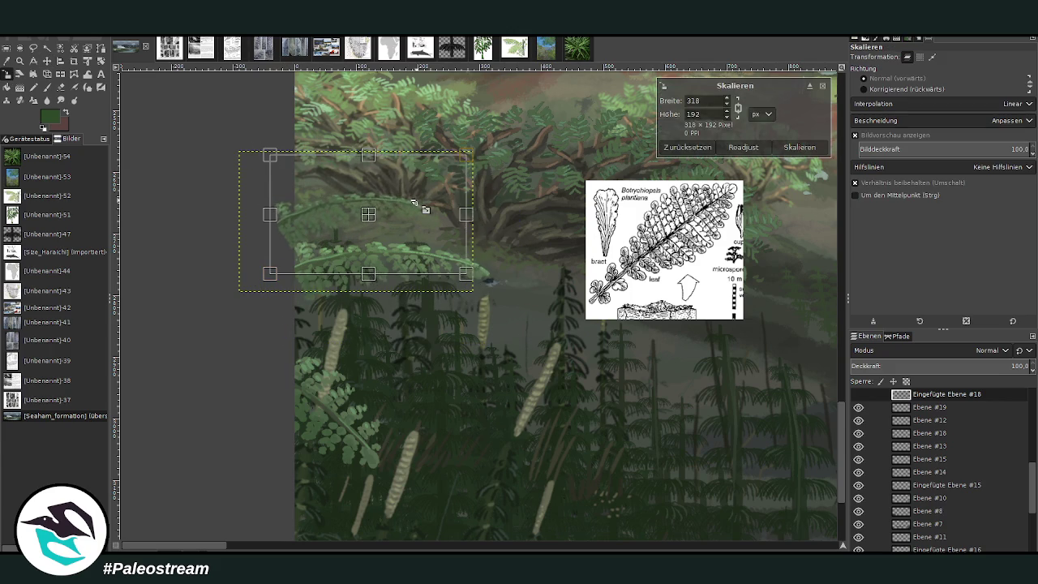
{"action": "left_click_drag", "start_coordinate": [263, 240], "coordinate": [293, 236]}
{"action": "left_click", "coordinate": [788, 148]}
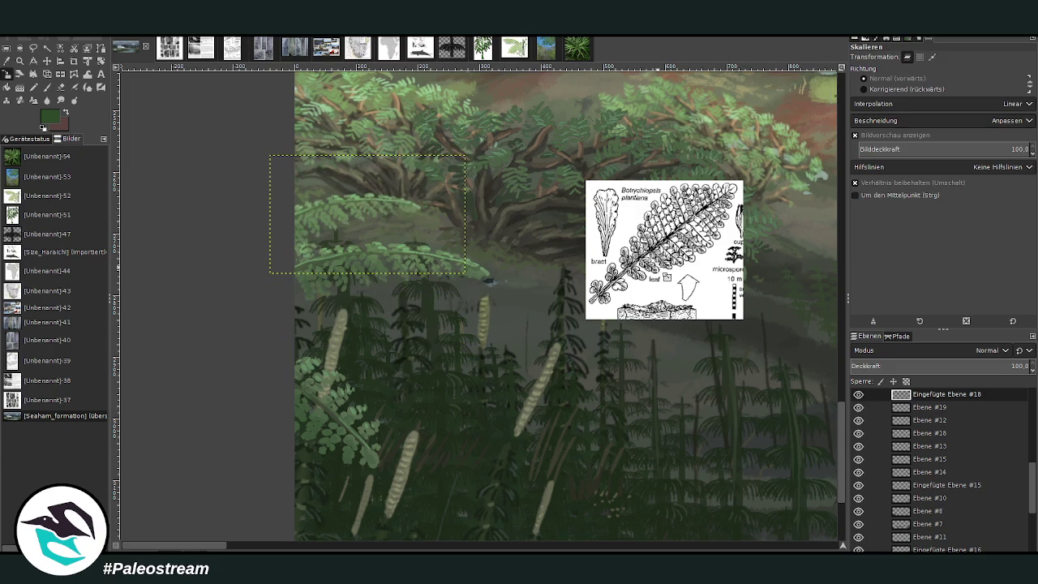
{"action": "left_click", "coordinate": [930, 397]}
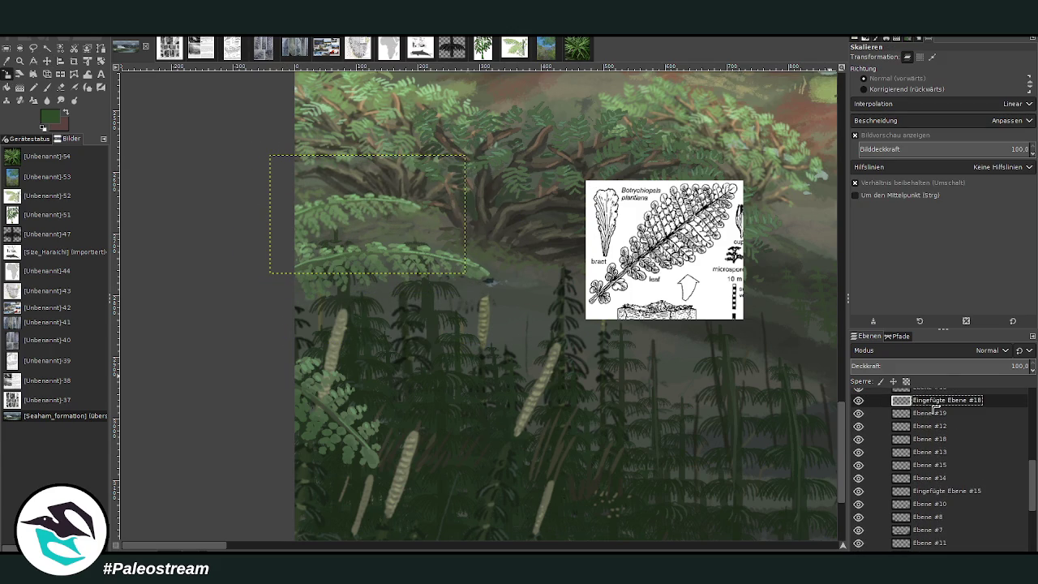
{"action": "left_click_drag", "start_coordinate": [935, 414], "coordinate": [933, 420]}
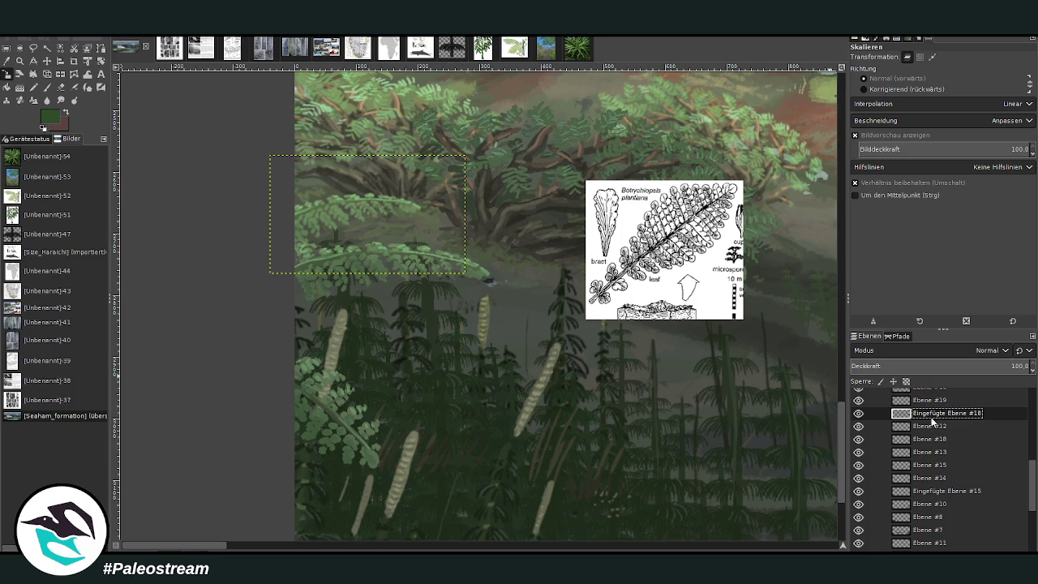
Make and discard a diagonal lasso selection, then zoom in on the grassy midground
{"action": "key", "text": "minus"}
{"action": "key", "text": "minus"}
{"action": "key", "text": "minus"}
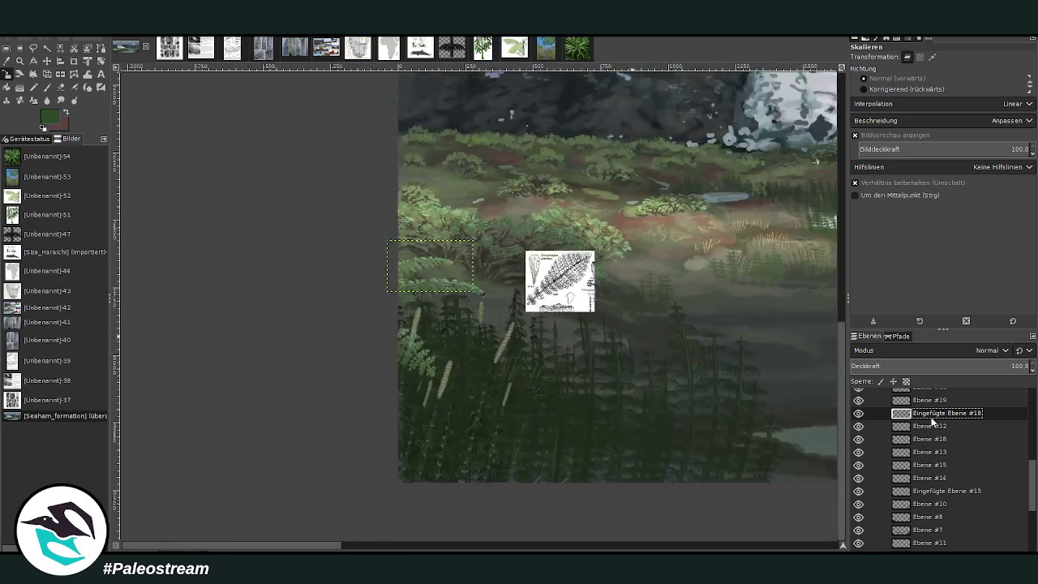
{"action": "key", "text": "minus"}
{"action": "key", "text": "minus"}
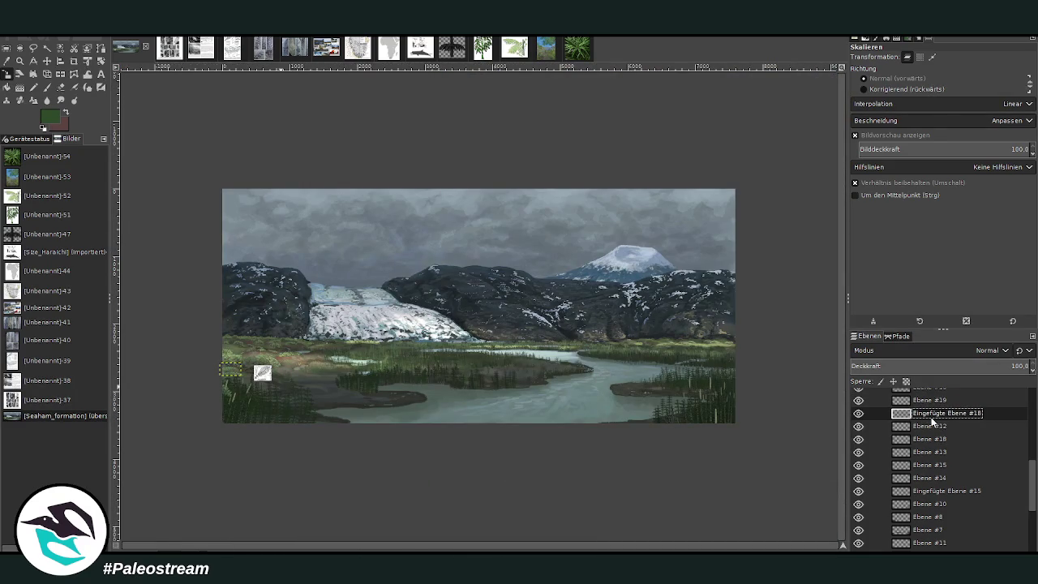
{"action": "left_click", "coordinate": [33, 48]}
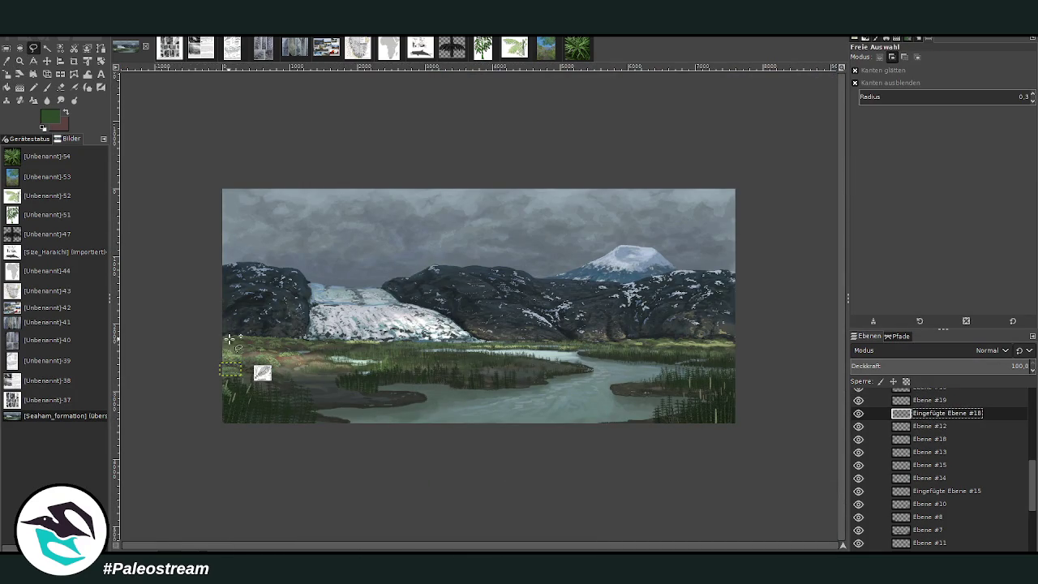
{"action": "left_click", "coordinate": [212, 290]}
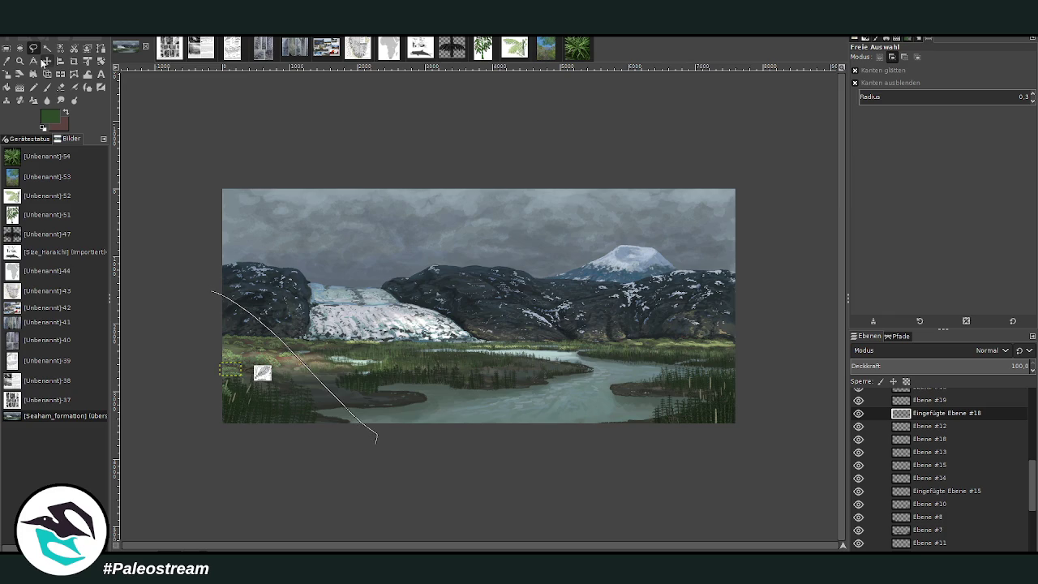
{"action": "key", "text": "m"}
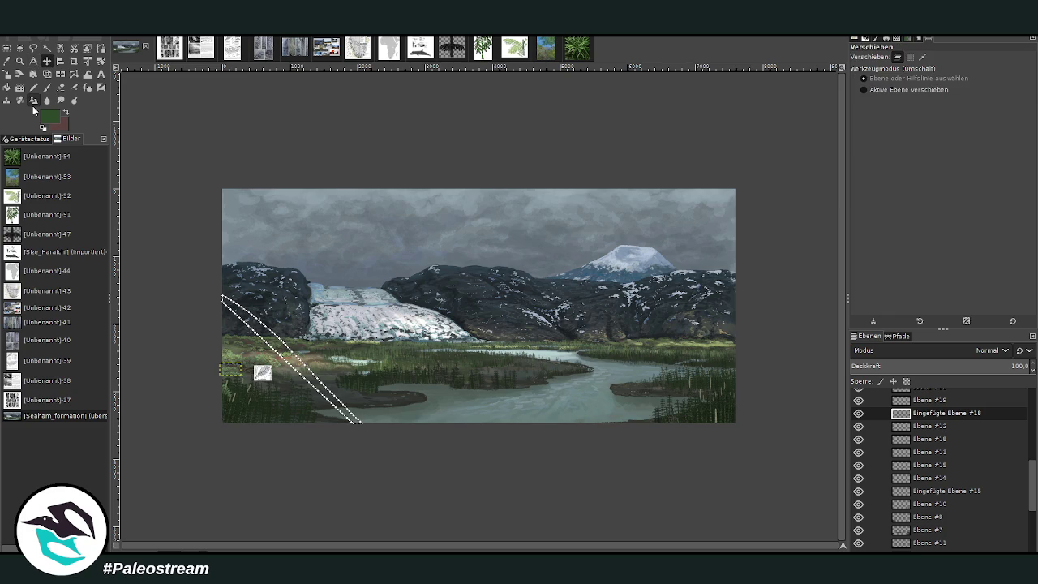
{"action": "key", "text": "ctrl+shift+a"}
{"action": "left_click", "coordinate": [20, 61]}
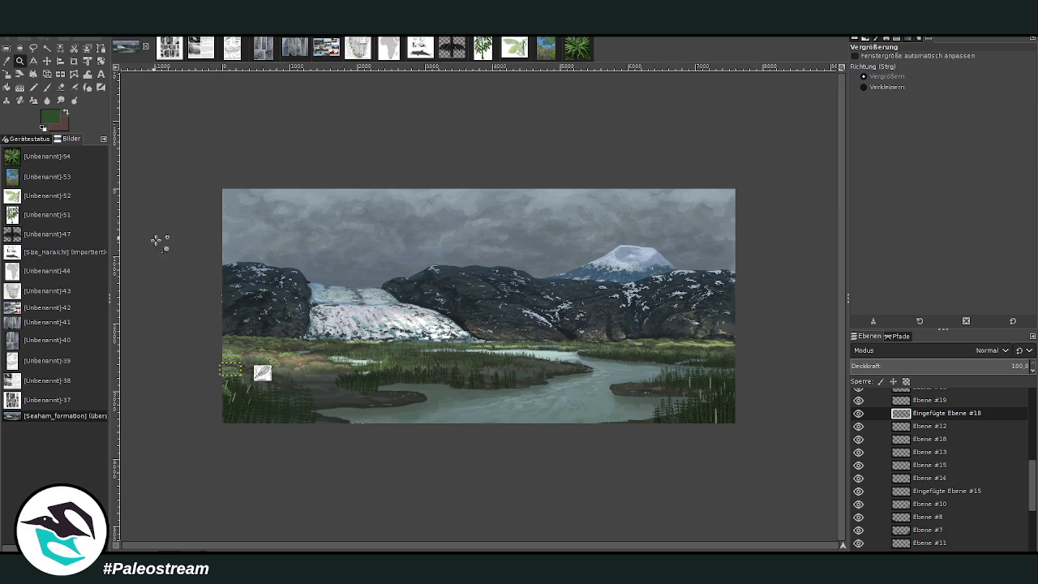
{"action": "left_click_drag", "start_coordinate": [224, 282], "coordinate": [417, 457]}
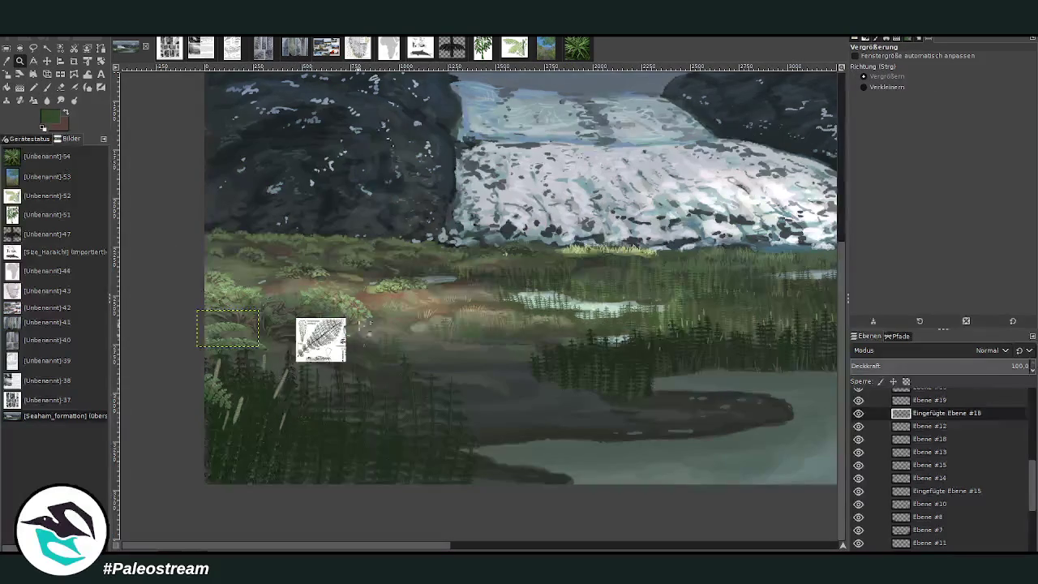
{"action": "left_click_drag", "start_coordinate": [339, 234], "coordinate": [641, 481]}
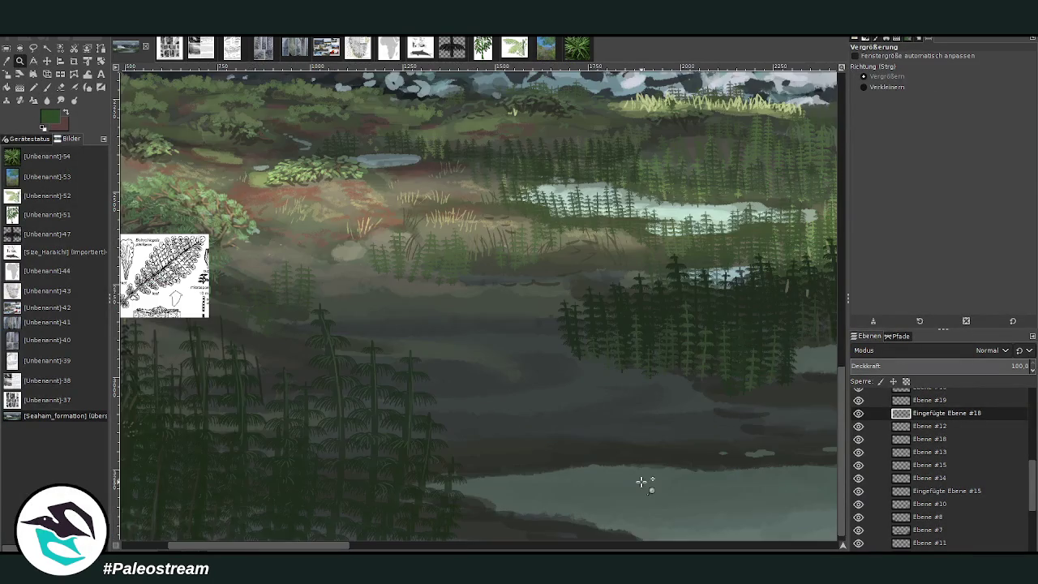
Make Ebene #15 visible again and set Ebene #14 as the active layer
{"action": "double_click", "coordinate": [927, 427]}
{"action": "left_click", "coordinate": [932, 440]}
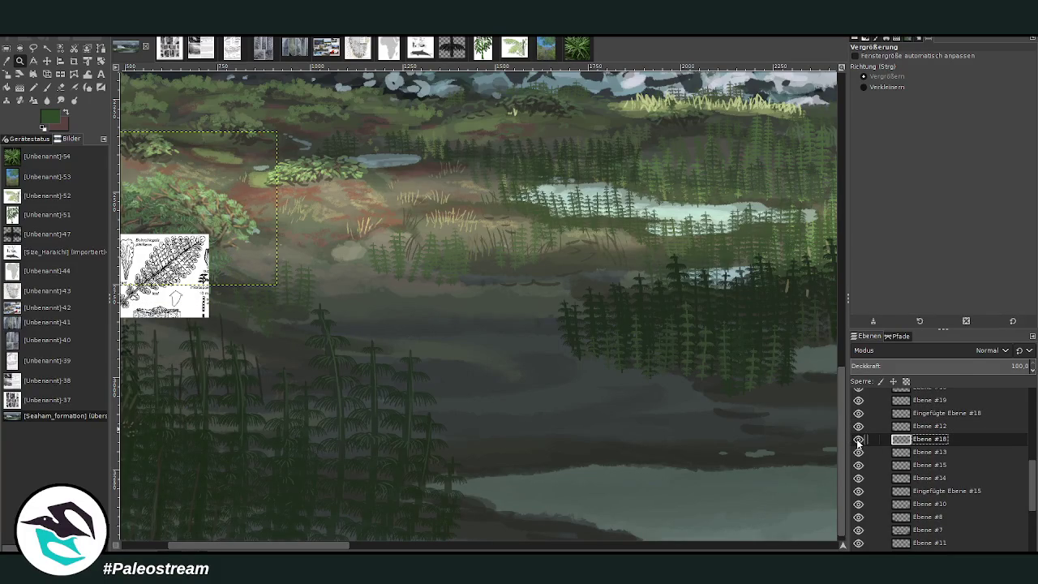
{"action": "left_click", "coordinate": [934, 454]}
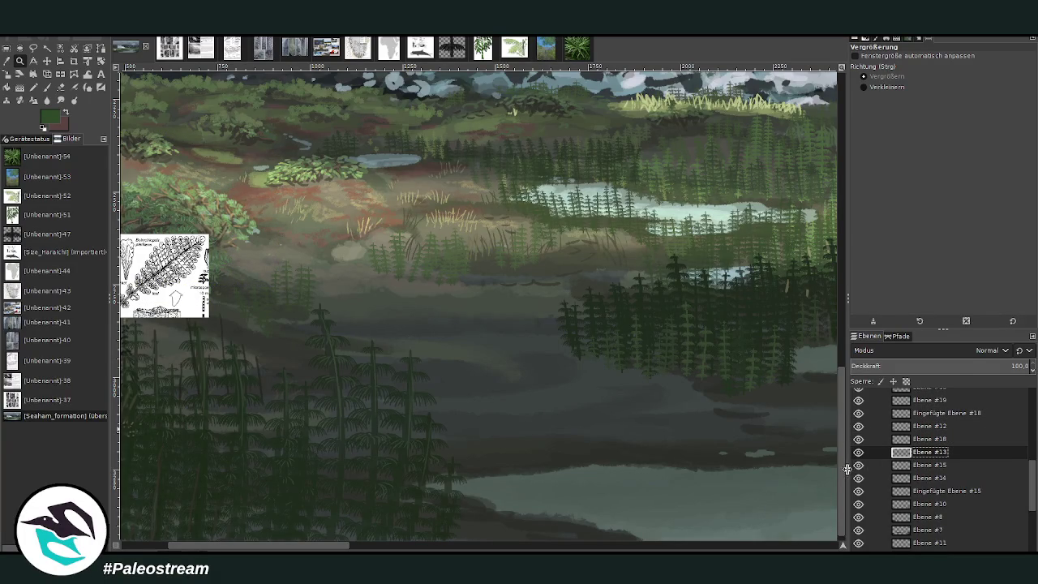
{"action": "left_click", "coordinate": [859, 465]}
{"action": "left_click", "coordinate": [859, 466]}
{"action": "left_click", "coordinate": [858, 479]}
{"action": "left_click", "coordinate": [925, 478]}
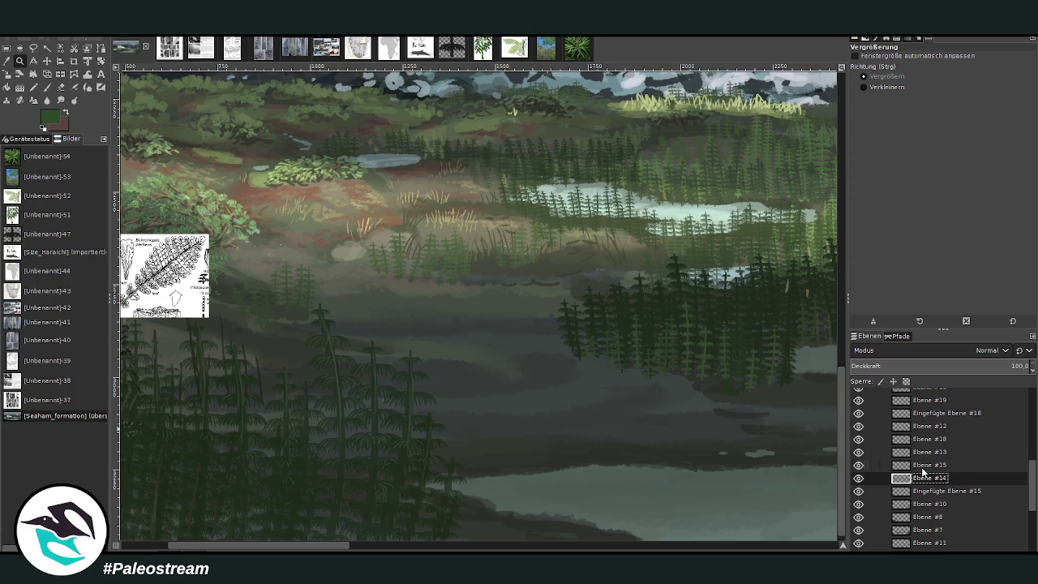
Paint pale tan grass blades at the trees' base at about opacity 69, size 27–36
{"action": "key", "text": "o"}
{"action": "left_click", "coordinate": [446, 219]}
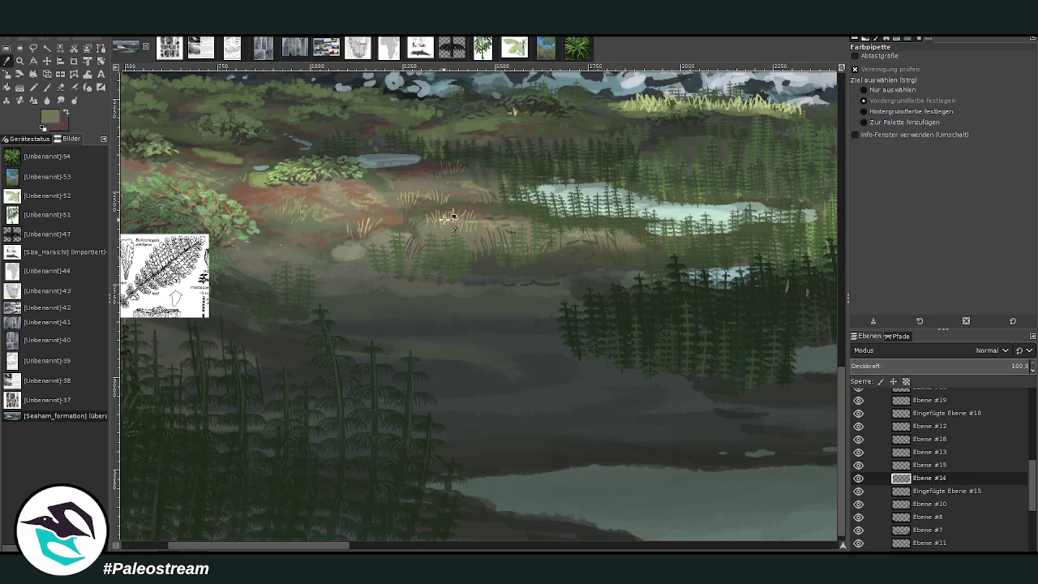
{"action": "left_click", "coordinate": [47, 87]}
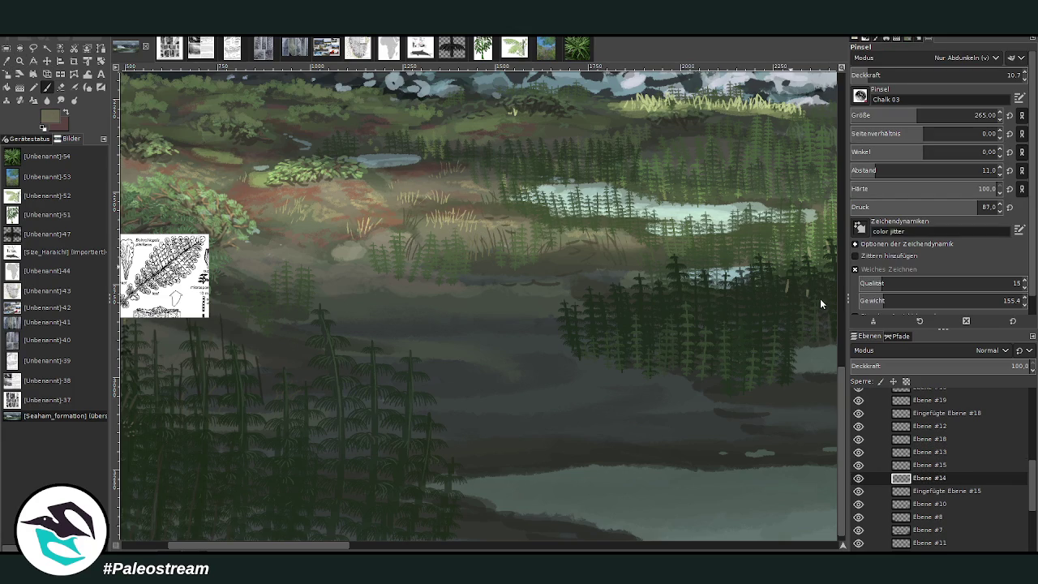
{"action": "scroll", "coordinate": [909, 58], "scroll_direction": "up", "scroll_amount": 7}
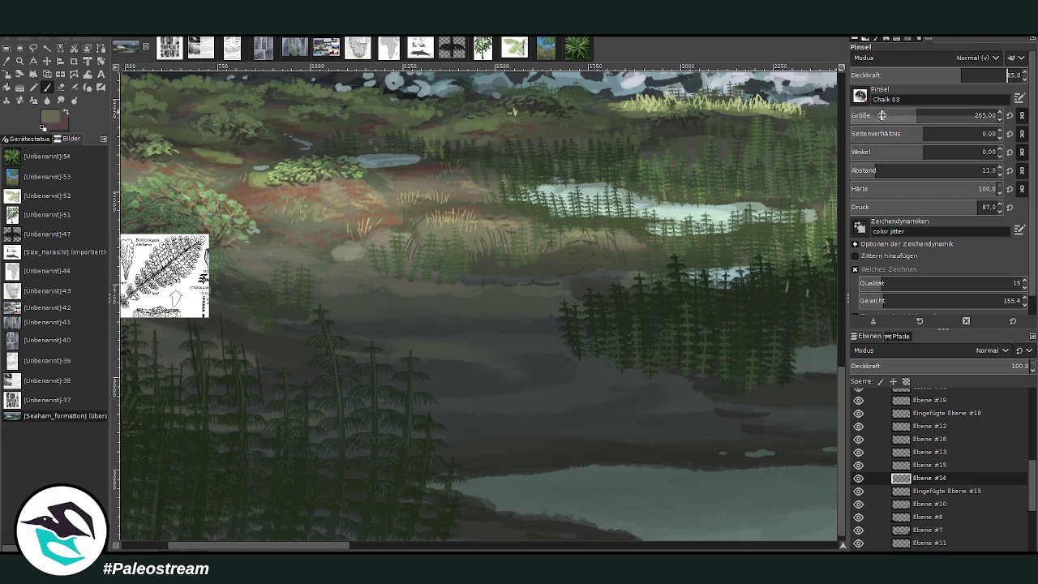
{"action": "left_click_drag", "start_coordinate": [932, 119], "coordinate": [892, 119]}
{"action": "left_click_drag", "start_coordinate": [859, 77], "coordinate": [883, 76]}
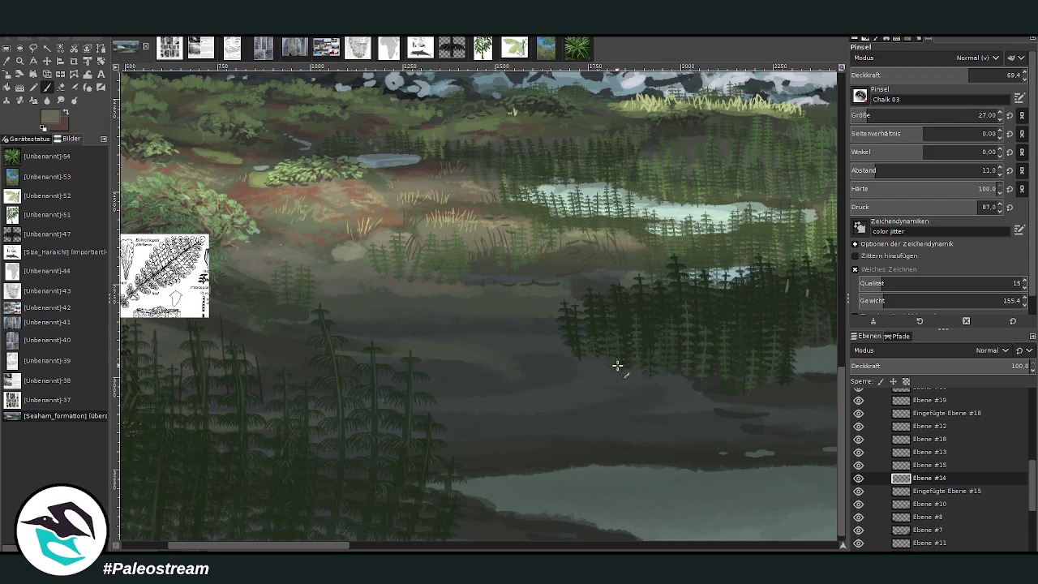
{"action": "left_click_drag", "start_coordinate": [615, 365], "coordinate": [593, 359]}
{"action": "left_click_drag", "start_coordinate": [870, 115], "coordinate": [878, 116]}
{"action": "mouse_move", "coordinate": [611, 360]}
{"action": "left_mouse_down"}
{"action": "mouse_move", "coordinate": [582, 364]}
{"action": "mouse_move", "coordinate": [621, 375]}
{"action": "mouse_move", "coordinate": [598, 354]}
{"action": "mouse_move", "coordinate": [566, 349]}
{"action": "left_mouse_up"}
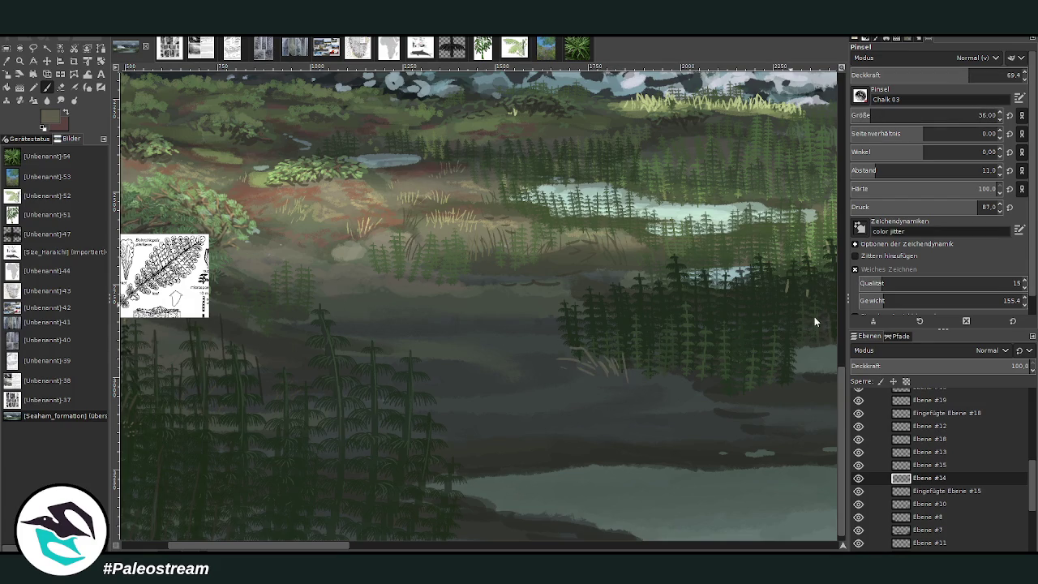
Add more grass blades below the dark trees in sampled greens and greys, ending at opacity 56.2
{"action": "left_click", "coordinate": [814, 316], "text": "ctrl"}
{"action": "left_click_drag", "start_coordinate": [686, 374], "coordinate": [714, 345]}
{"action": "left_click", "coordinate": [832, 235], "text": "ctrl"}
{"action": "left_click_drag", "start_coordinate": [361, 549], "coordinate": [454, 548]}
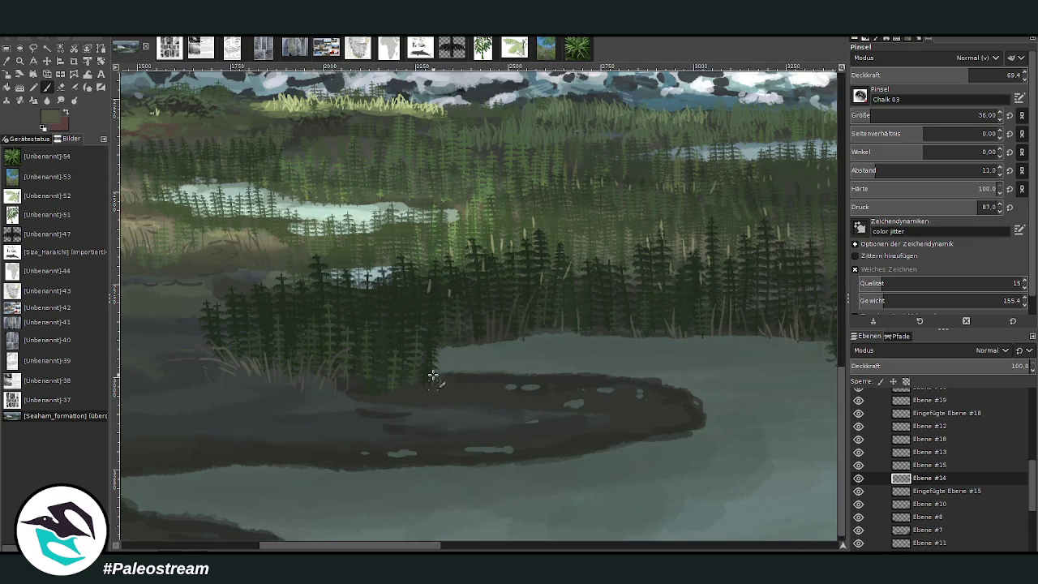
{"action": "left_click", "coordinate": [815, 328], "text": "ctrl"}
{"action": "left_click", "coordinate": [986, 75]}
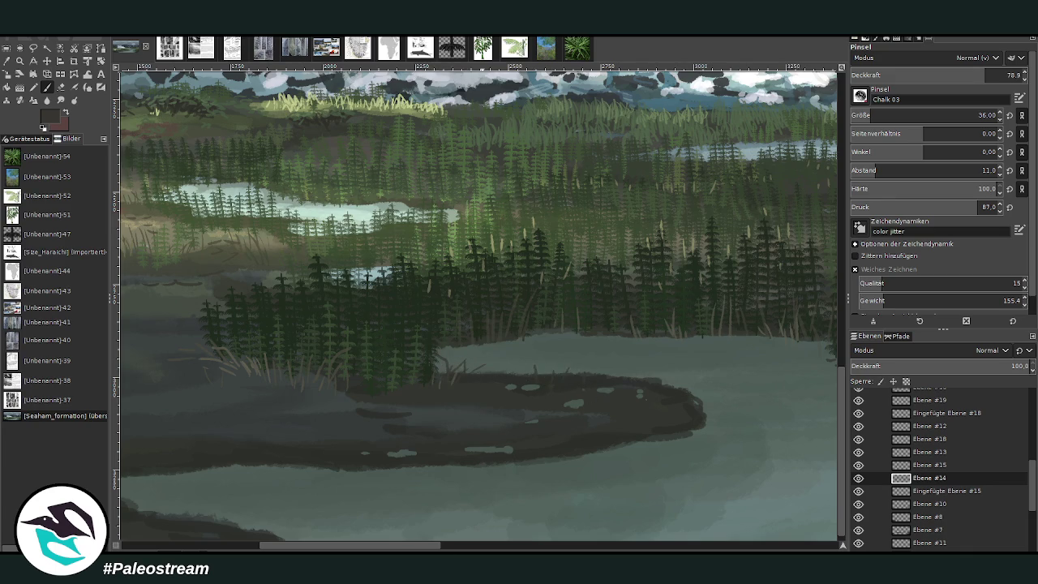
{"action": "scroll", "coordinate": [535, 419], "scroll_direction": "left", "scroll_amount": 5}
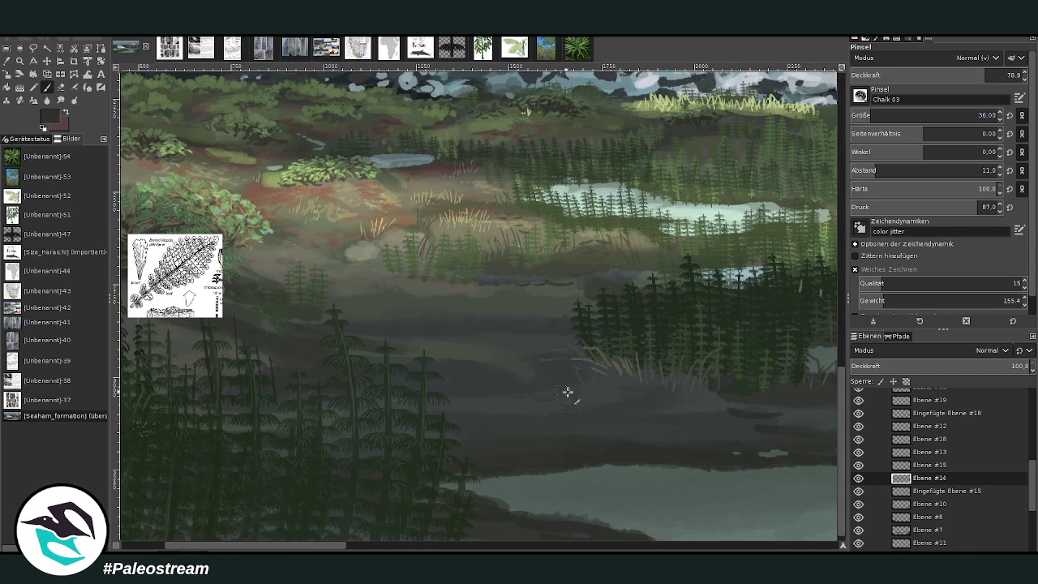
{"action": "left_click_drag", "start_coordinate": [987, 75], "coordinate": [947, 74]}
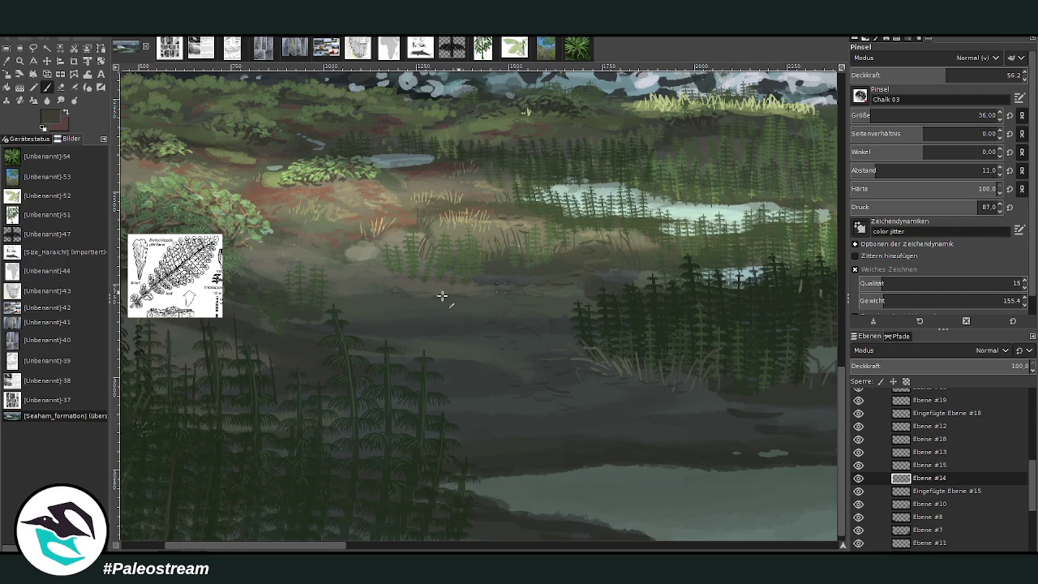
{"action": "scroll", "coordinate": [378, 286], "scroll_direction": "down", "scroll_amount": 1, "text": "ctrl"}
{"action": "scroll", "coordinate": [378, 286], "scroll_direction": "down", "scroll_amount": 1, "text": "ctrl"}
{"action": "scroll", "coordinate": [378, 287], "scroll_direction": "down", "scroll_amount": 1, "text": "ctrl"}
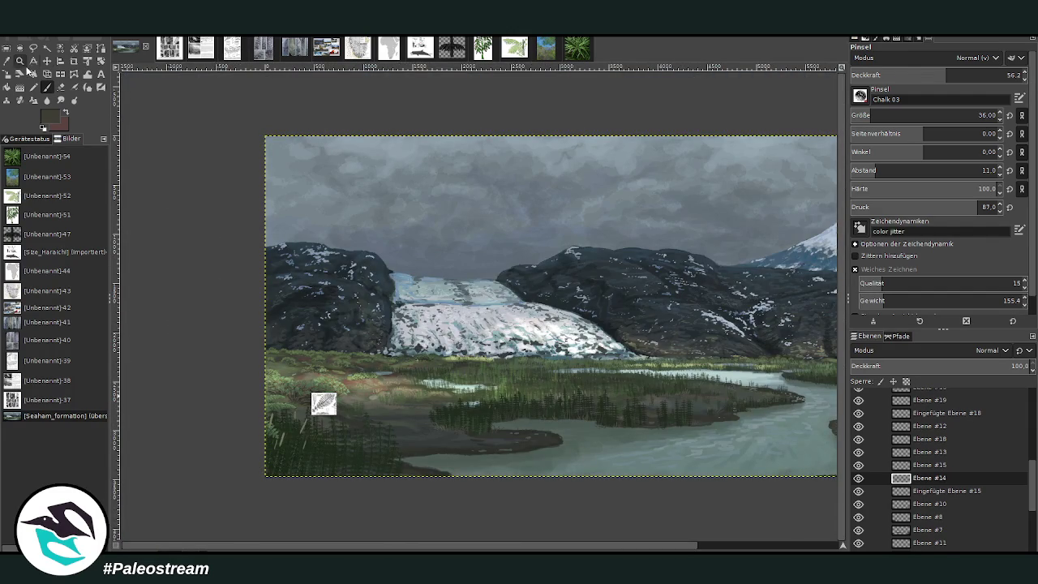
Zoom in on the marsh and highlight fern fronds light green at size 26, opacity 36
{"action": "left_click", "coordinate": [19, 61]}
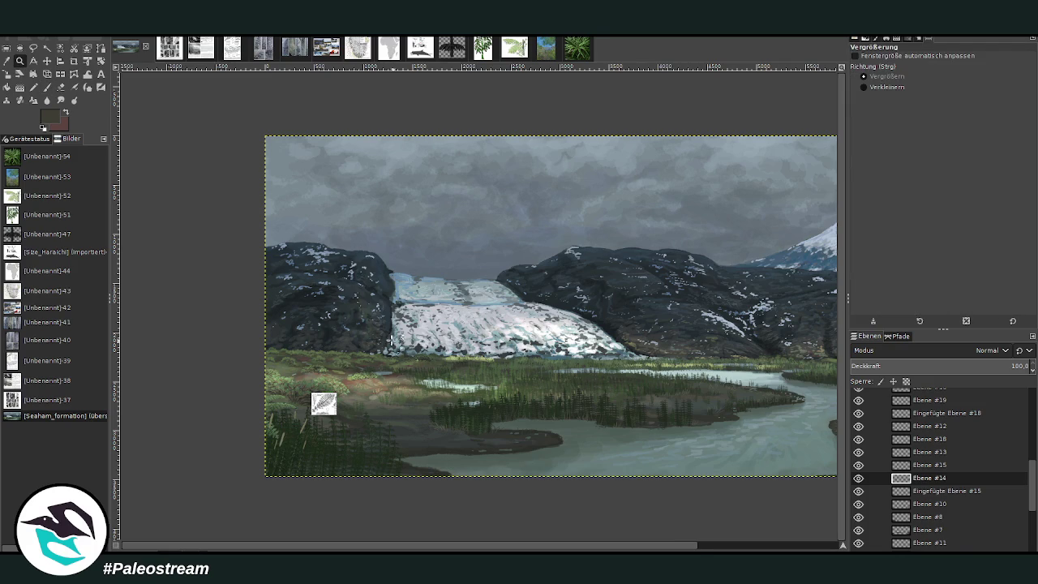
{"action": "left_click_drag", "start_coordinate": [371, 329], "coordinate": [473, 448]}
{"action": "left_click_drag", "start_coordinate": [336, 207], "coordinate": [552, 423]}
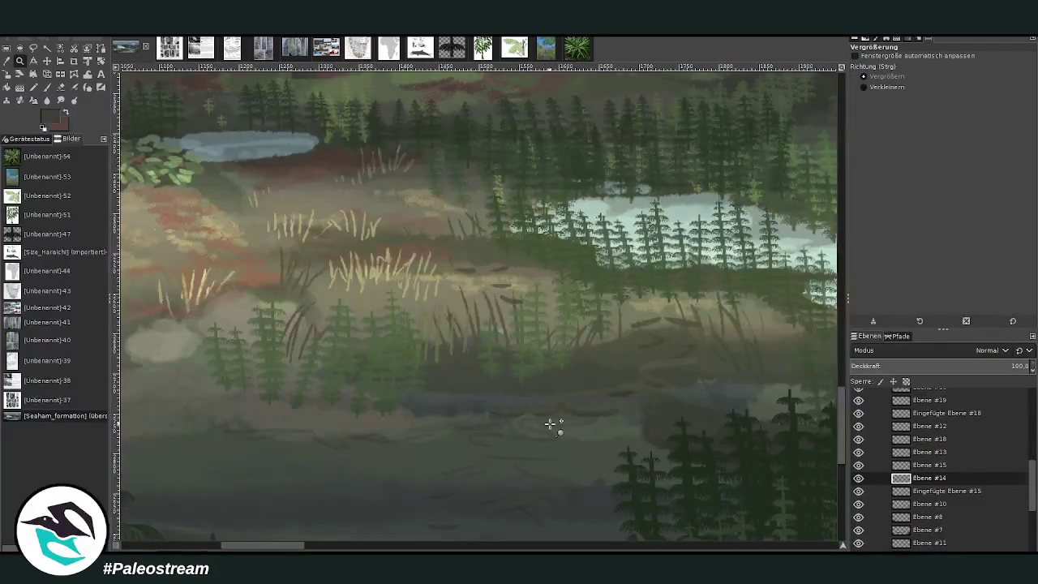
{"action": "left_click", "coordinate": [7, 61]}
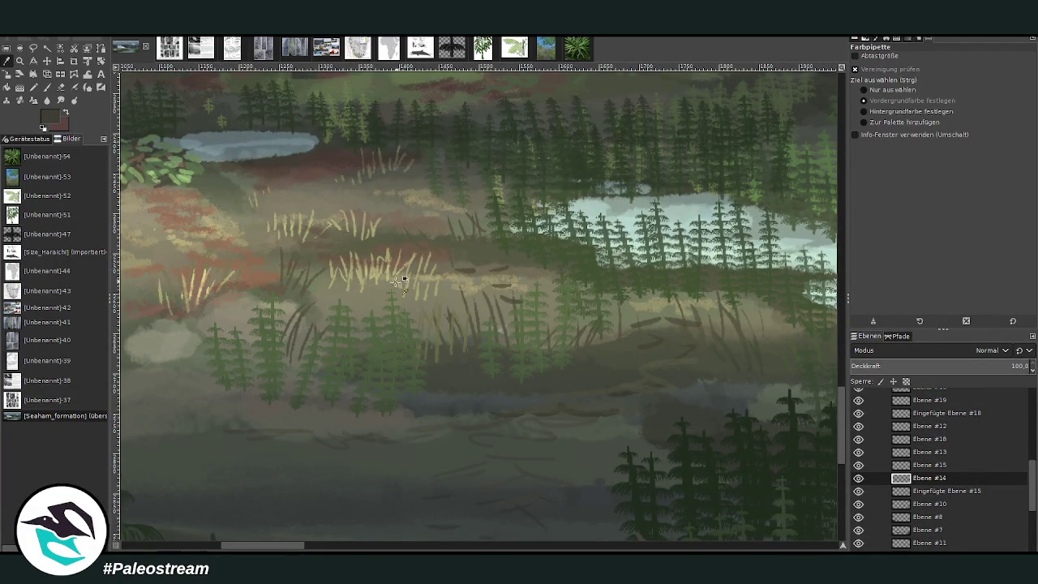
{"action": "left_click", "coordinate": [374, 321]}
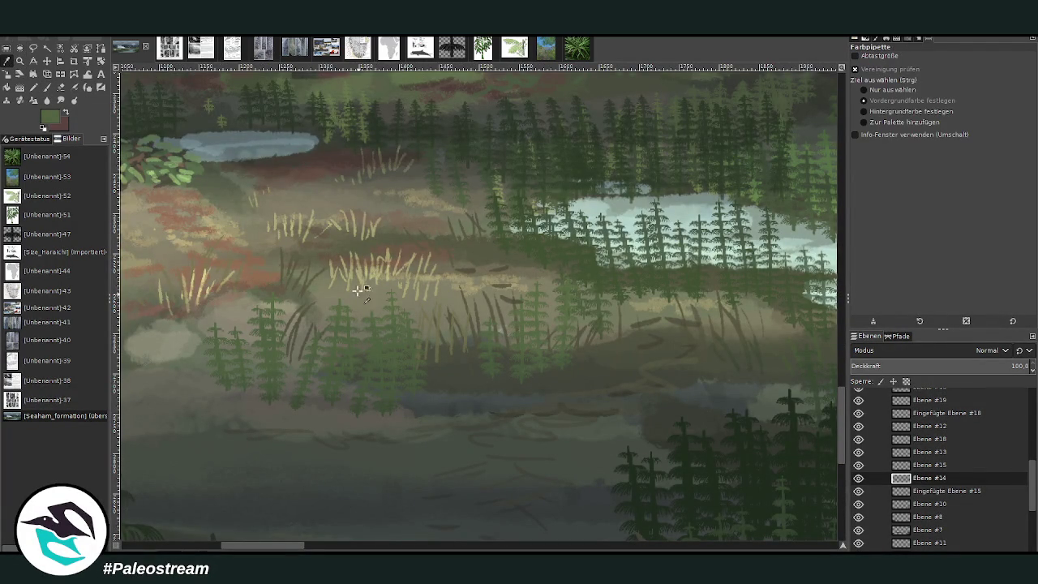
{"action": "left_click", "coordinate": [46, 87]}
{"action": "left_click", "coordinate": [831, 303], "text": "ctrl"}
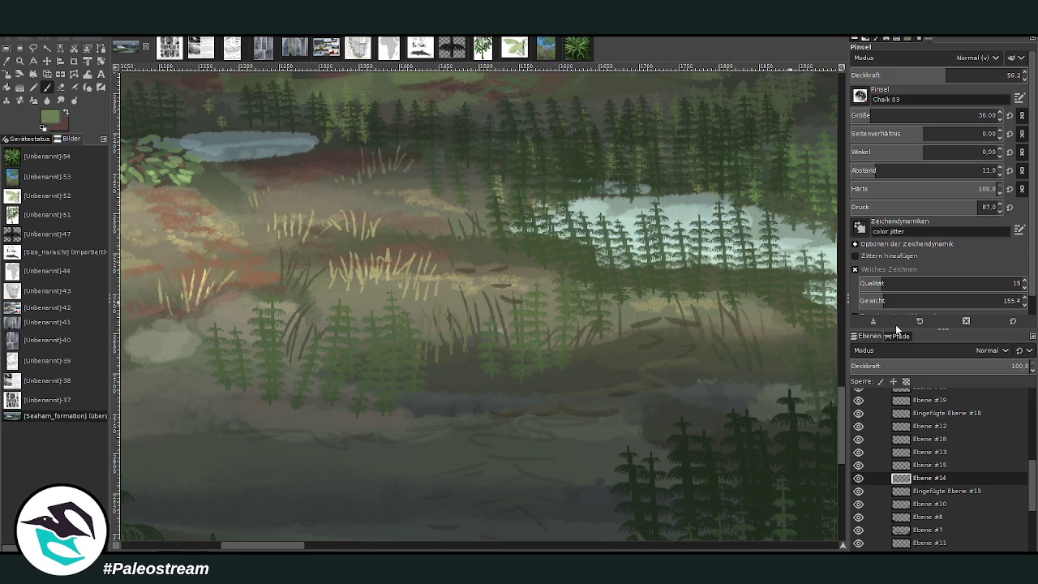
{"action": "left_click_drag", "start_coordinate": [853, 111], "coordinate": [842, 99]}
{"action": "left_click_drag", "start_coordinate": [387, 318], "coordinate": [393, 325]}
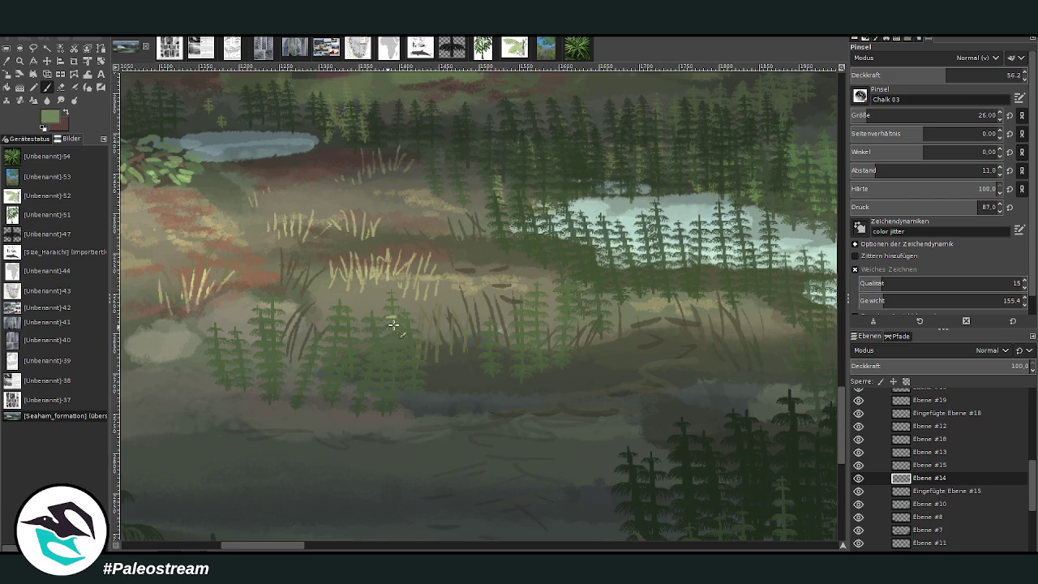
{"action": "left_click", "coordinate": [911, 77]}
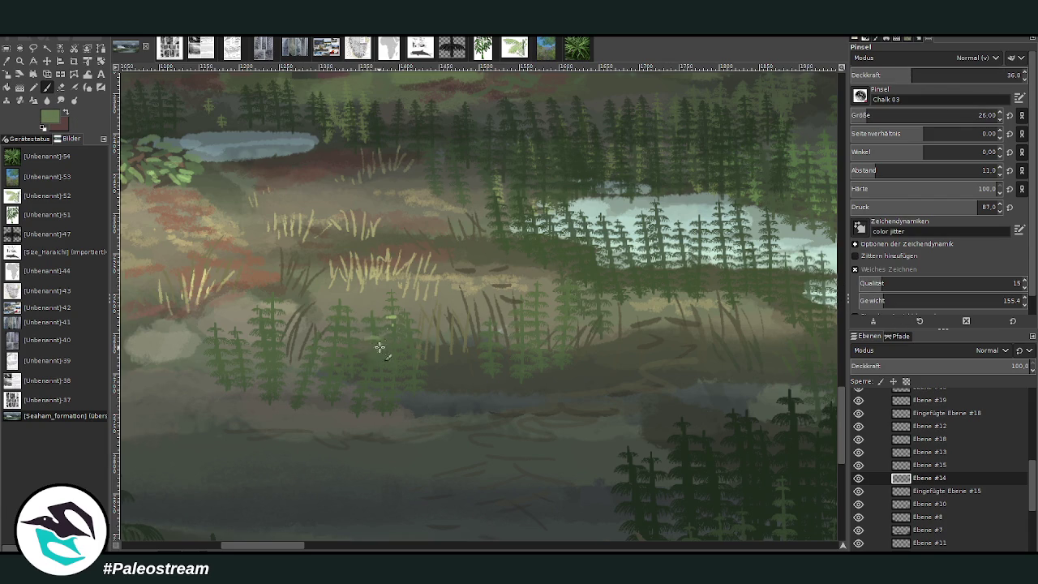
{"action": "left_click_drag", "start_coordinate": [376, 340], "coordinate": [415, 348]}
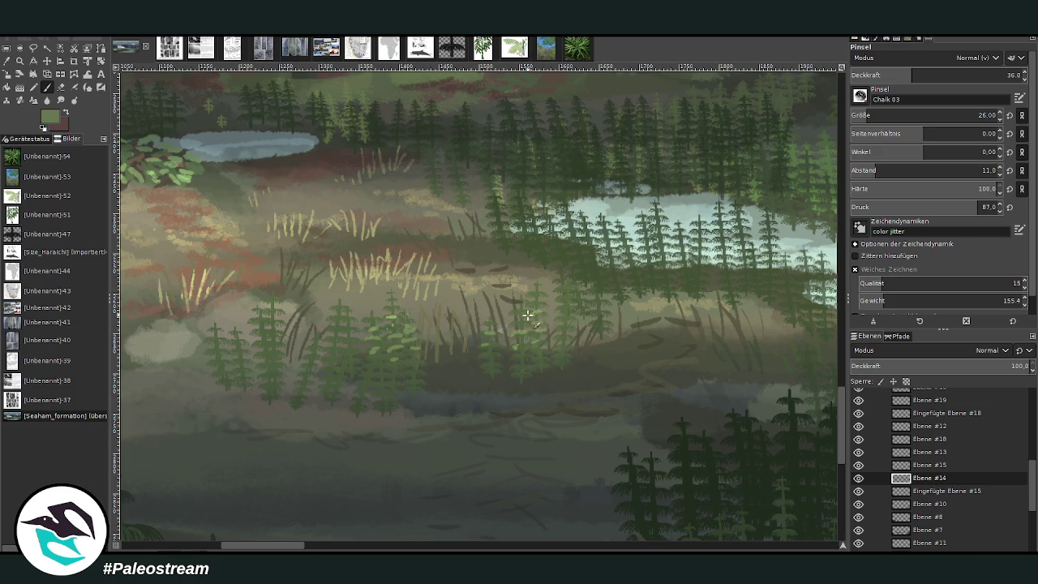
Paint light-green fronds up the horsetails, add a new horsetail, and lighten the left fern
{"action": "mouse_move", "coordinate": [554, 332]}
{"action": "left_mouse_down"}
{"action": "mouse_move", "coordinate": [572, 303]}
{"action": "mouse_move", "coordinate": [604, 289]}
{"action": "mouse_move", "coordinate": [566, 268]}
{"action": "left_mouse_up"}
{"action": "left_click_drag", "start_coordinate": [601, 302], "coordinate": [599, 277]}
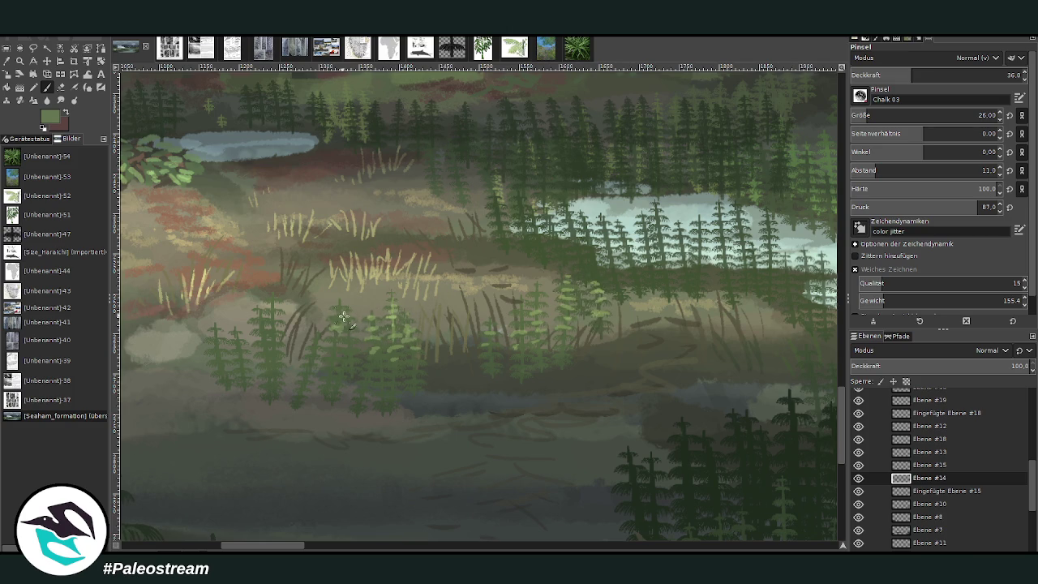
{"action": "left_click_drag", "start_coordinate": [344, 316], "coordinate": [340, 304]}
{"action": "left_click_drag", "start_coordinate": [333, 357], "coordinate": [344, 346]}
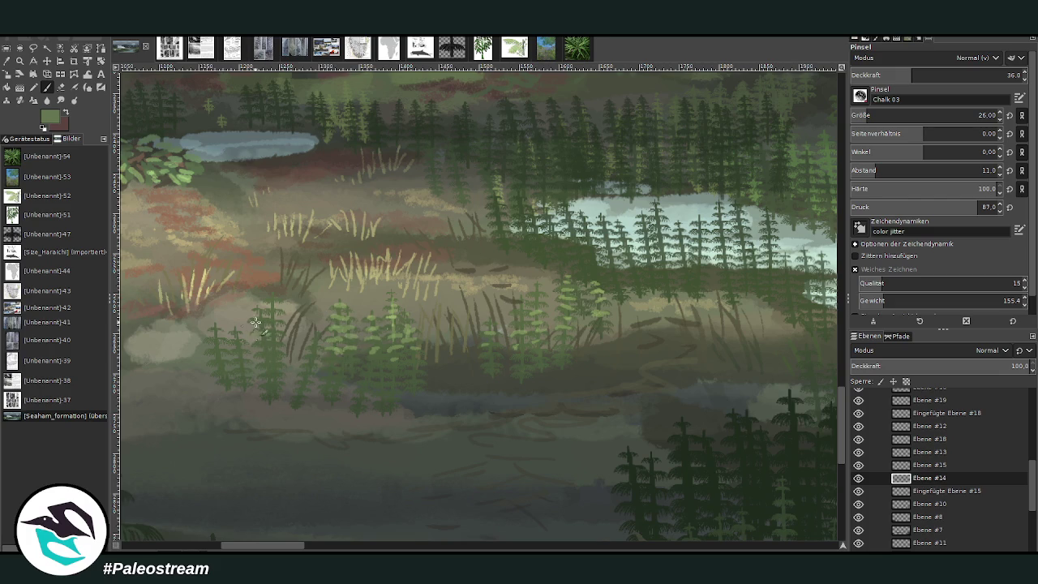
{"action": "left_click_drag", "start_coordinate": [261, 309], "coordinate": [265, 337]}
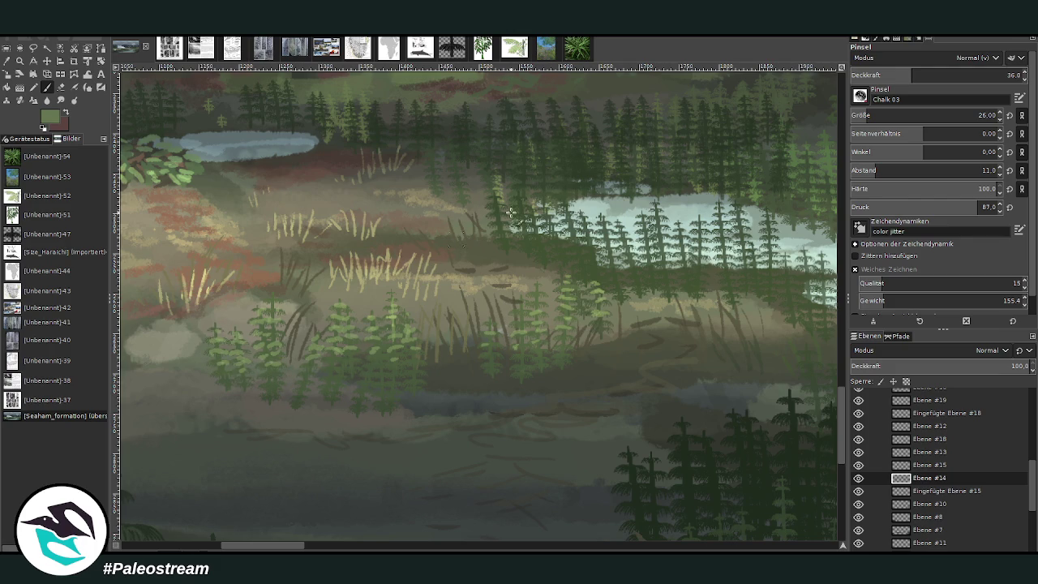
Add fainter light-green fronds to the right horsetails, lowering opacity from 28.4 to 15.8
{"action": "left_click", "coordinate": [899, 75]}
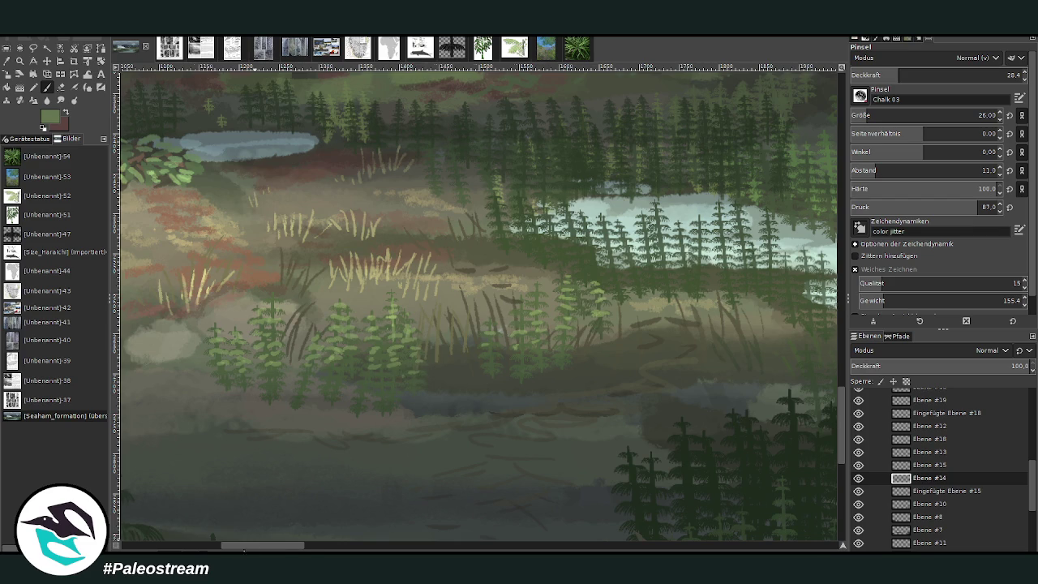
{"action": "scroll", "coordinate": [480, 241], "scroll_direction": "left", "scroll_amount": 3}
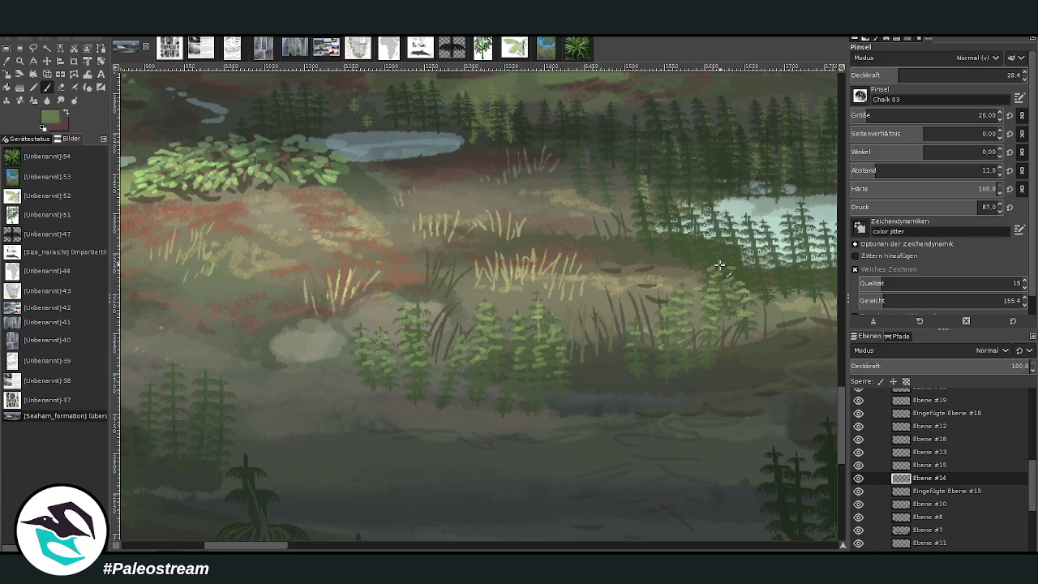
{"action": "left_click", "coordinate": [886, 74]}
{"action": "mouse_move", "coordinate": [734, 268]}
{"action": "left_mouse_down"}
{"action": "mouse_move", "coordinate": [718, 272]}
{"action": "mouse_move", "coordinate": [722, 250]}
{"action": "mouse_move", "coordinate": [698, 252]}
{"action": "mouse_move", "coordinate": [709, 268]}
{"action": "left_mouse_up"}
{"action": "scroll", "coordinate": [525, 278], "scroll_direction": "right", "scroll_amount": 5}
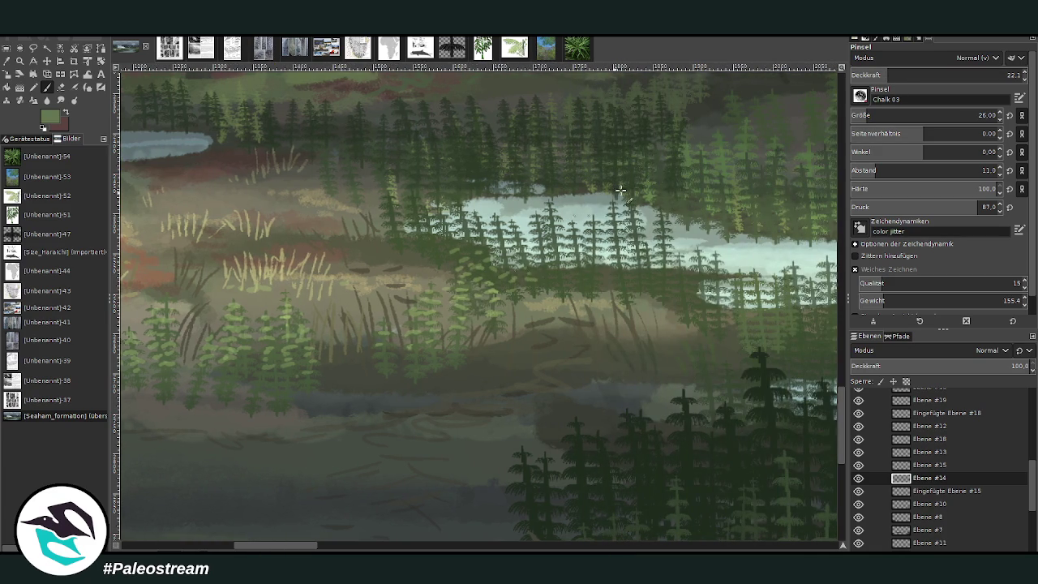
{"action": "left_click", "coordinate": [878, 74]}
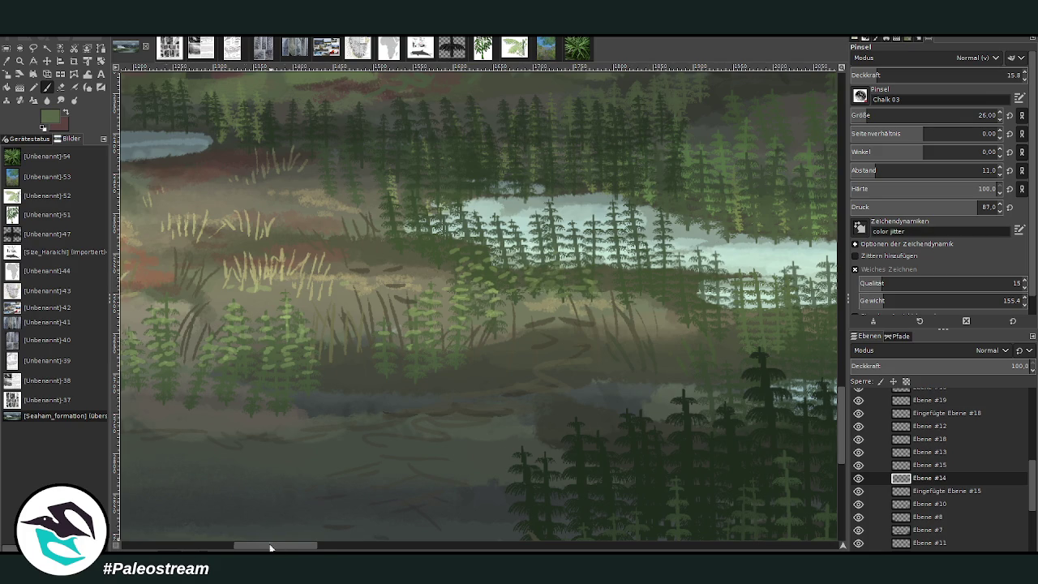
{"action": "left_click_drag", "start_coordinate": [270, 548], "coordinate": [242, 548]}
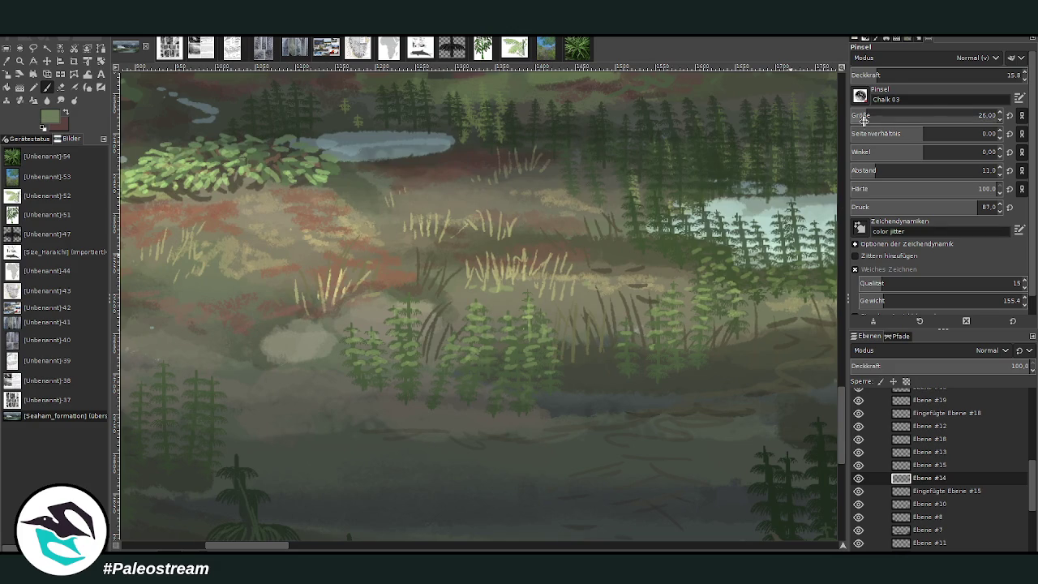
{"action": "left_click", "coordinate": [896, 70]}
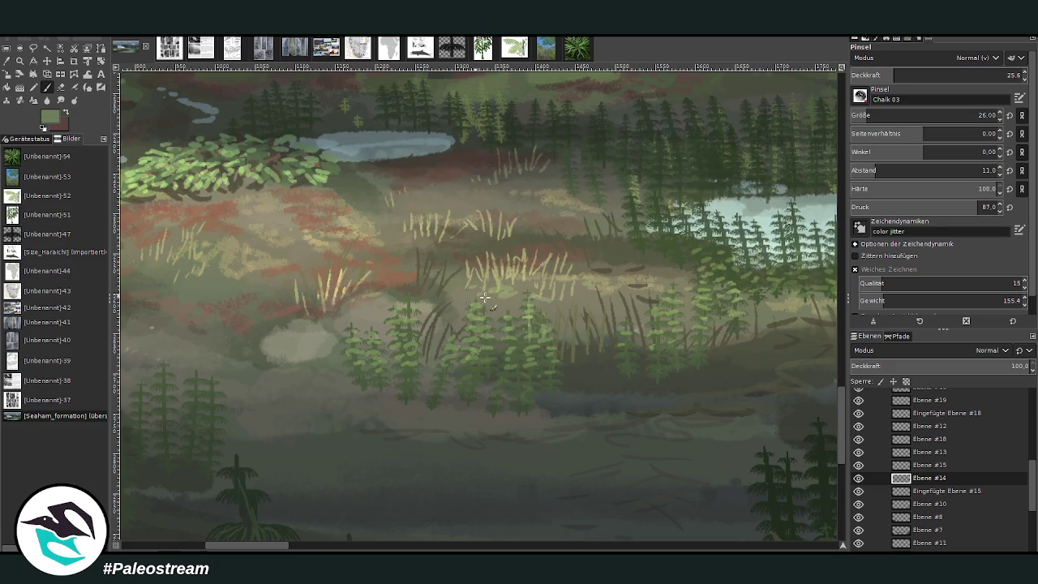
{"action": "left_click", "coordinate": [829, 315], "text": "ctrl"}
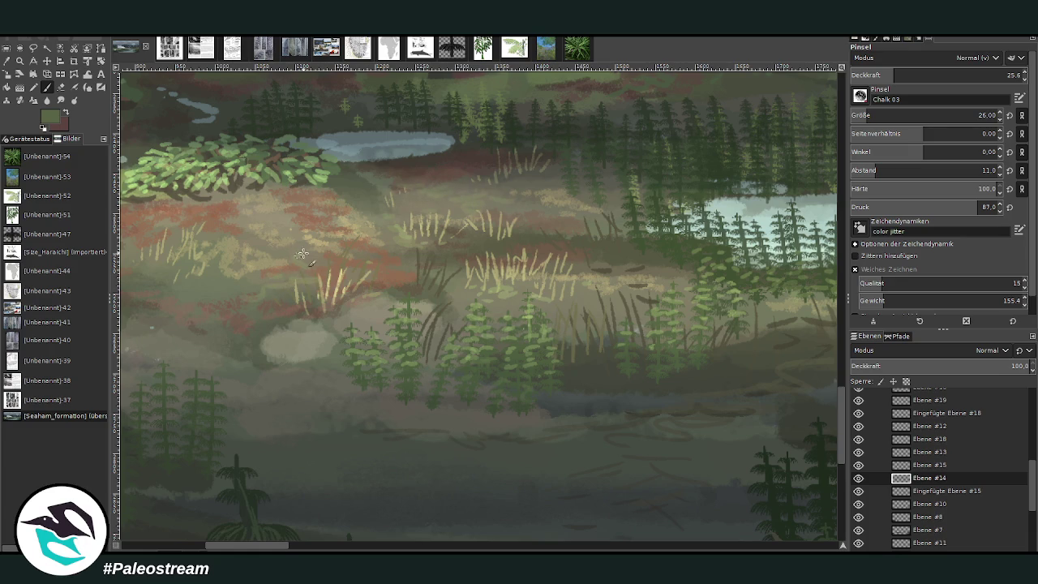
{"action": "scroll", "coordinate": [249, 375], "scroll_direction": "down", "scroll_amount": 2}
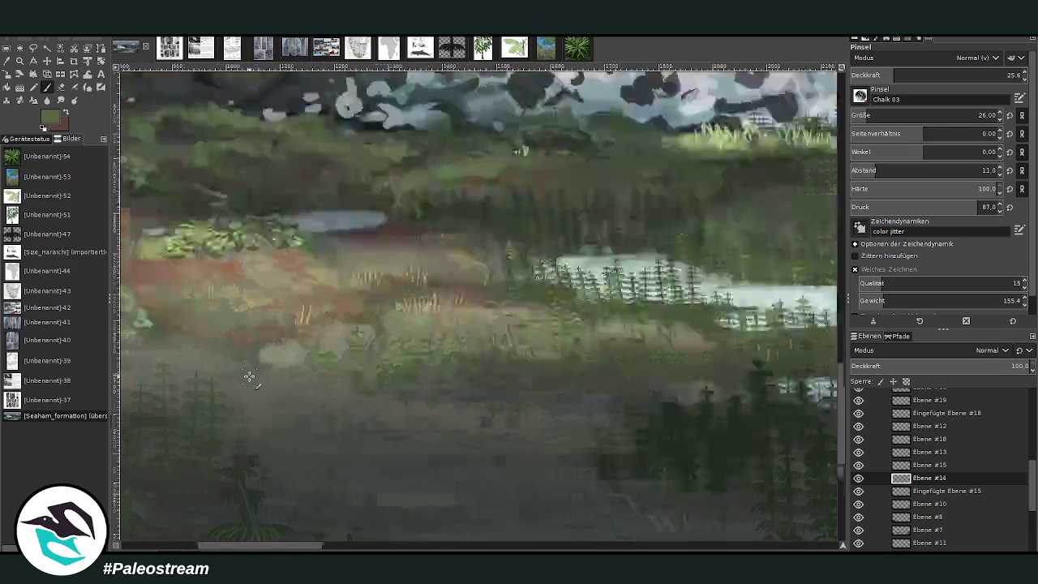
{"action": "scroll", "coordinate": [249, 376], "scroll_direction": "down", "scroll_amount": 2}
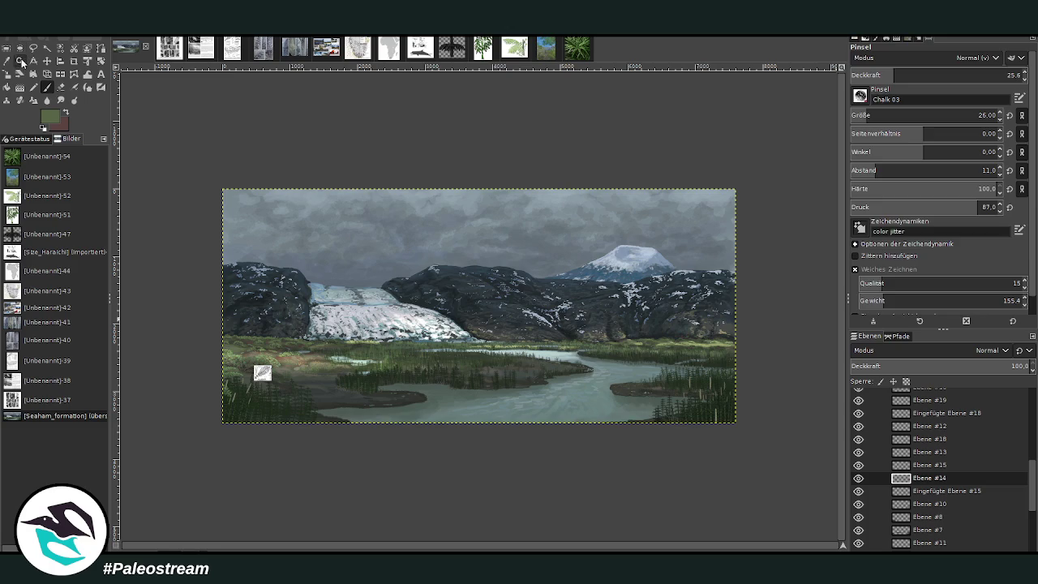
Zoom in on the mountains and river and scroll the Layers panel down toward Ebene #1
{"action": "left_click", "coordinate": [19, 61]}
{"action": "left_click", "coordinate": [352, 251]}
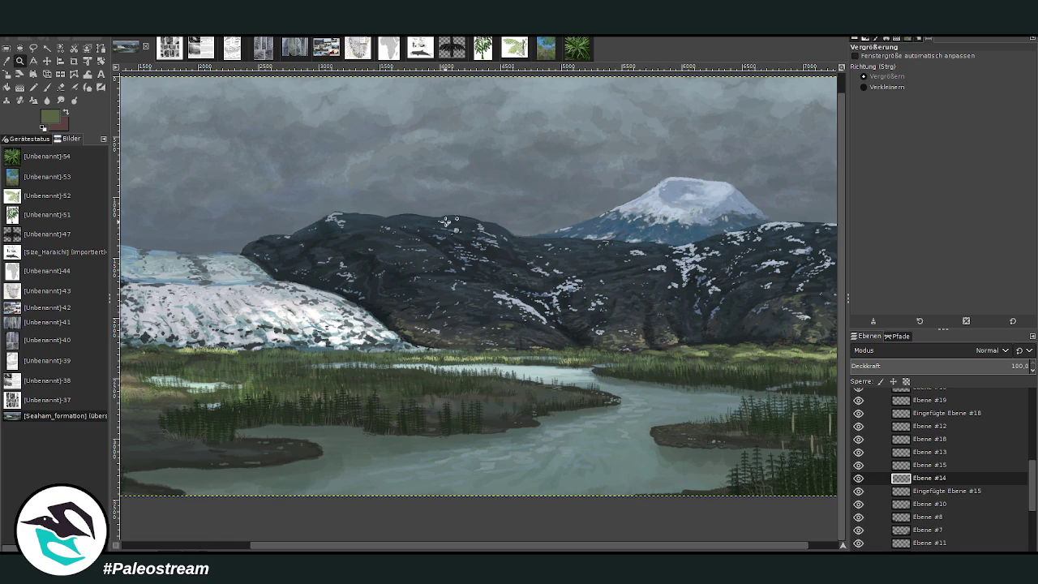
{"action": "left_click_drag", "start_coordinate": [428, 205], "coordinate": [568, 421]}
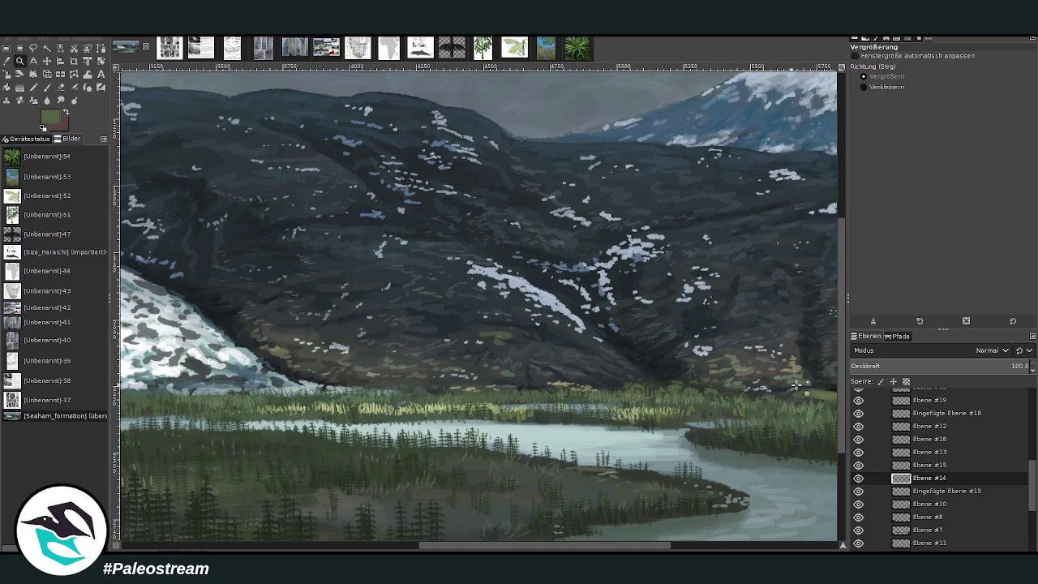
{"action": "left_click_drag", "start_coordinate": [1032, 495], "coordinate": [1030, 542]}
Add new layer Ebene #20 above Ebene #1 and enlarge the Texture Hose 01 brush to 103
{"action": "left_click", "coordinate": [924, 520]}
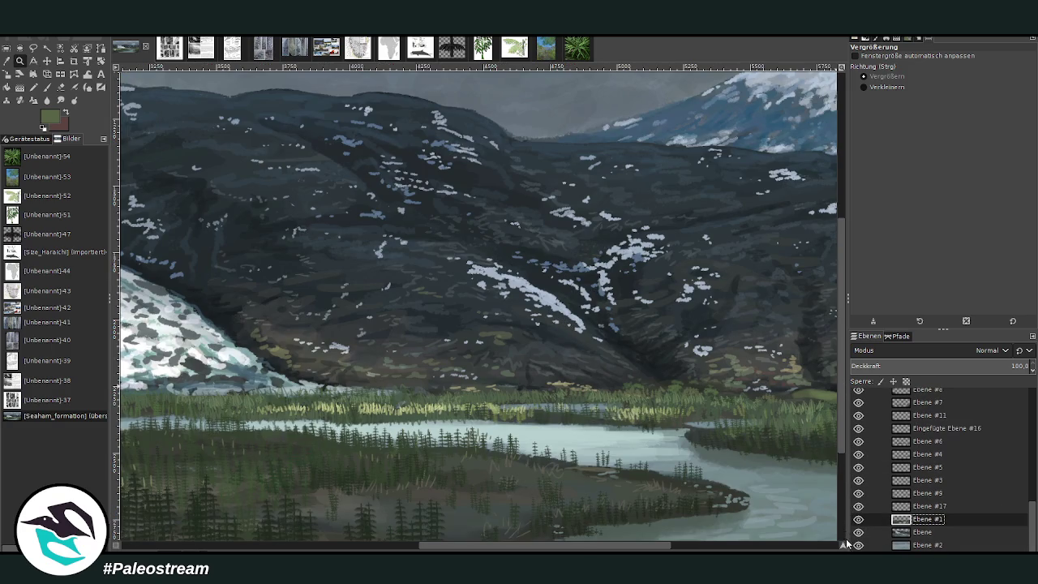
{"action": "key", "text": "shift+ctrl+n"}
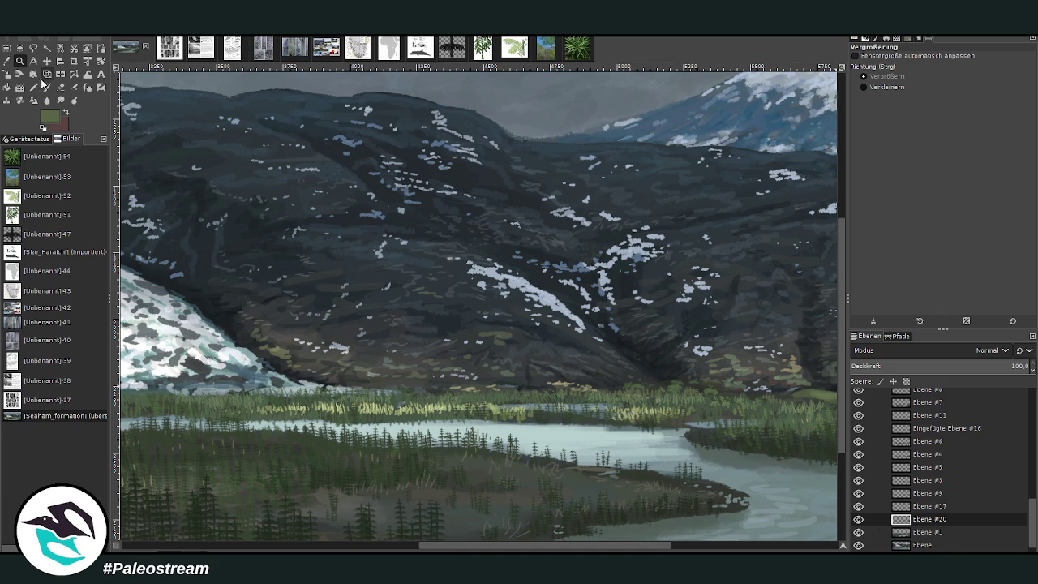
{"action": "left_click", "coordinate": [46, 86]}
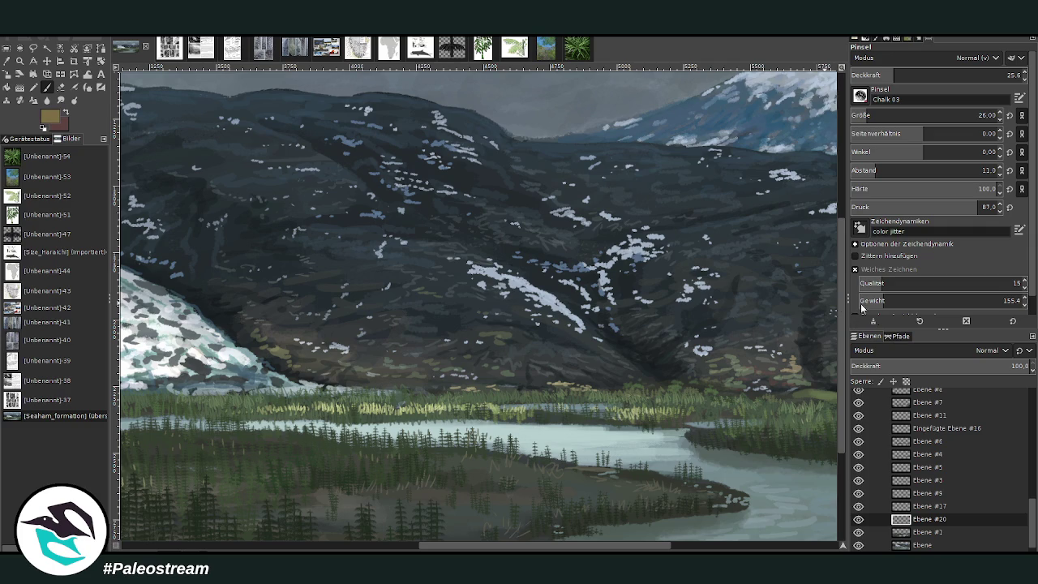
{"action": "left_click", "coordinate": [867, 115]}
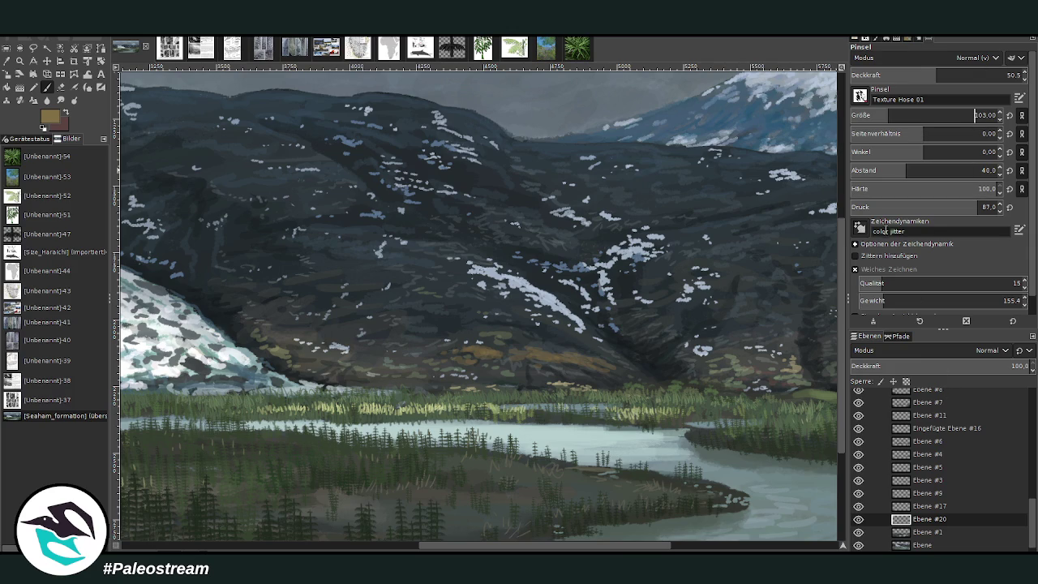
Set the brush aspect ratio to 3 and raise its opacity to about 61
{"action": "left_click", "coordinate": [1020, 229]}
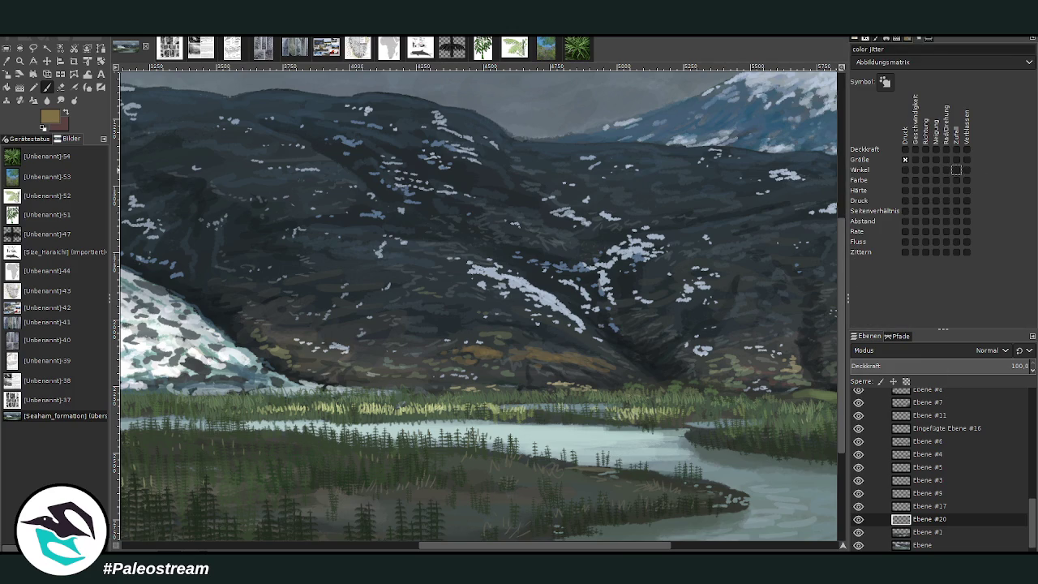
{"action": "double_click", "coordinate": [46, 87]}
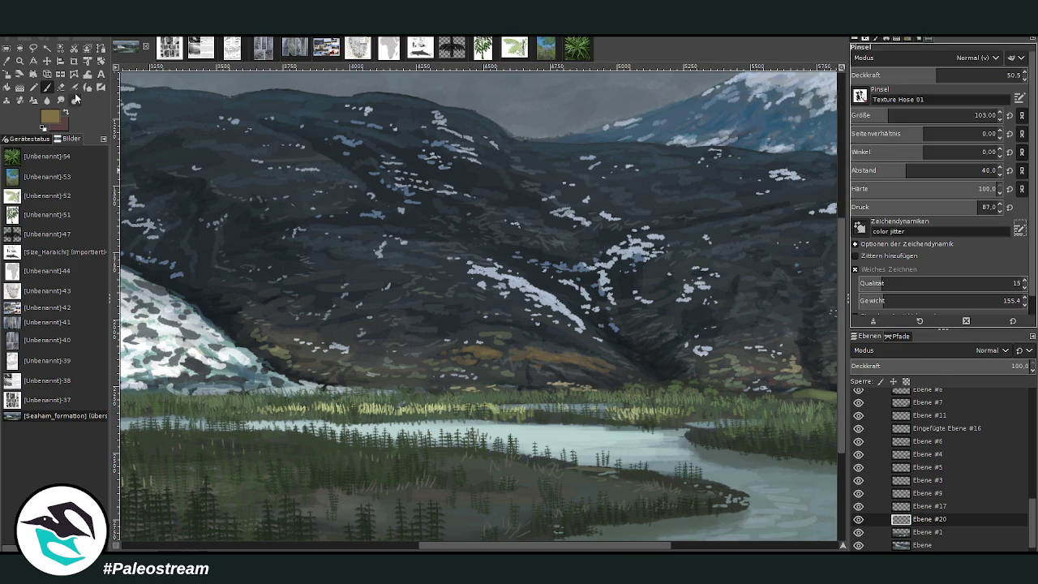
{"action": "left_click", "coordinate": [934, 134]}
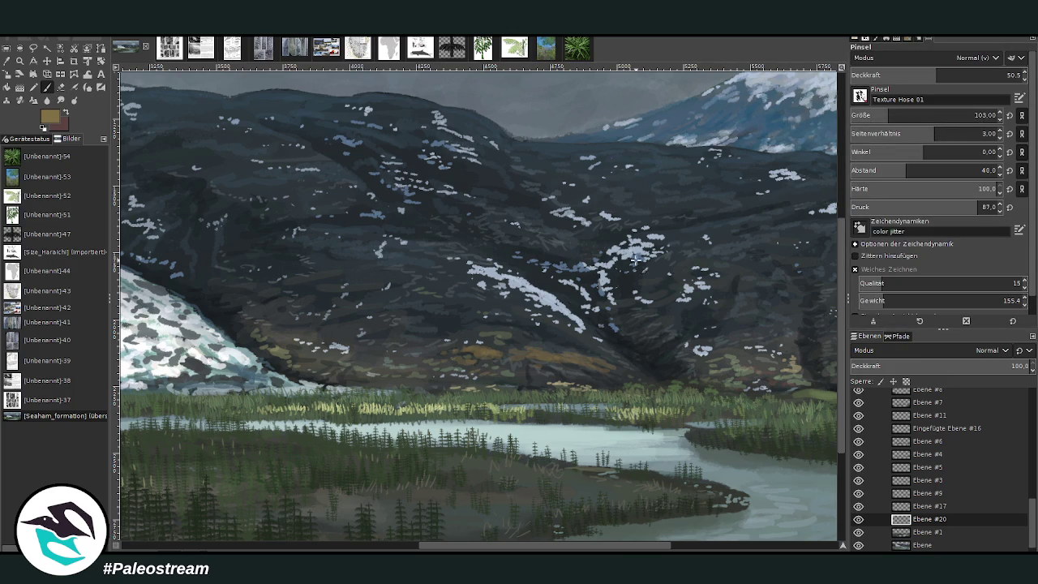
{"action": "left_click", "coordinate": [955, 74]}
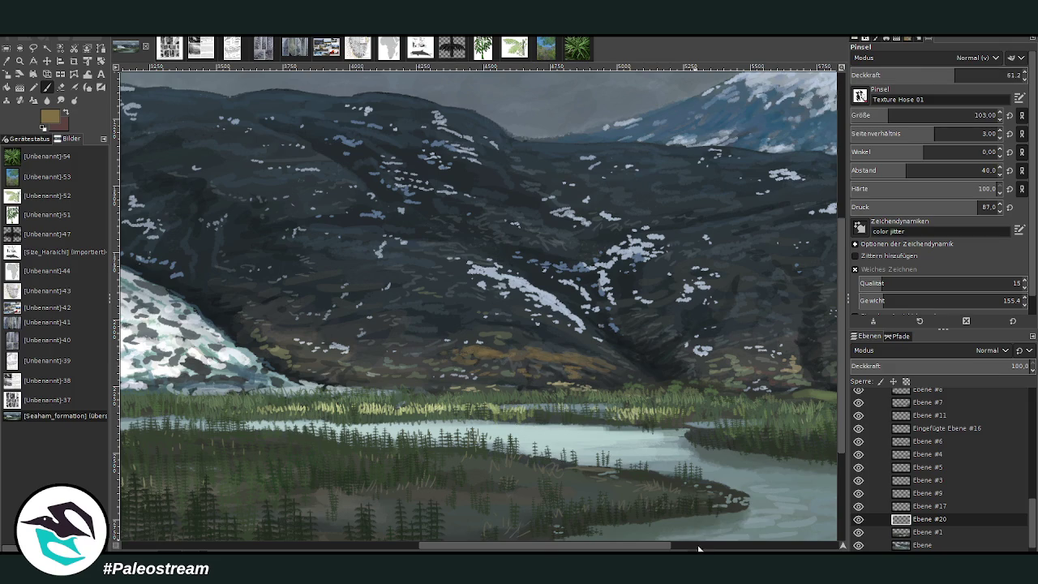
Dab orange-ochre and brownish foliage patches across the lower dark hillside
{"action": "left_click_drag", "start_coordinate": [699, 549], "coordinate": [746, 547]}
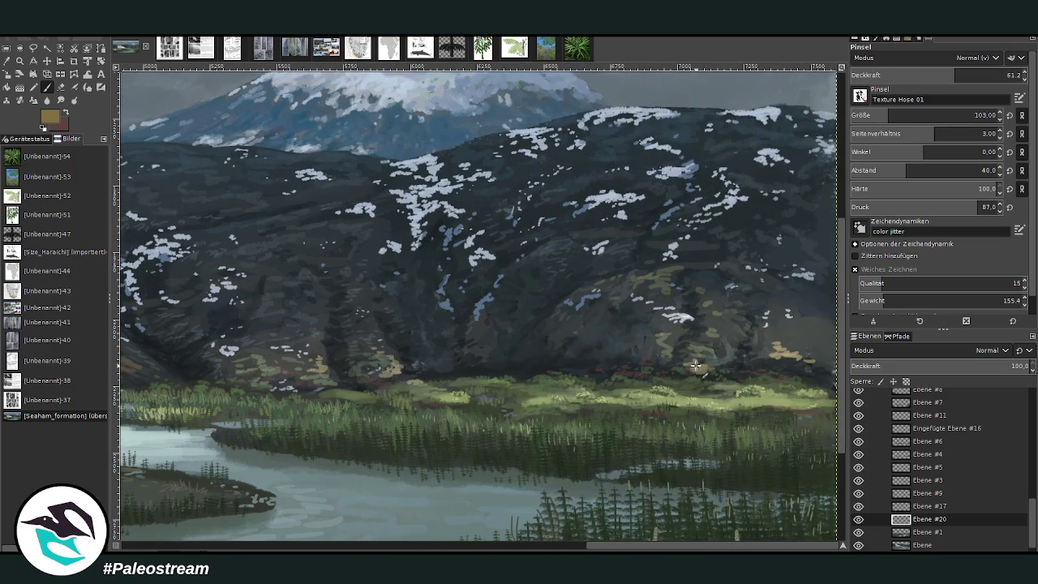
{"action": "mouse_move", "coordinate": [695, 366]}
{"action": "left_mouse_down"}
{"action": "mouse_move", "coordinate": [707, 367]}
{"action": "mouse_move", "coordinate": [703, 356]}
{"action": "left_mouse_up"}
{"action": "mouse_move", "coordinate": [798, 361]}
{"action": "left_mouse_down"}
{"action": "mouse_move", "coordinate": [768, 357]}
{"action": "mouse_move", "coordinate": [782, 347]}
{"action": "mouse_move", "coordinate": [771, 337]}
{"action": "left_mouse_up"}
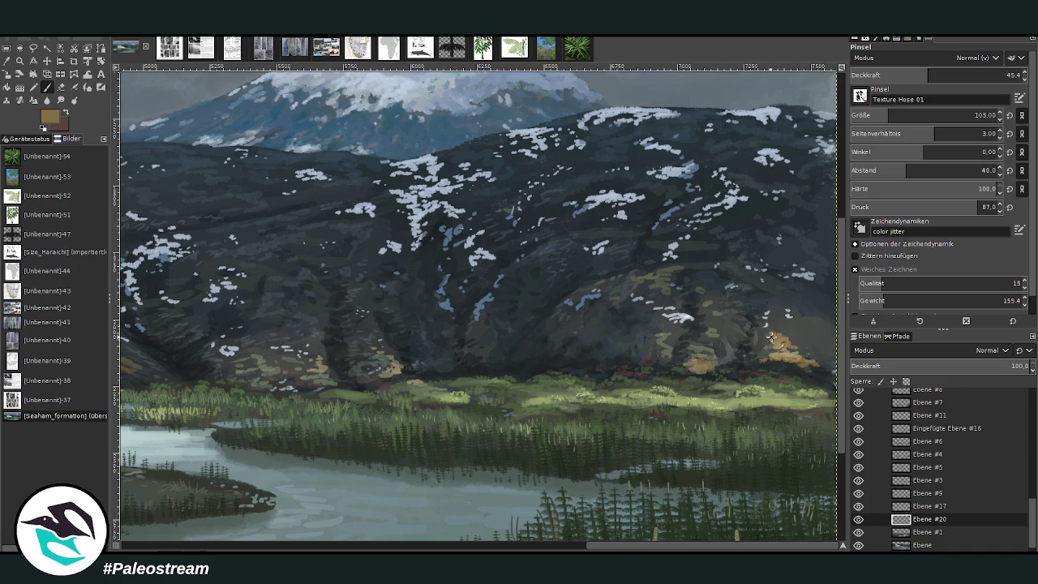
{"action": "left_click_drag", "start_coordinate": [697, 324], "coordinate": [713, 307]}
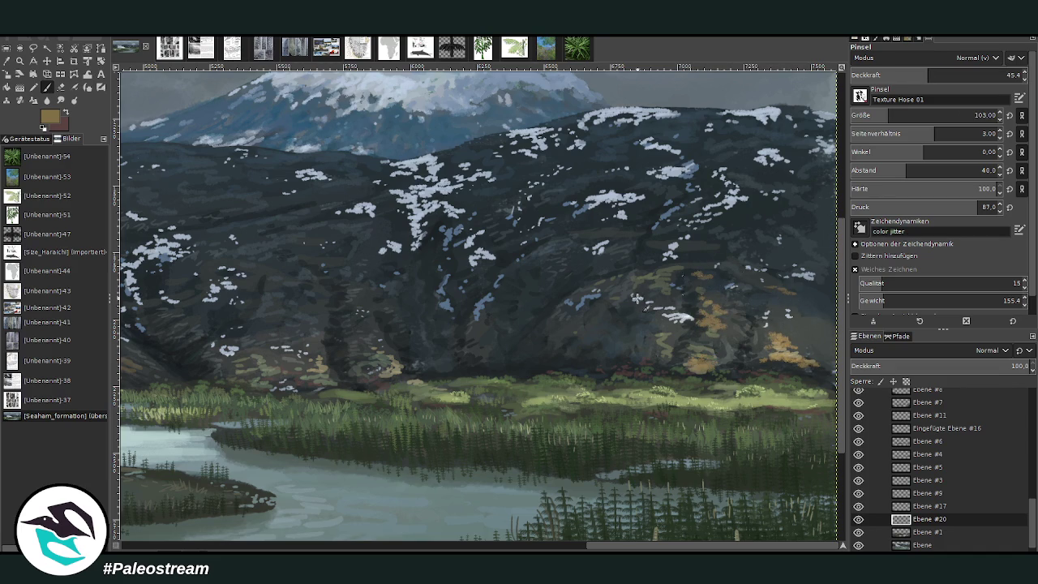
{"action": "left_click", "coordinate": [593, 329]}
{"action": "left_click_drag", "start_coordinate": [656, 339], "coordinate": [670, 347]}
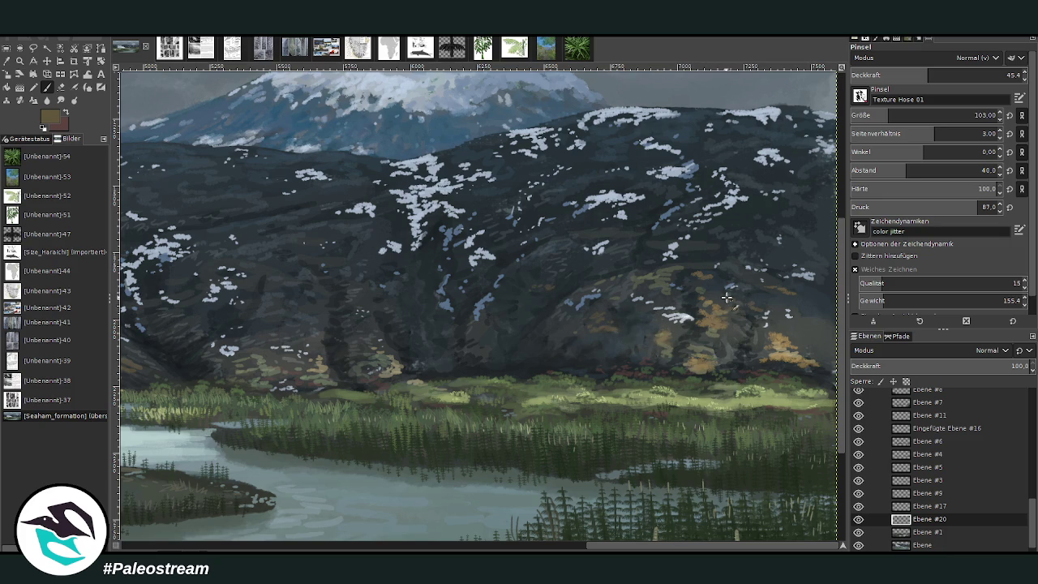
{"action": "left_click_drag", "start_coordinate": [542, 545], "coordinate": [490, 550]}
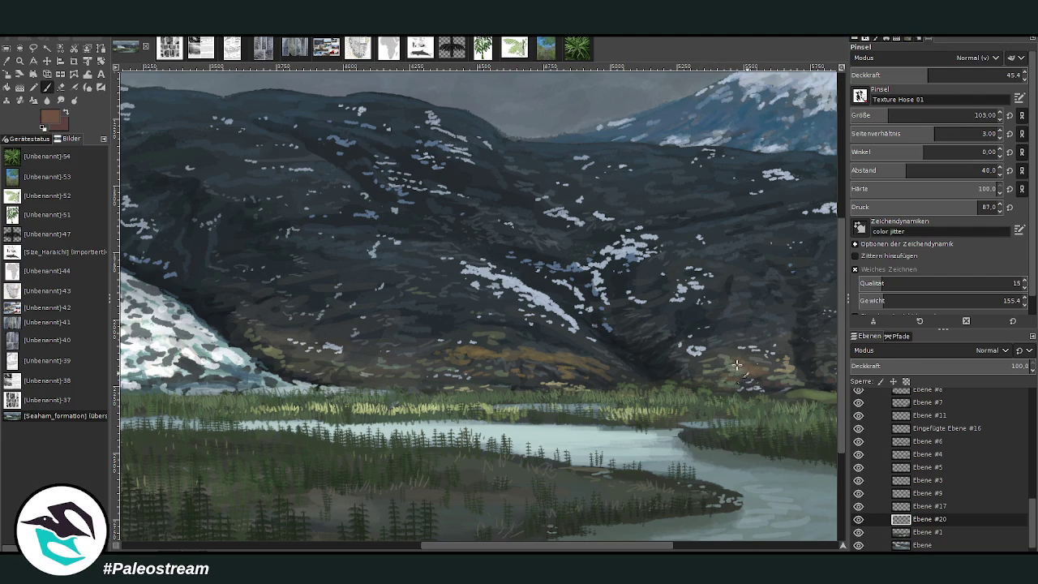
{"action": "left_click", "coordinate": [687, 550]}
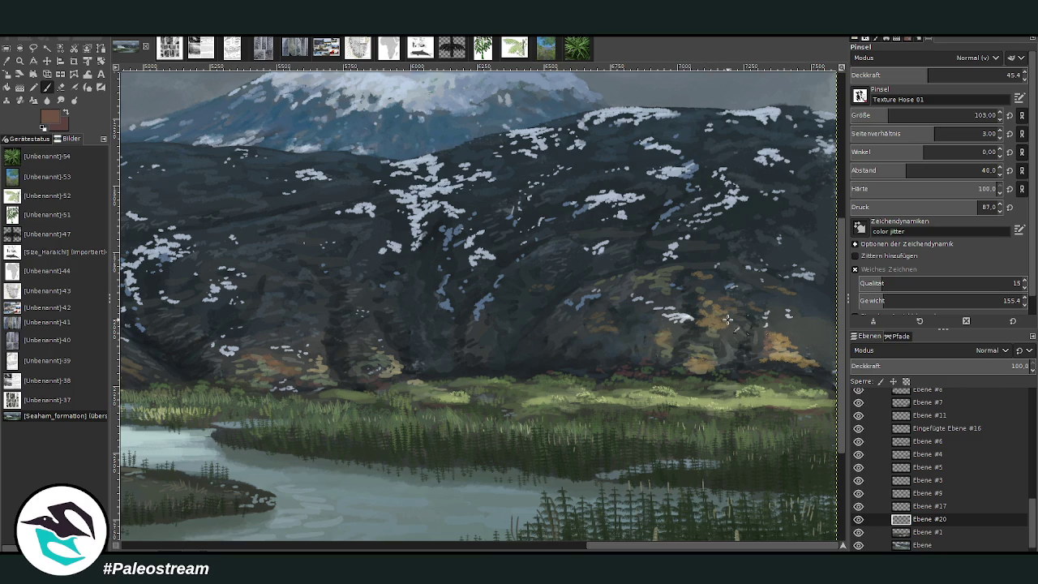
{"action": "left_click_drag", "start_coordinate": [728, 318], "coordinate": [706, 341]}
Fit the whole painting in view, zoom back in, and make Ebene #2 the active layer
{"action": "key", "text": "minus"}
{"action": "key", "text": "minus"}
{"action": "key", "text": "minus"}
{"action": "key", "text": "minus"}
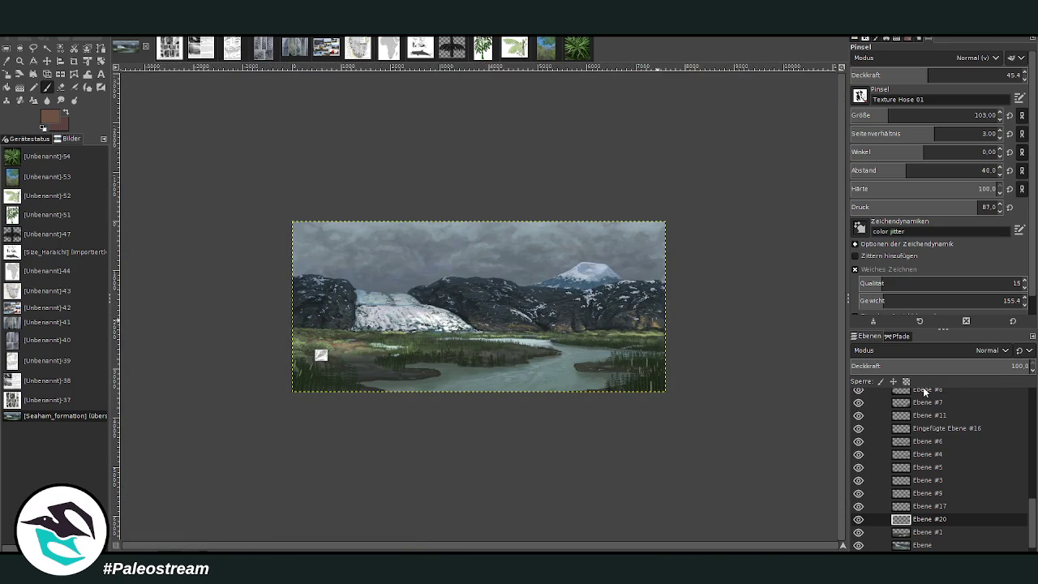
{"action": "scroll", "coordinate": [1034, 487], "scroll_direction": "up", "scroll_amount": 5}
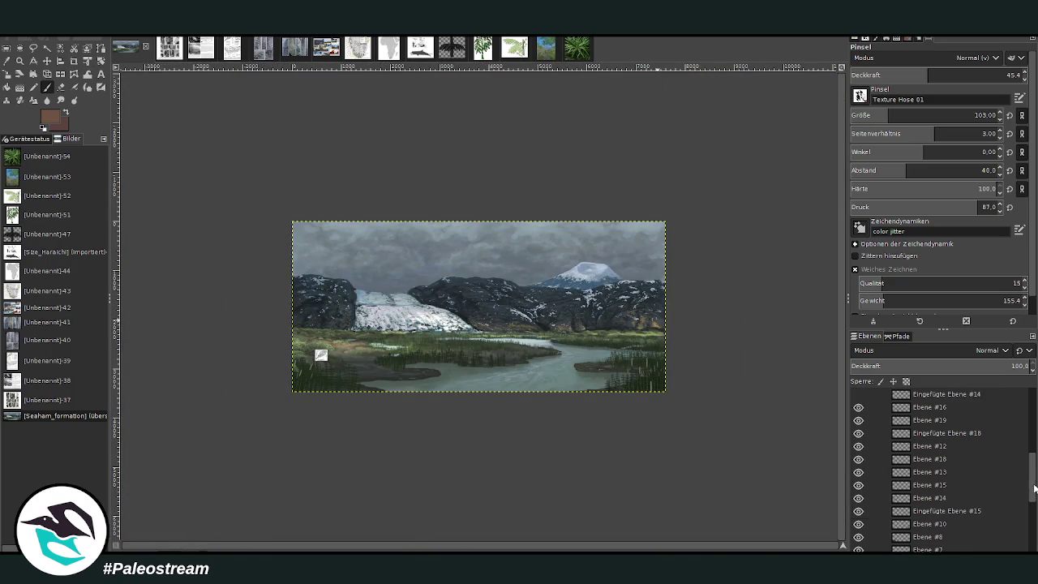
{"action": "scroll", "coordinate": [941, 458], "scroll_direction": "up", "scroll_amount": 2}
{"action": "scroll", "coordinate": [893, 455], "scroll_direction": "up", "scroll_amount": 2}
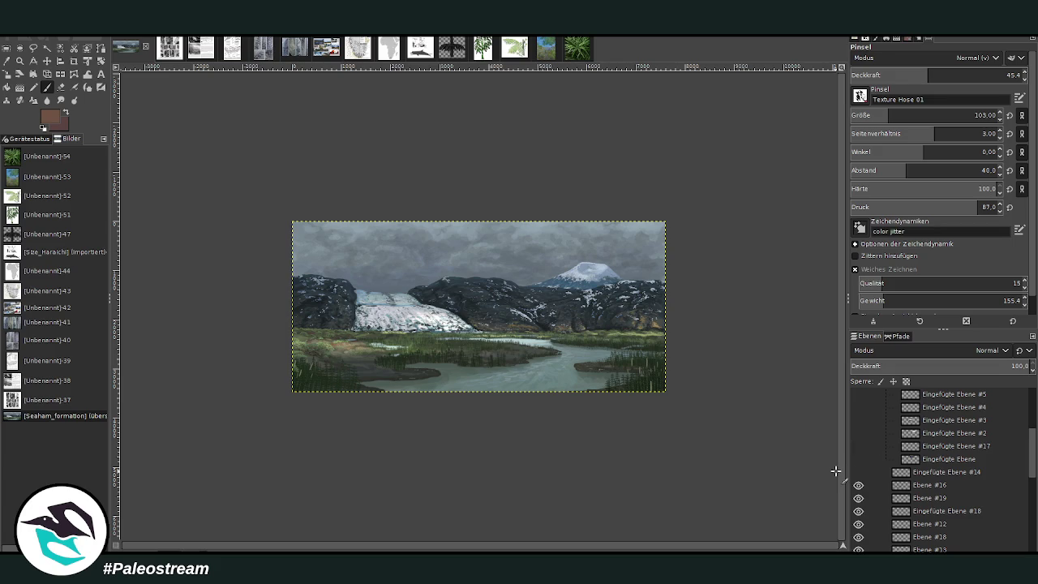
{"action": "key", "text": "z"}
{"action": "left_click", "coordinate": [293, 203]}
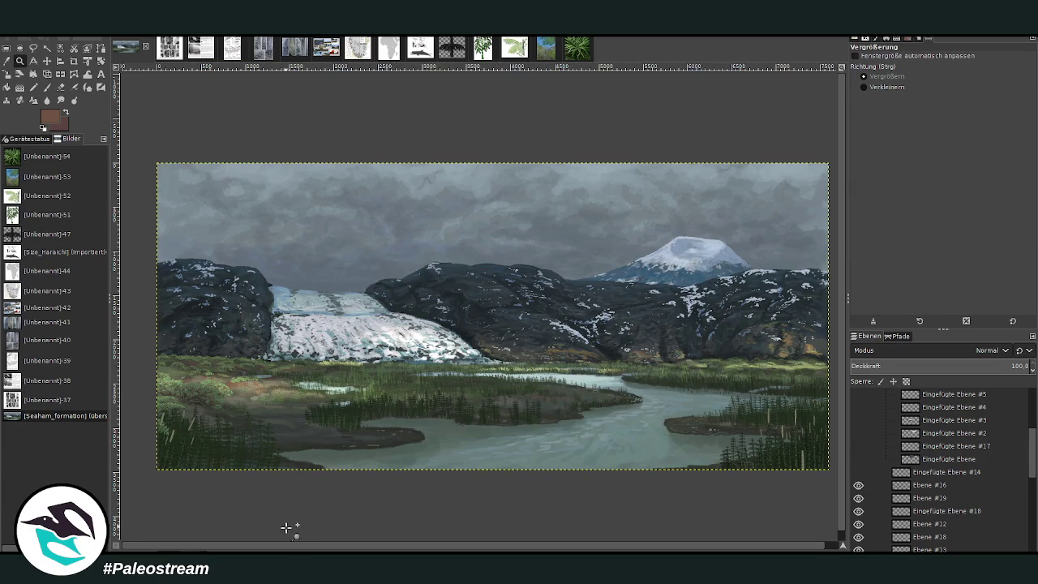
{"action": "scroll", "coordinate": [935, 475], "scroll_direction": "down", "scroll_amount": 3}
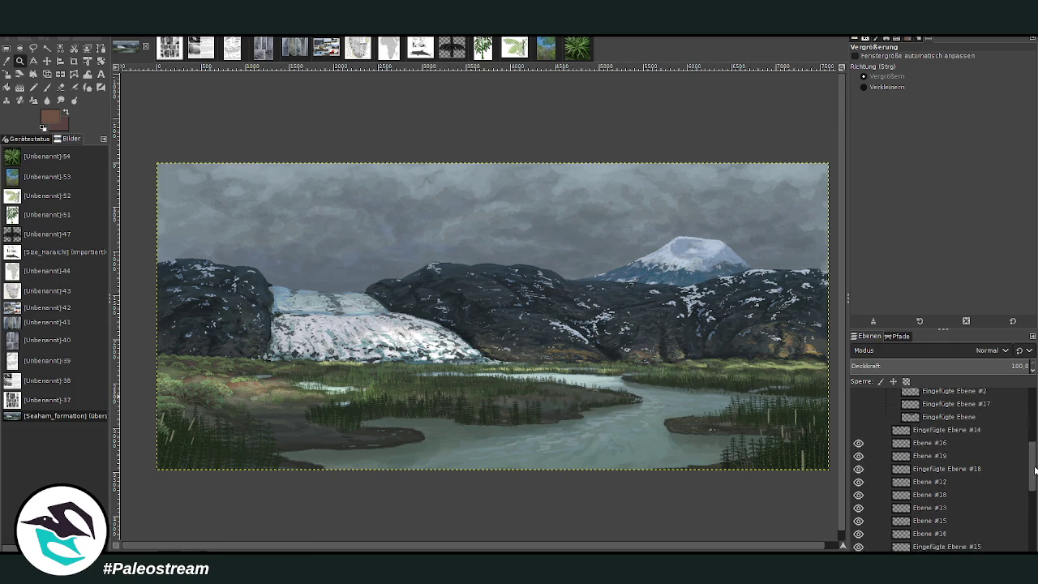
{"action": "scroll", "coordinate": [917, 511], "scroll_direction": "down", "scroll_amount": 3}
{"action": "left_click", "coordinate": [922, 546]}
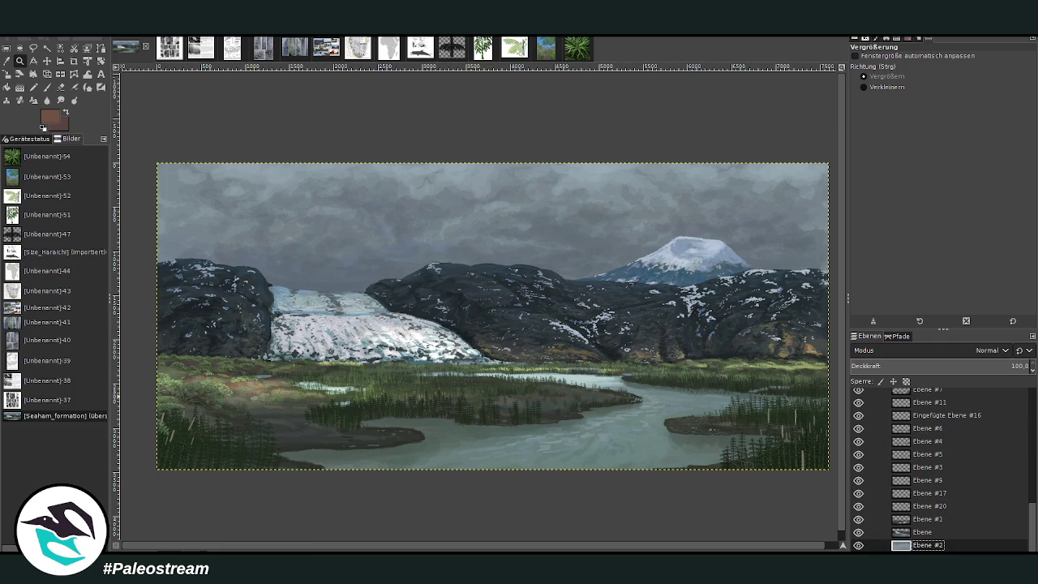
Sample the sky's grey-blue, then the mountain's darker grey-blue as the paint colour
{"action": "key", "text": "o"}
{"action": "left_click", "coordinate": [583, 261]}
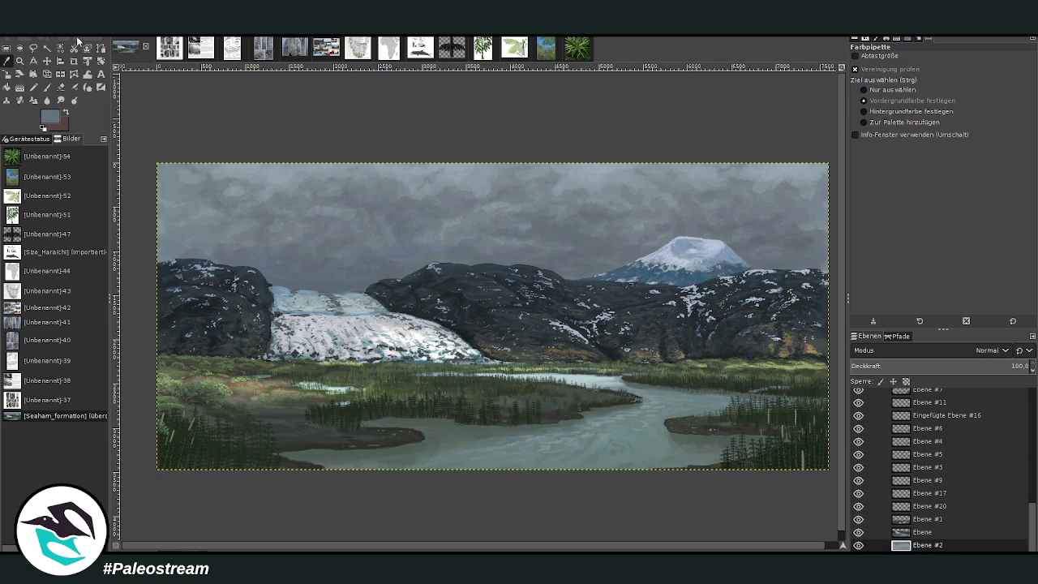
{"action": "left_click", "coordinate": [46, 87]}
{"action": "left_click", "coordinate": [817, 315], "text": "ctrl"}
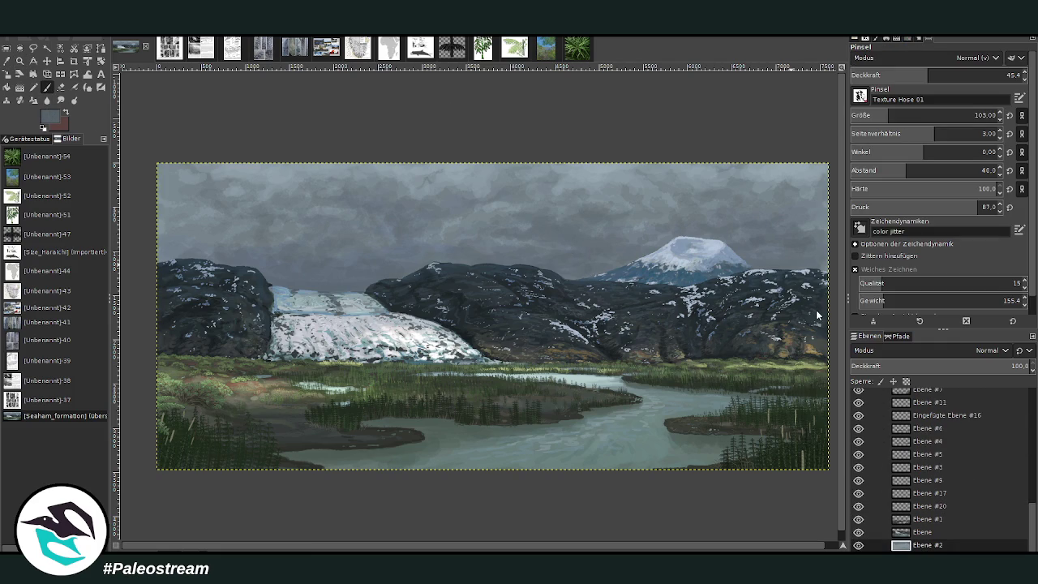
Set the brush to size 396, spacing 17 and opacity 43.2
{"action": "key", "text": "bracketright"}
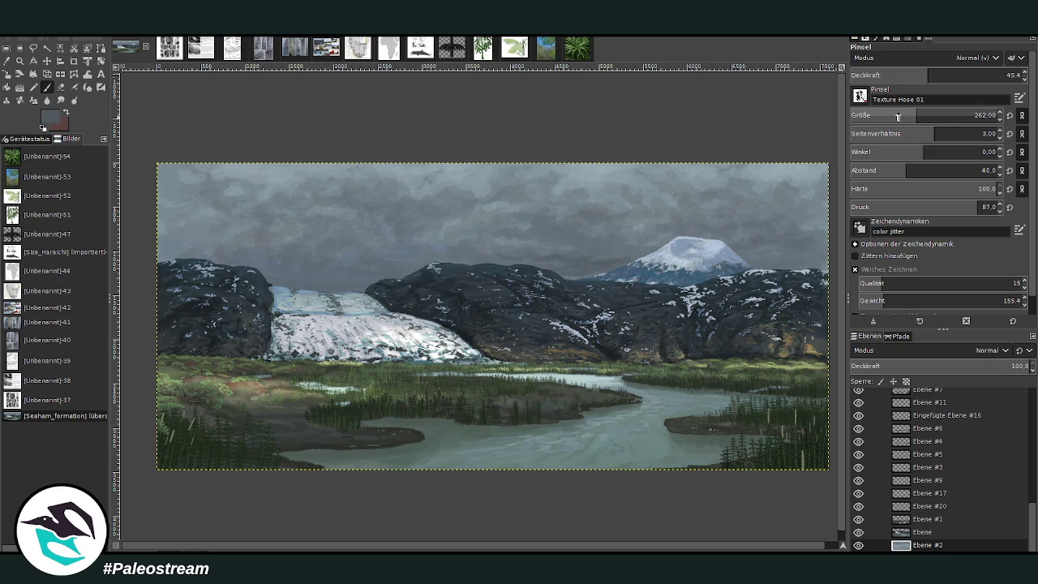
{"action": "left_click_drag", "start_coordinate": [897, 117], "coordinate": [976, 115]}
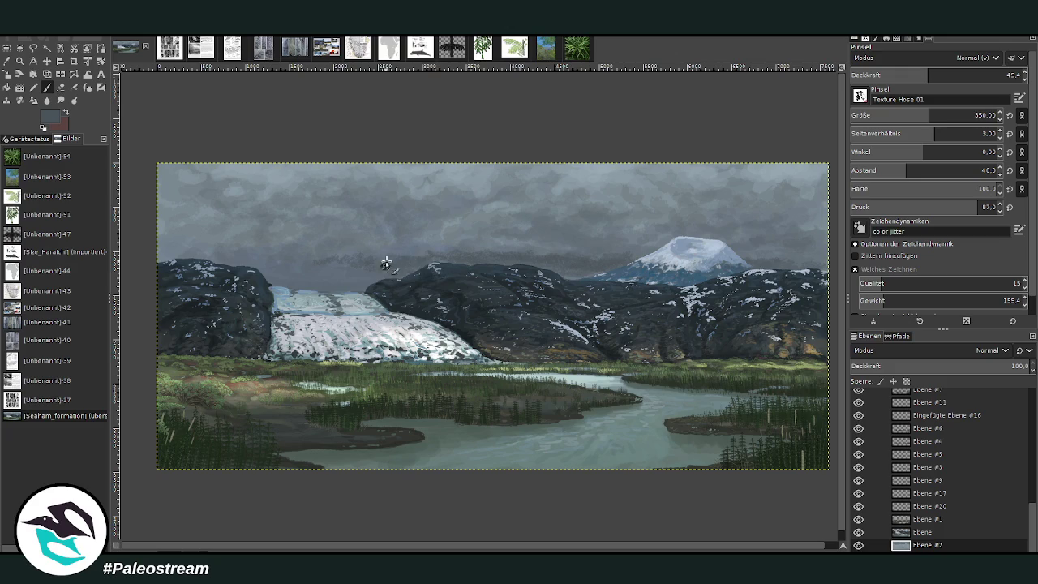
{"action": "left_click", "coordinate": [887, 170]}
{"action": "left_click_drag", "start_coordinate": [887, 170], "coordinate": [884, 170]}
{"action": "left_click_drag", "start_coordinate": [928, 116], "coordinate": [936, 115]}
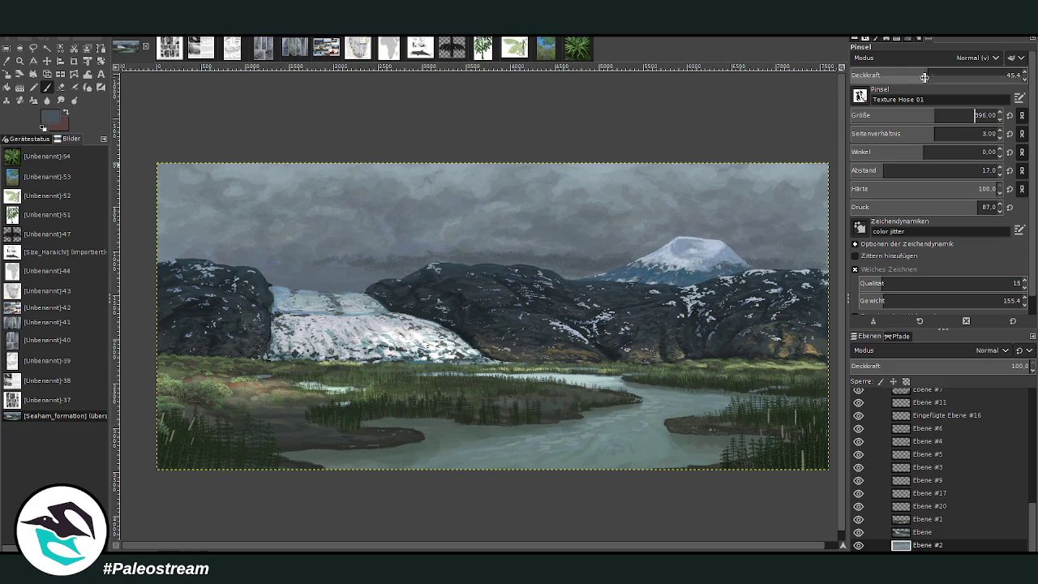
{"action": "left_click_drag", "start_coordinate": [929, 75], "coordinate": [910, 75]}
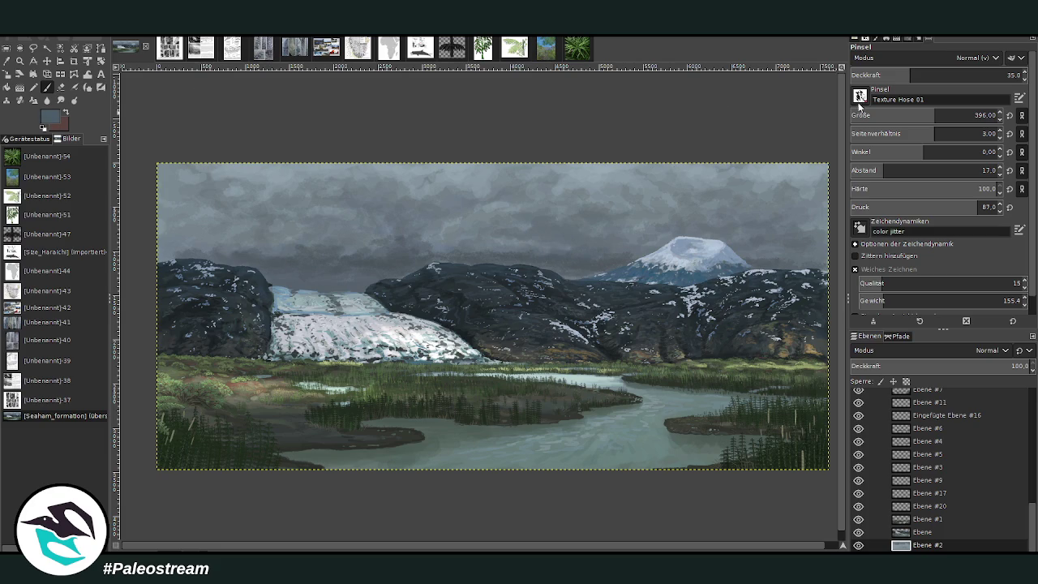
{"action": "left_click", "coordinate": [924, 75]}
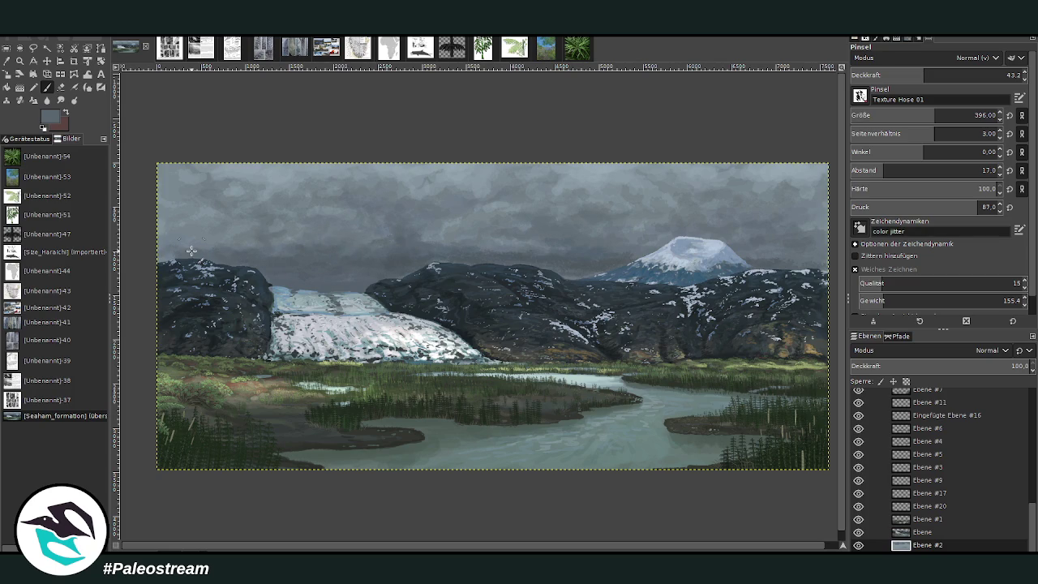
{"action": "scroll", "coordinate": [191, 250], "scroll_direction": "down", "scroll_amount": 3}
Zoom into the middle of the painting and sample a blue-grey from the sky
{"action": "key", "text": "z"}
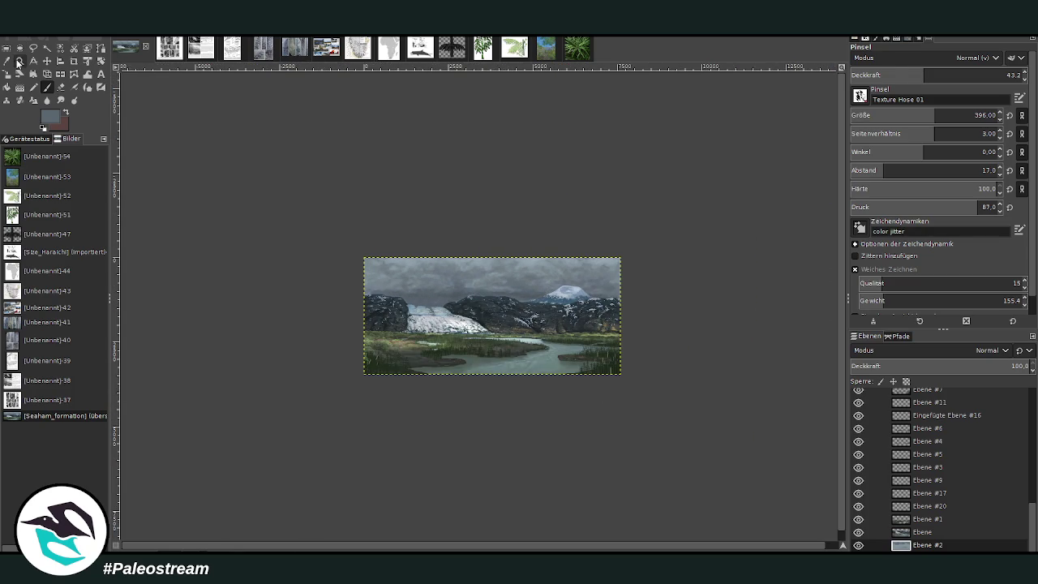
{"action": "left_click_drag", "start_coordinate": [364, 230], "coordinate": [615, 385]}
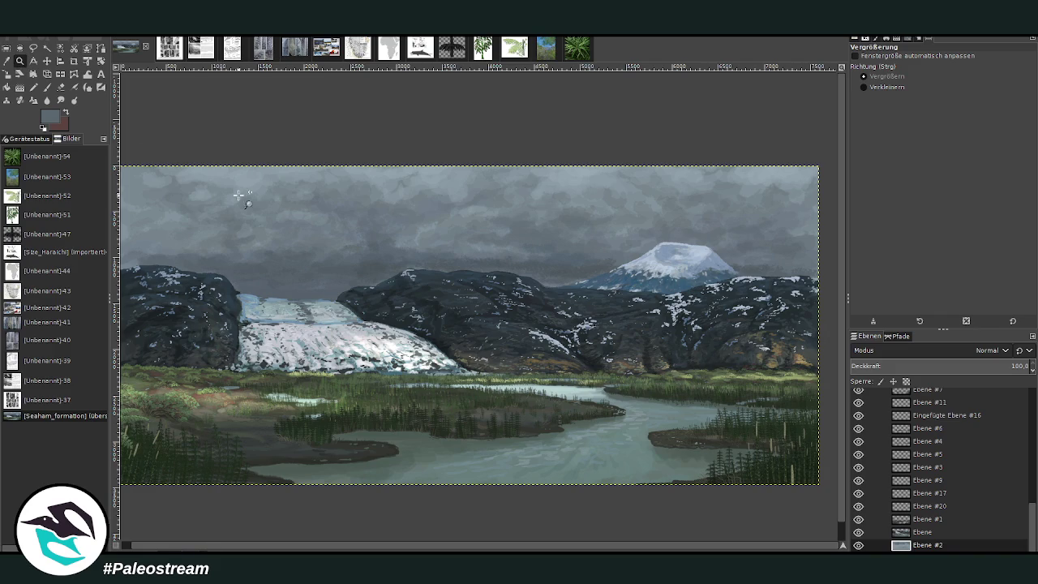
{"action": "left_click_drag", "start_coordinate": [314, 140], "coordinate": [609, 464]}
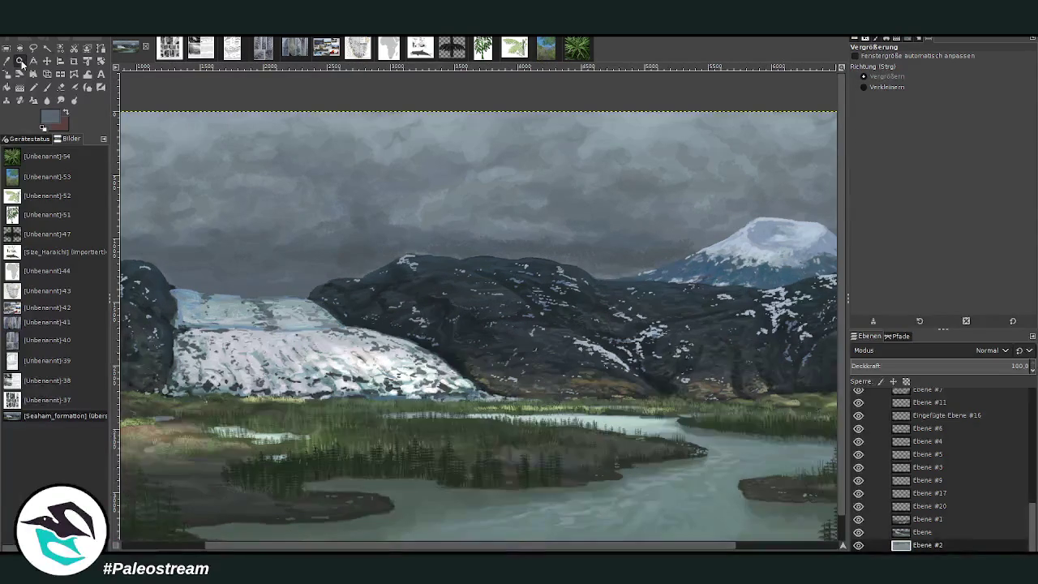
{"action": "left_click", "coordinate": [7, 61]}
{"action": "left_click", "coordinate": [702, 267]}
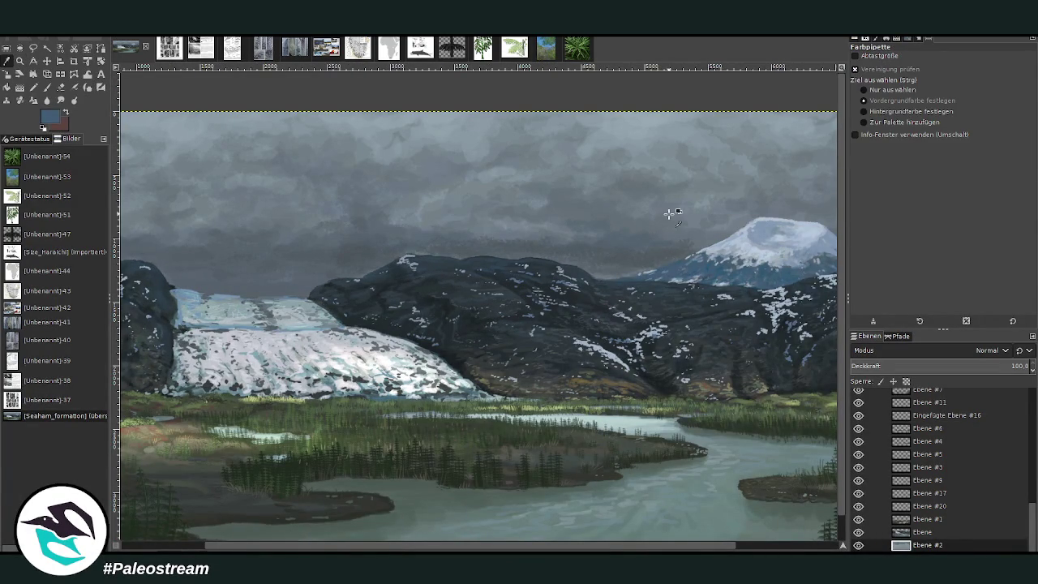
{"action": "left_click", "coordinate": [46, 87]}
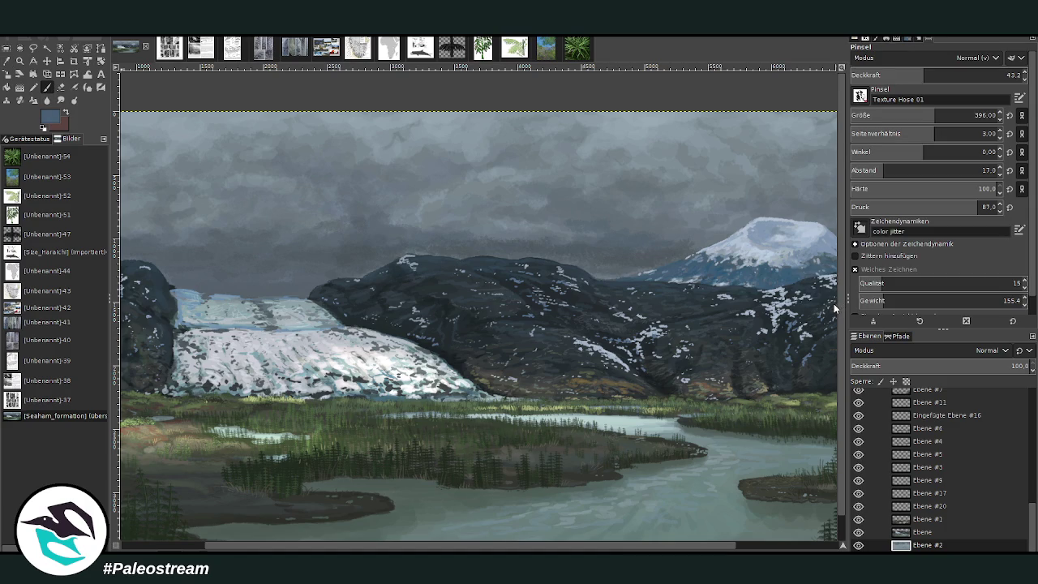
Enlarge the brush to 542 and pan right to bring the snowy volcano into view
{"action": "left_click_drag", "start_coordinate": [945, 114], "coordinate": [961, 114]}
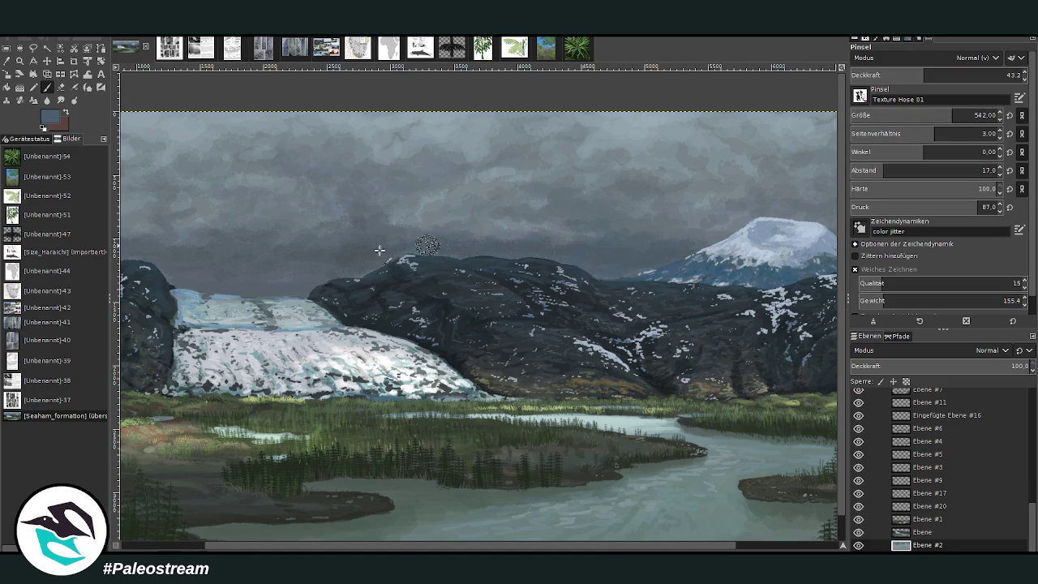
{"action": "left_click_drag", "start_coordinate": [252, 546], "coordinate": [171, 547]}
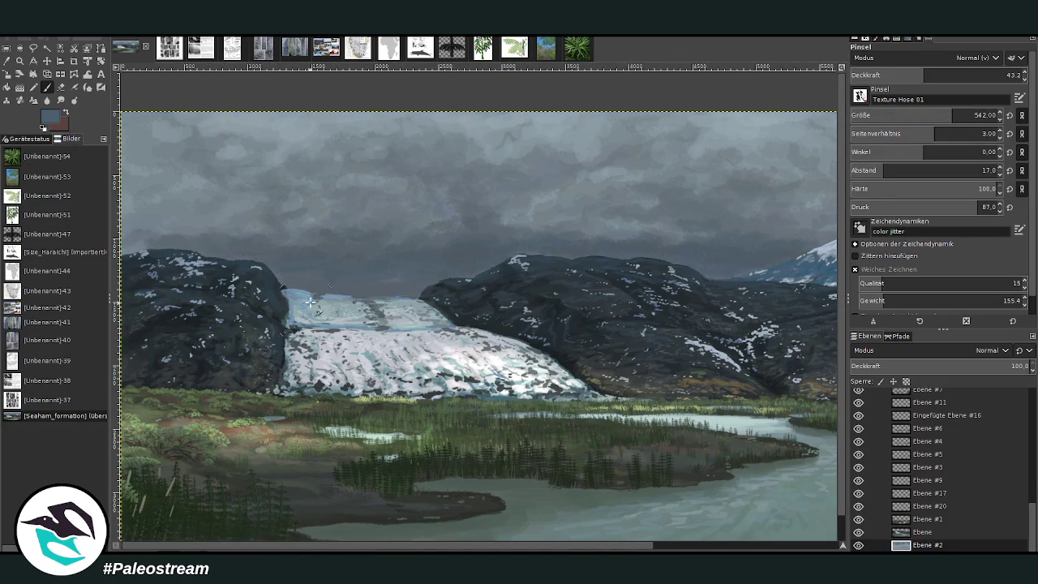
{"action": "left_click", "coordinate": [690, 546]}
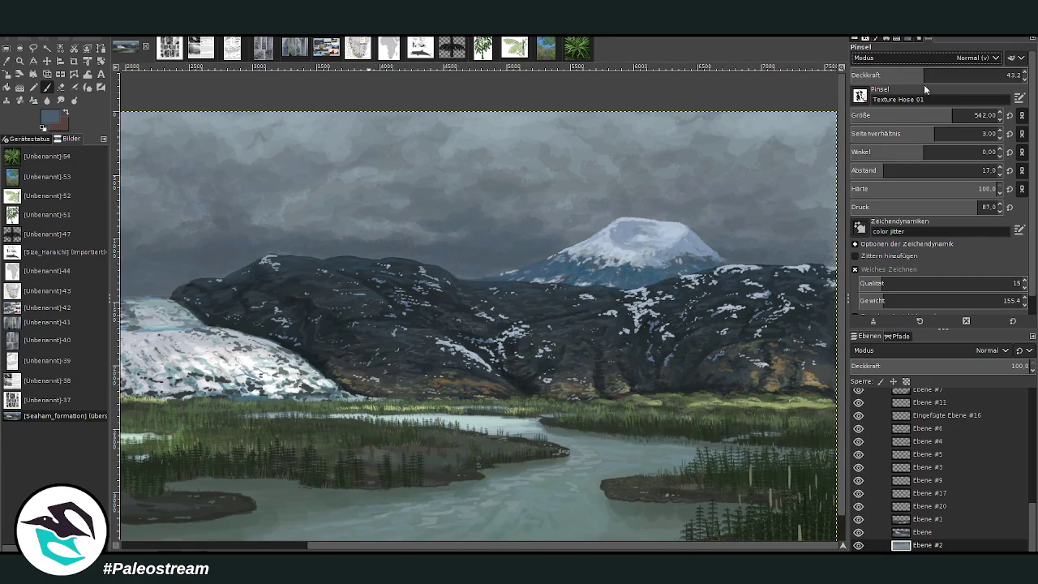
Set the brush to HSL colour mode, opacity 29.3, size 944, then pan right and zoom out
{"action": "scroll", "coordinate": [933, 58], "scroll_direction": "down", "scroll_amount": 5}
{"action": "scroll", "coordinate": [933, 116], "scroll_direction": "up", "scroll_amount": 5}
{"action": "left_click", "coordinate": [900, 74]}
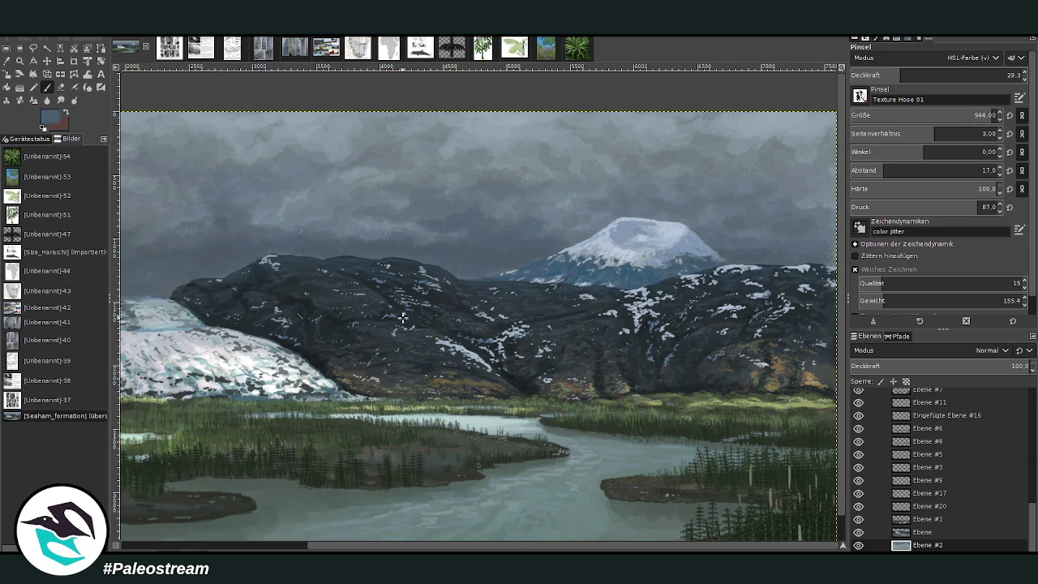
{"action": "left_click_drag", "start_coordinate": [341, 541], "coordinate": [184, 540]}
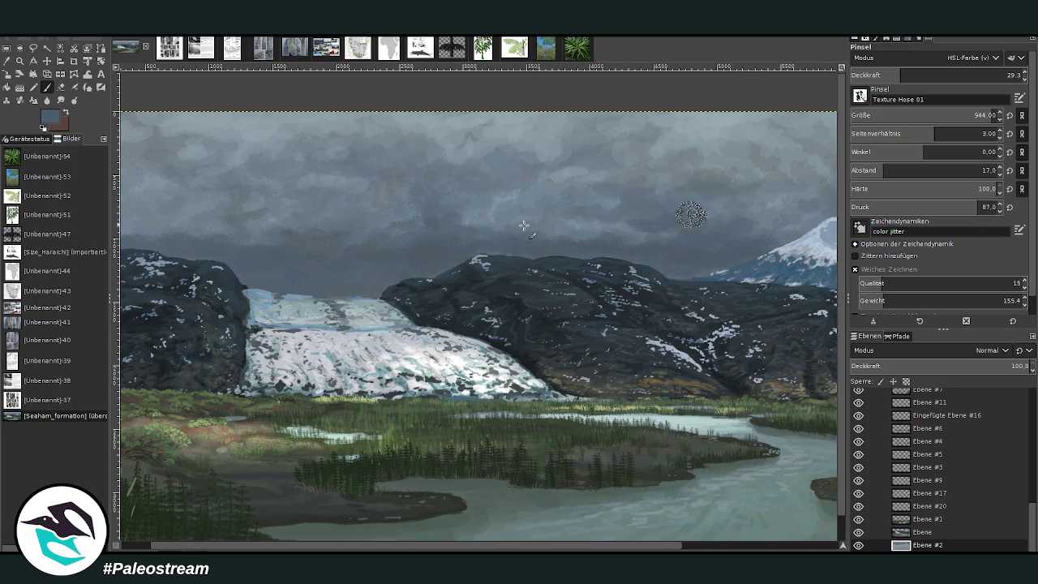
{"action": "left_click", "coordinate": [720, 545]}
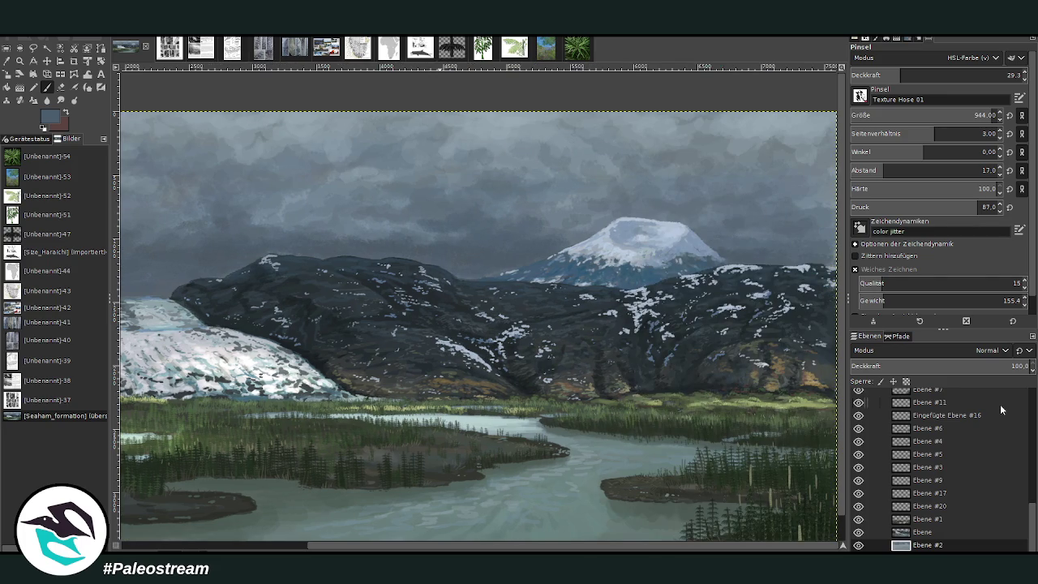
{"action": "key", "text": "minus"}
{"action": "key", "text": "minus"}
{"action": "key", "text": "minus"}
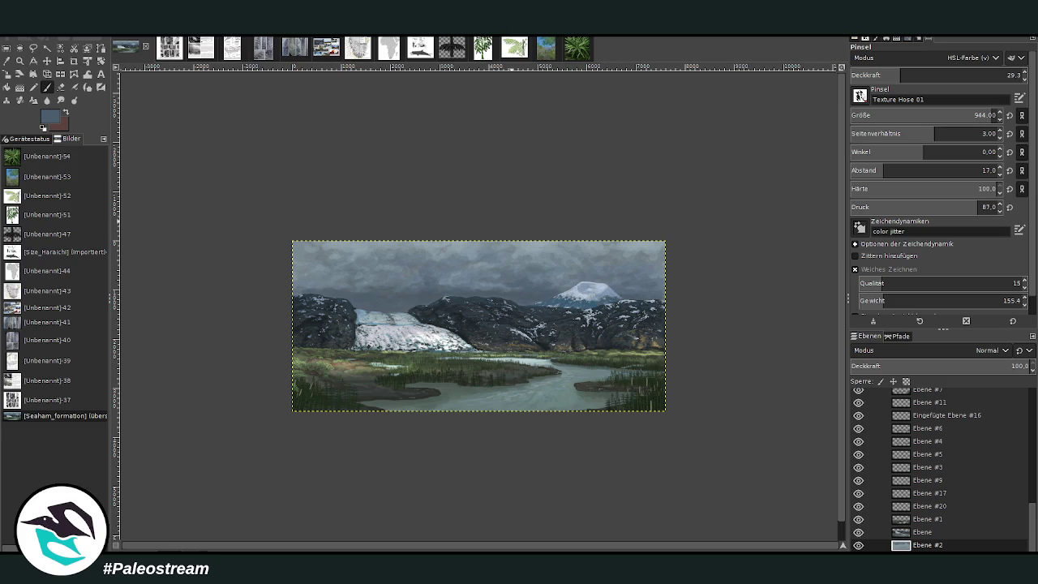
Zoom in on the snowy volcano peak and make layer Ebene active
{"action": "left_click", "coordinate": [19, 61]}
{"action": "left_click", "coordinate": [492, 238]}
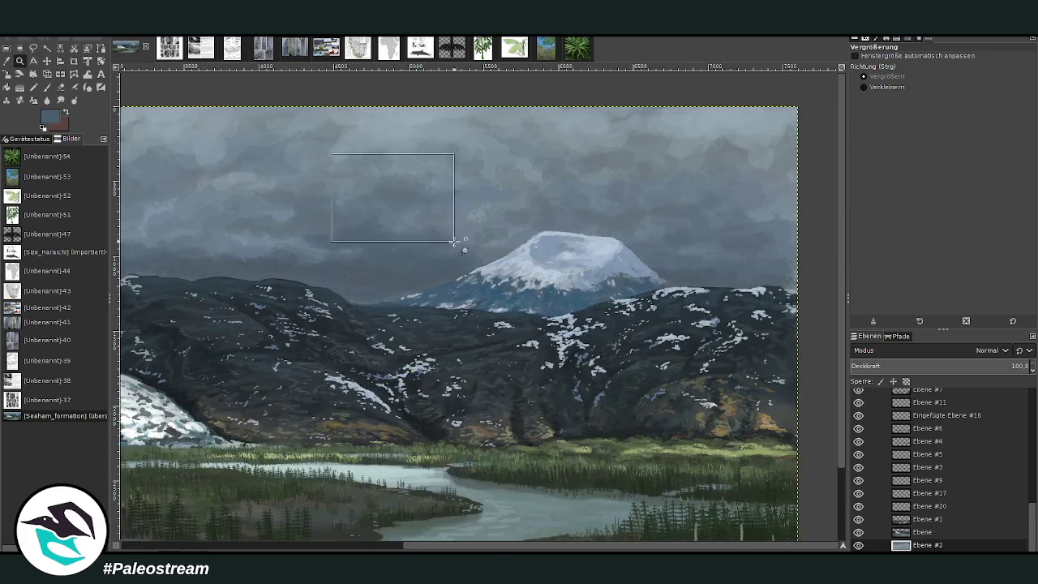
{"action": "left_click", "coordinate": [395, 197]}
{"action": "left_click", "coordinate": [917, 529]}
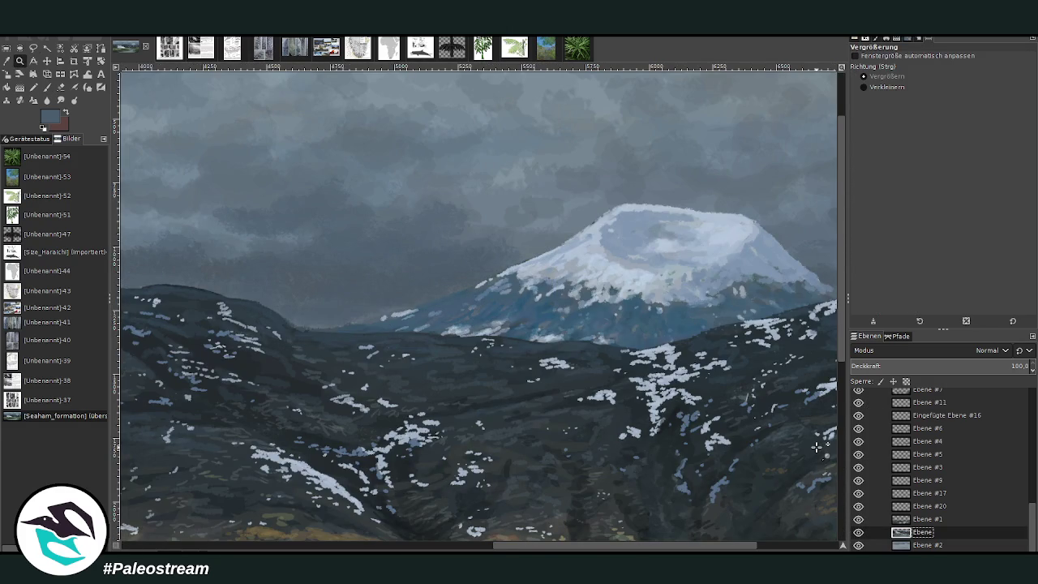
{"action": "key", "text": "o"}
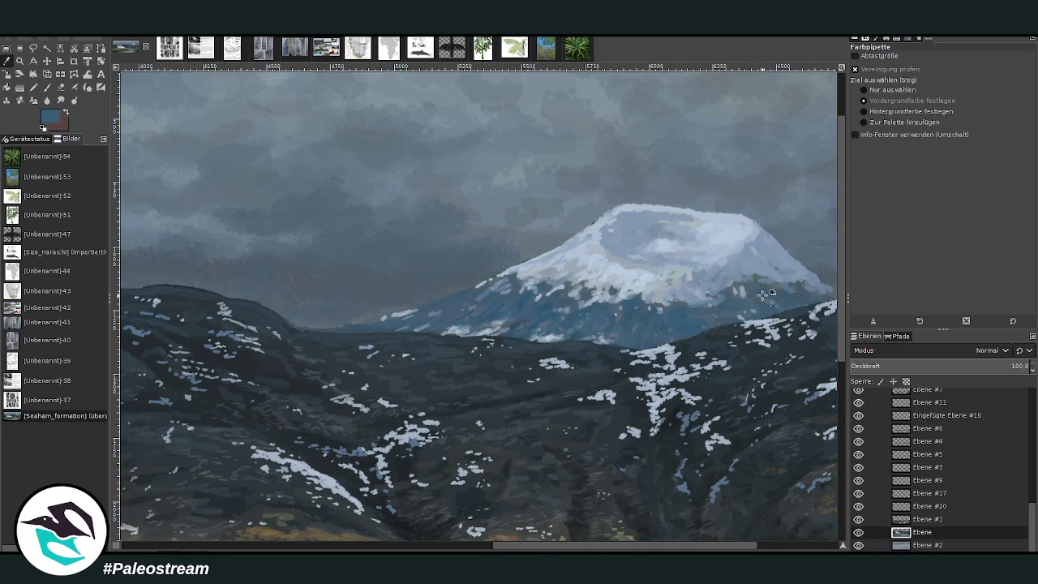
{"action": "left_click", "coordinate": [46, 87]}
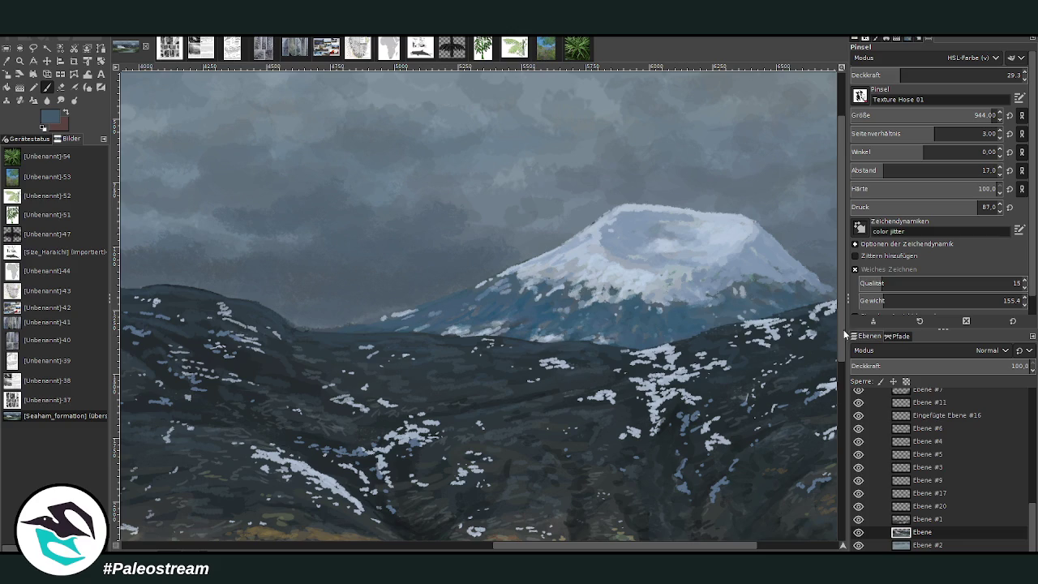
Set the brush back to Normal mode with opacity 74.8 and size about 63
{"action": "left_click", "coordinate": [969, 57]}
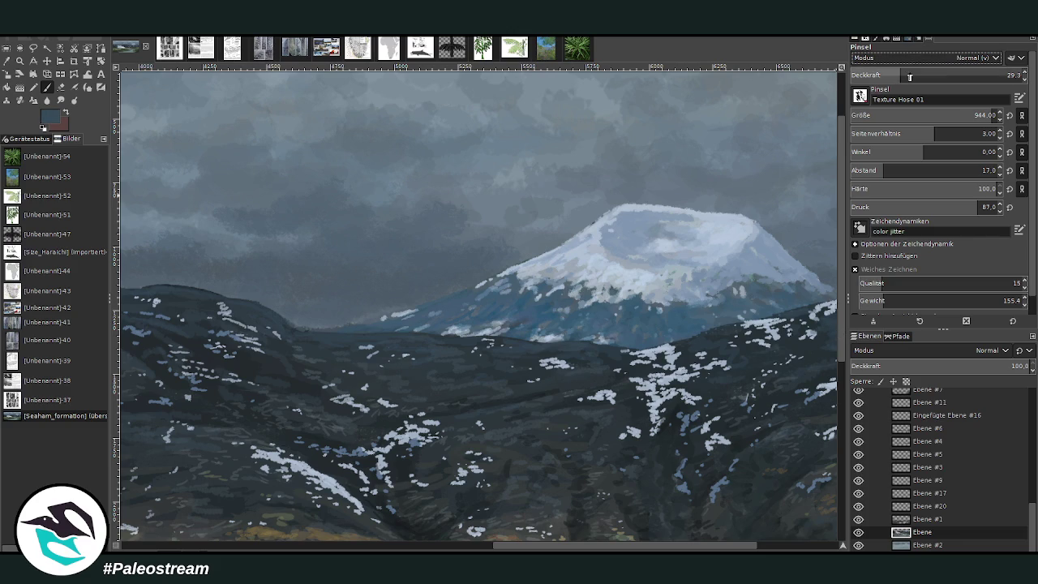
{"action": "left_click_drag", "start_coordinate": [925, 75], "coordinate": [961, 74]}
{"action": "left_click_drag", "start_coordinate": [997, 115], "coordinate": [979, 115]}
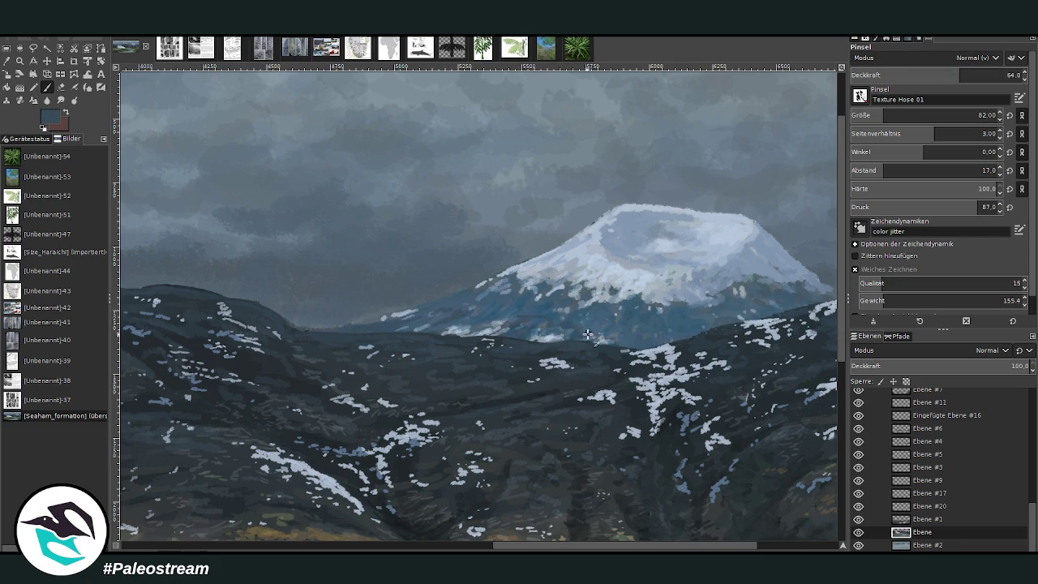
{"action": "left_click_drag", "start_coordinate": [883, 117], "coordinate": [890, 117]}
{"action": "left_click_drag", "start_coordinate": [959, 75], "coordinate": [944, 74]}
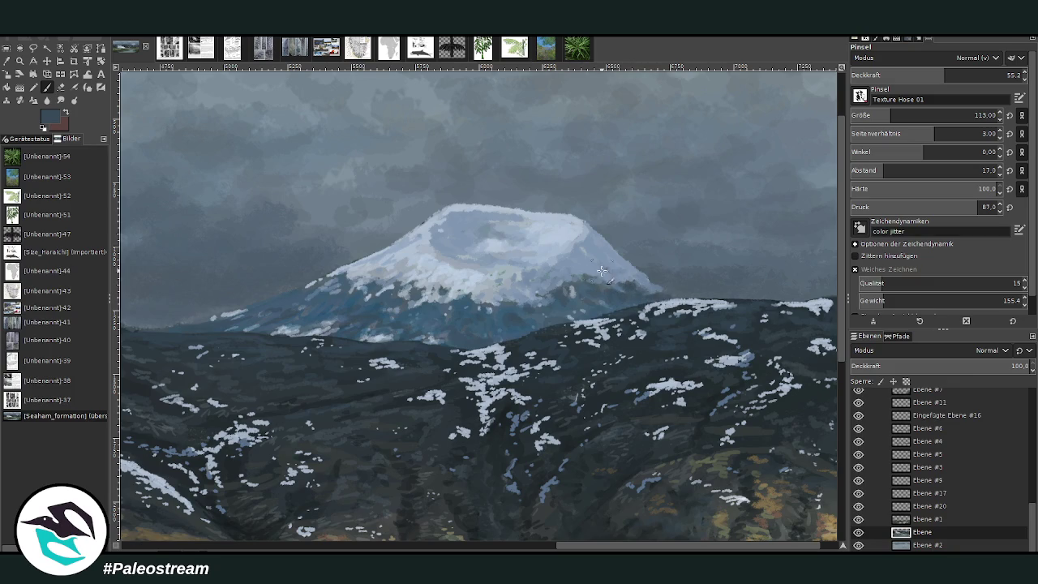
{"action": "left_click", "coordinate": [973, 74]}
{"action": "left_click_drag", "start_coordinate": [973, 116], "coordinate": [871, 116]}
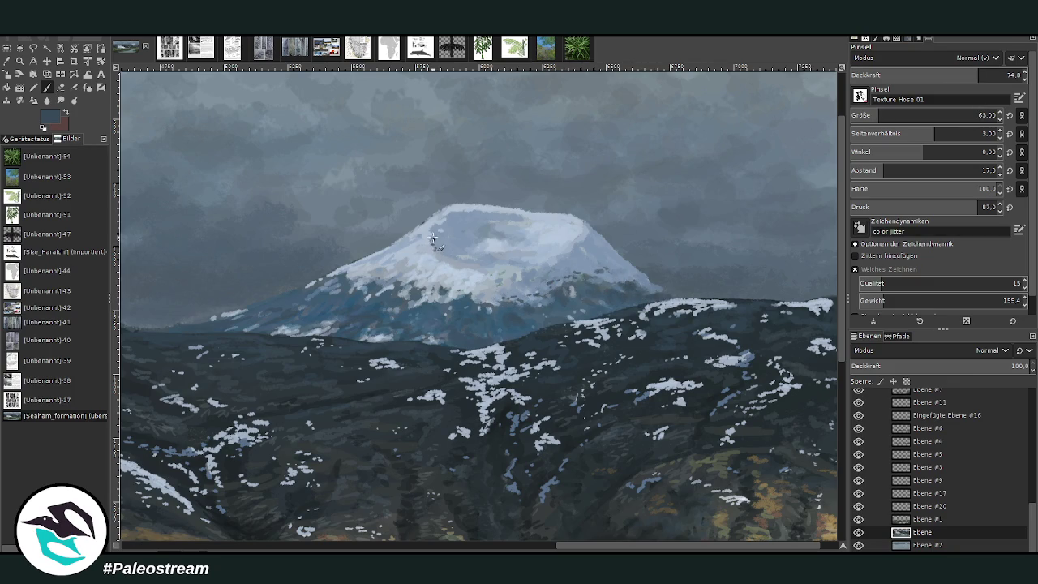
Dab dark rocky patches along the summit top and over the light snow streaks
{"action": "left_click_drag", "start_coordinate": [433, 238], "coordinate": [436, 228]}
{"action": "left_click_drag", "start_coordinate": [459, 223], "coordinate": [485, 227]}
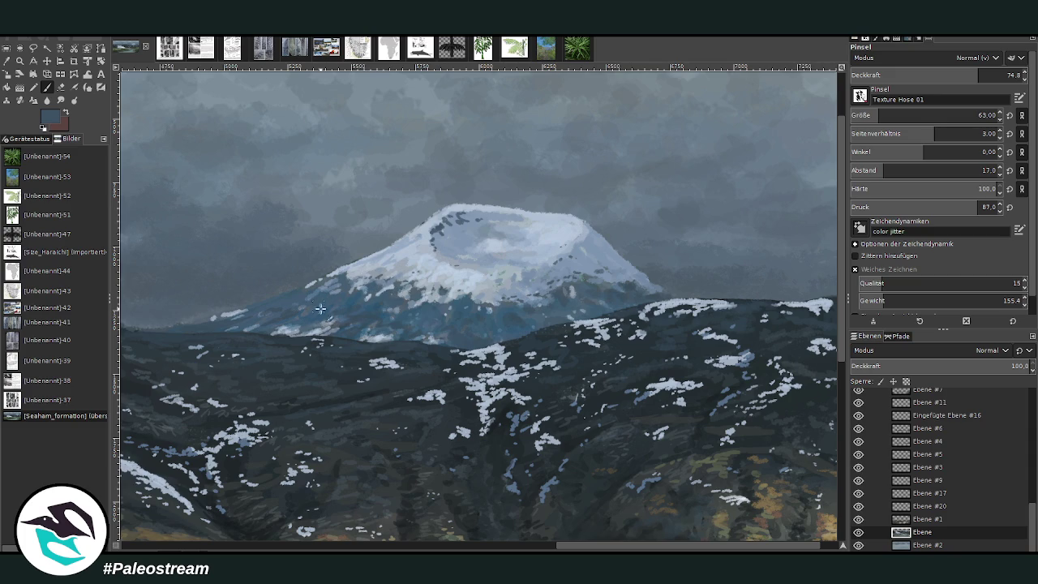
{"action": "left_click_drag", "start_coordinate": [320, 309], "coordinate": [463, 297]}
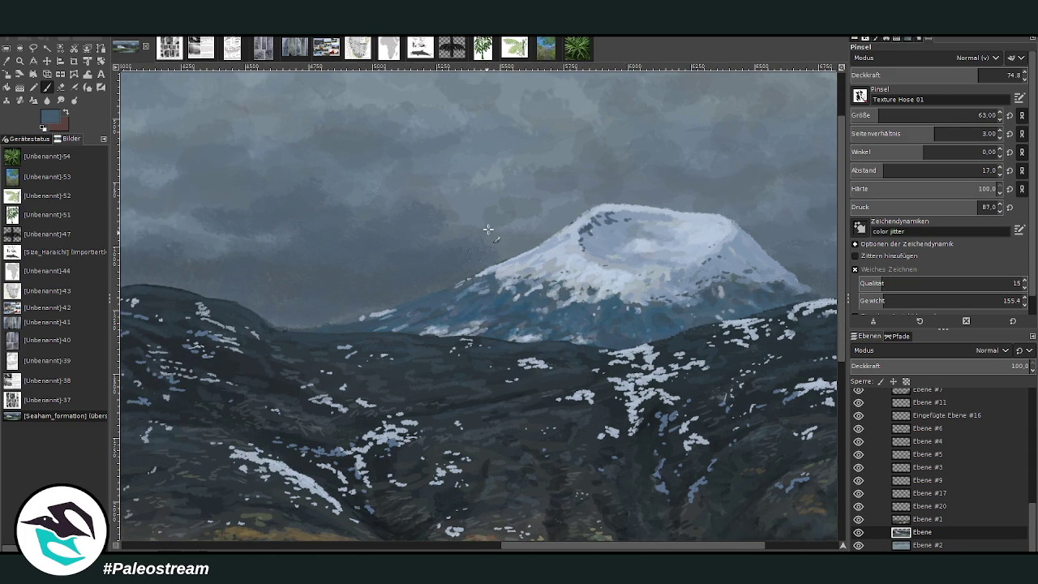
{"action": "left_click", "coordinate": [7, 61]}
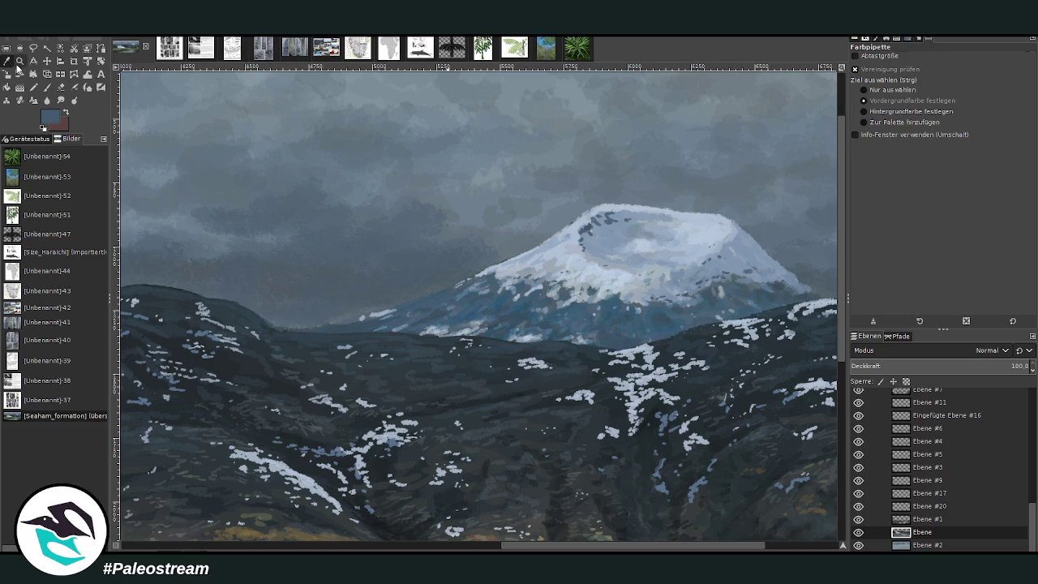
{"action": "left_click", "coordinate": [47, 87]}
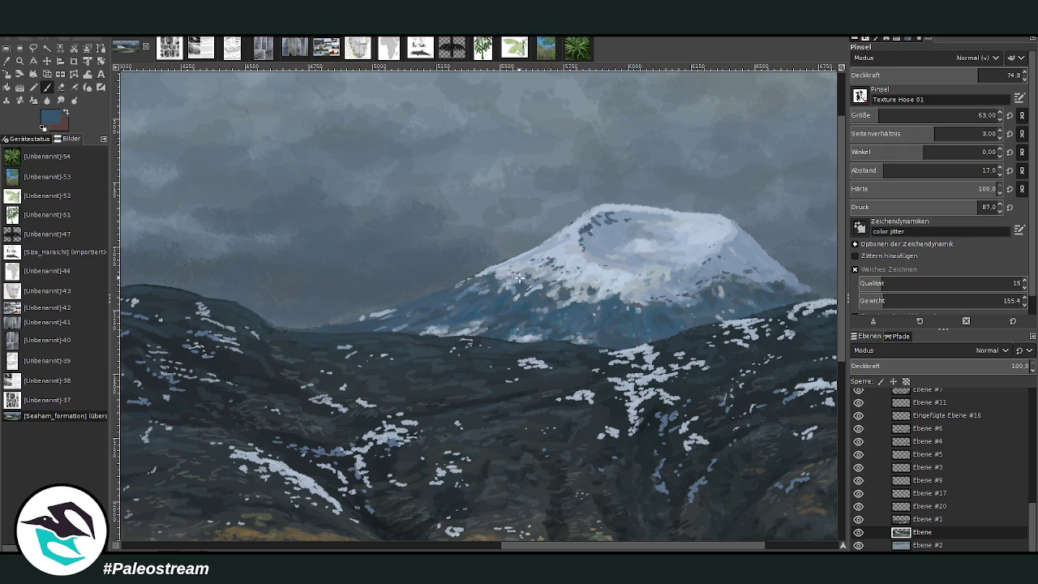
{"action": "left_click_drag", "start_coordinate": [426, 306], "coordinate": [345, 329]}
{"action": "key", "text": "minus"}
{"action": "key", "text": "minus"}
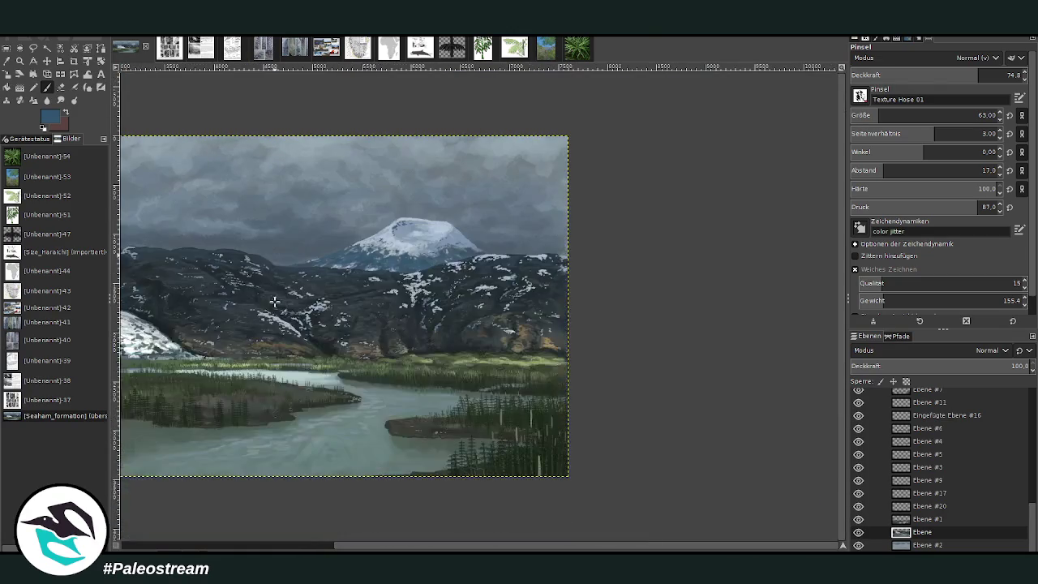
Zoom onto the peak and warp-smear the summit snow into shape
{"action": "key", "text": "z"}
{"action": "left_click_drag", "start_coordinate": [340, 157], "coordinate": [454, 296]}
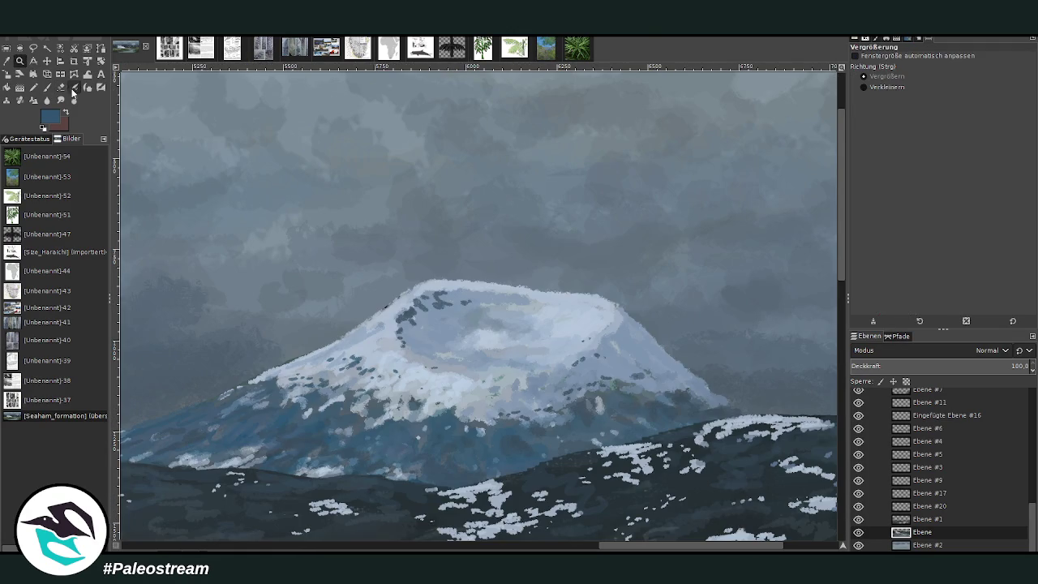
{"action": "left_click", "coordinate": [88, 74]}
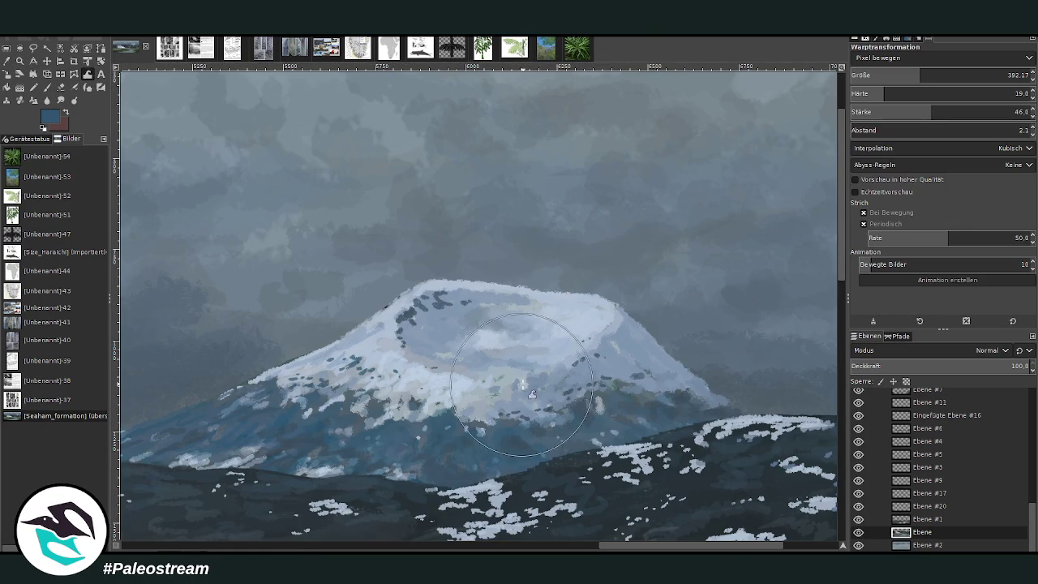
{"action": "mouse_move", "coordinate": [551, 325]}
{"action": "left_mouse_down"}
{"action": "mouse_move", "coordinate": [431, 374]}
{"action": "mouse_move", "coordinate": [582, 305]}
{"action": "mouse_move", "coordinate": [535, 288]}
{"action": "left_mouse_up"}
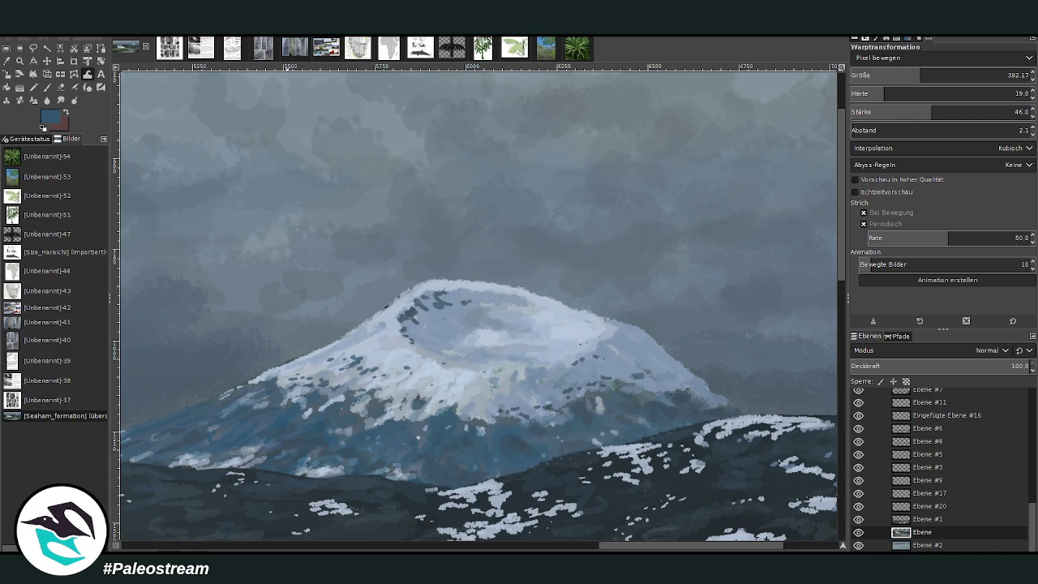
Sample a light snow blue and brighten snow edges along the ridges with spacing 6
{"action": "left_click", "coordinate": [7, 61]}
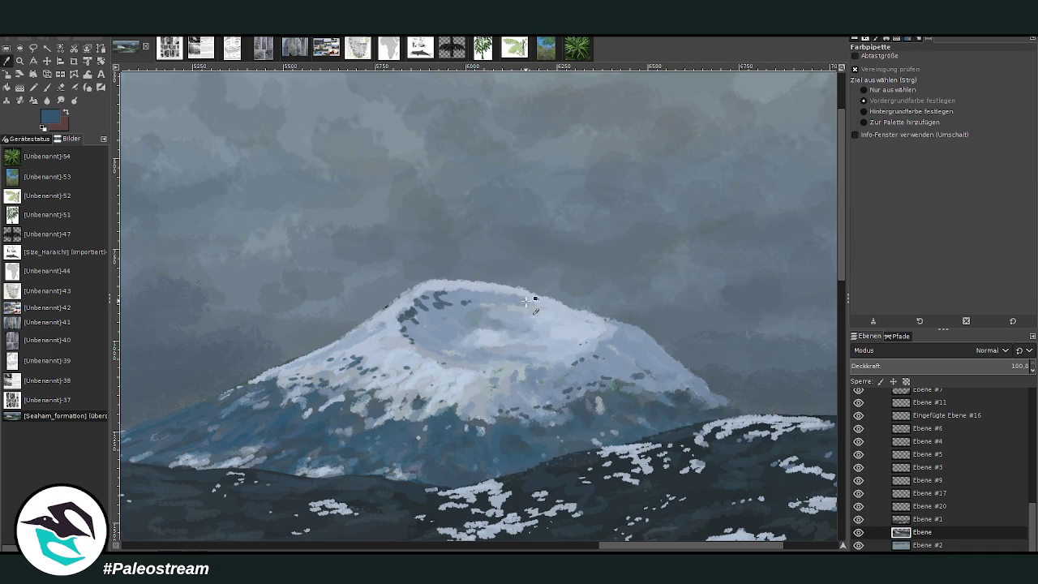
{"action": "left_click", "coordinate": [577, 313]}
{"action": "key", "text": "p"}
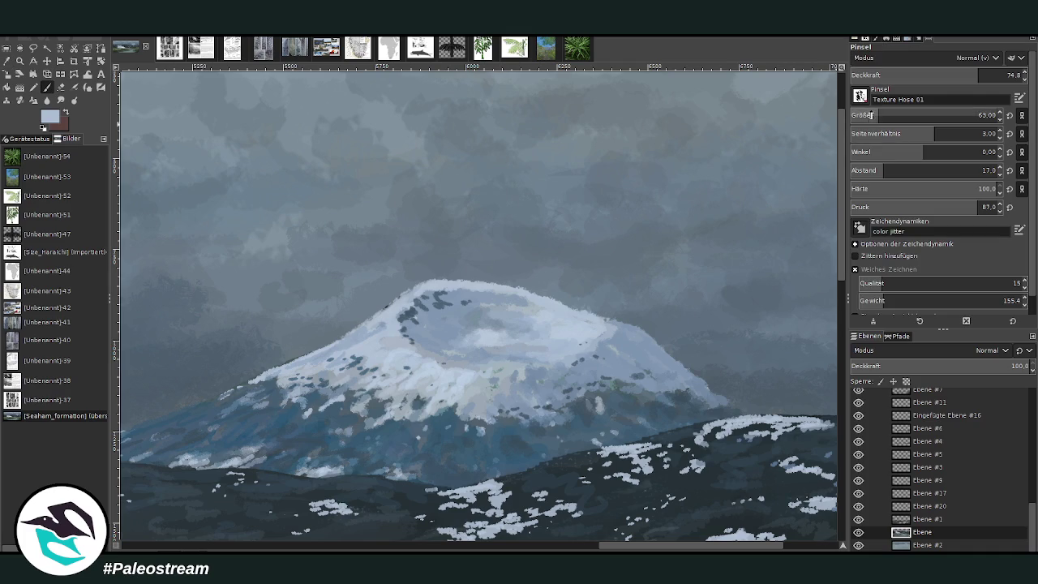
{"action": "left_click", "coordinate": [867, 170]}
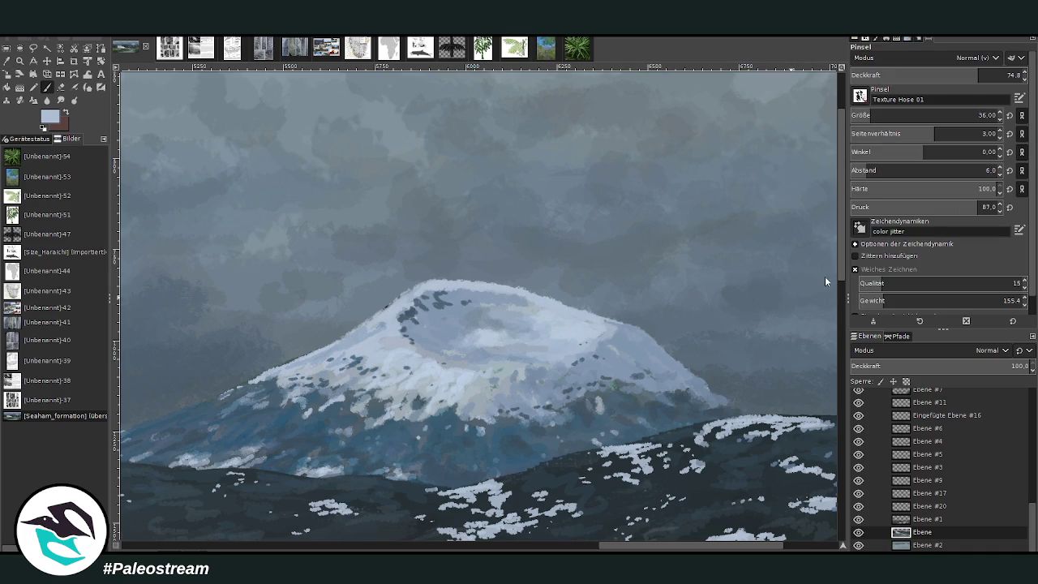
{"action": "left_click_drag", "start_coordinate": [430, 283], "coordinate": [366, 358]}
{"action": "mouse_move", "coordinate": [496, 376]}
{"action": "left_mouse_down"}
{"action": "mouse_move", "coordinate": [483, 380]}
{"action": "mouse_move", "coordinate": [555, 363]}
{"action": "left_mouse_up"}
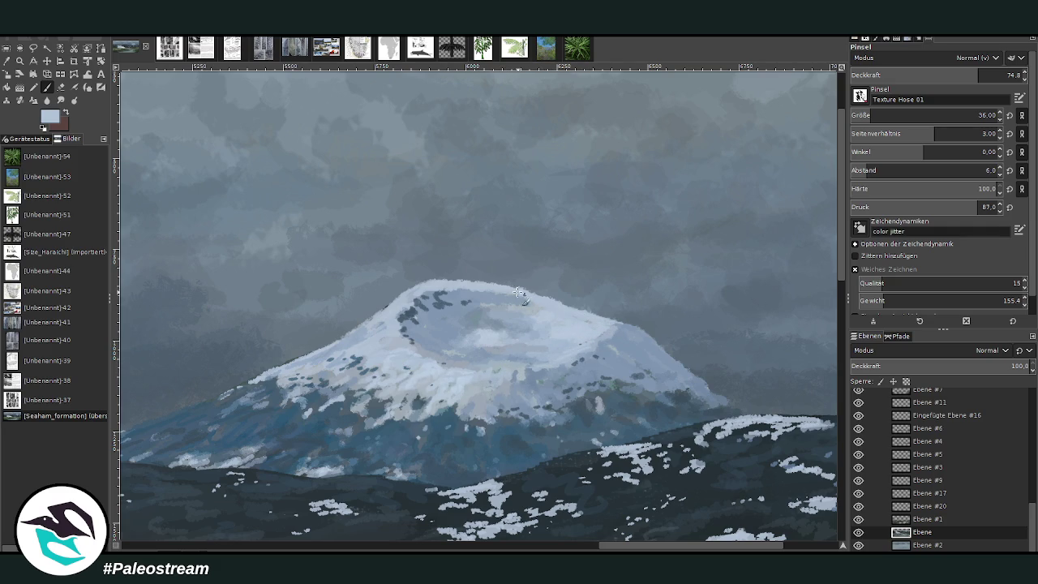
{"action": "left_click_drag", "start_coordinate": [506, 285], "coordinate": [468, 282]}
{"action": "key", "text": "period"}
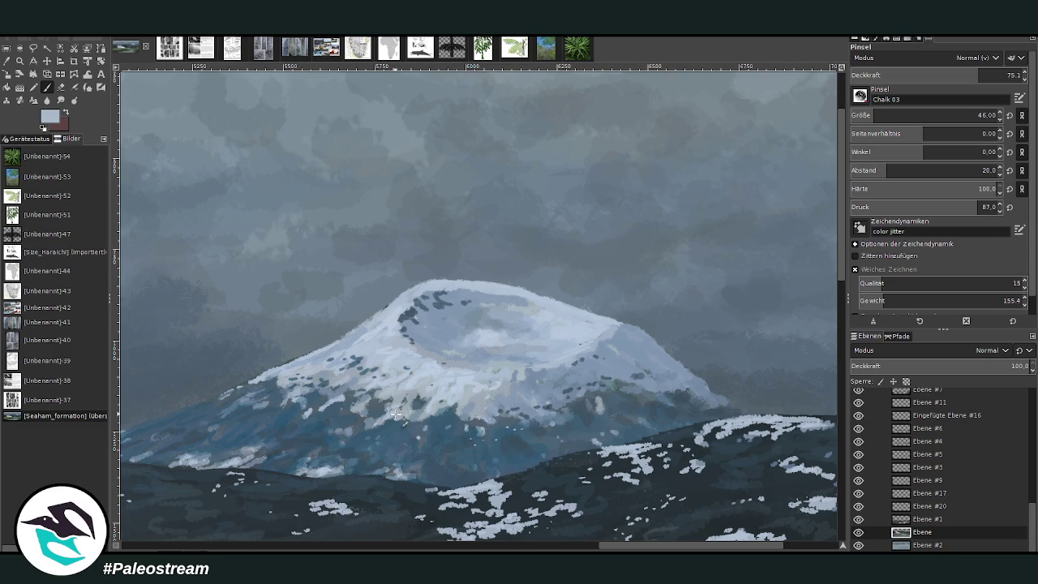
{"action": "key", "text": "minus"}
Zoom the painting to fill the width and sample a dark blue-grey from the sky
{"action": "key", "text": "minus"}
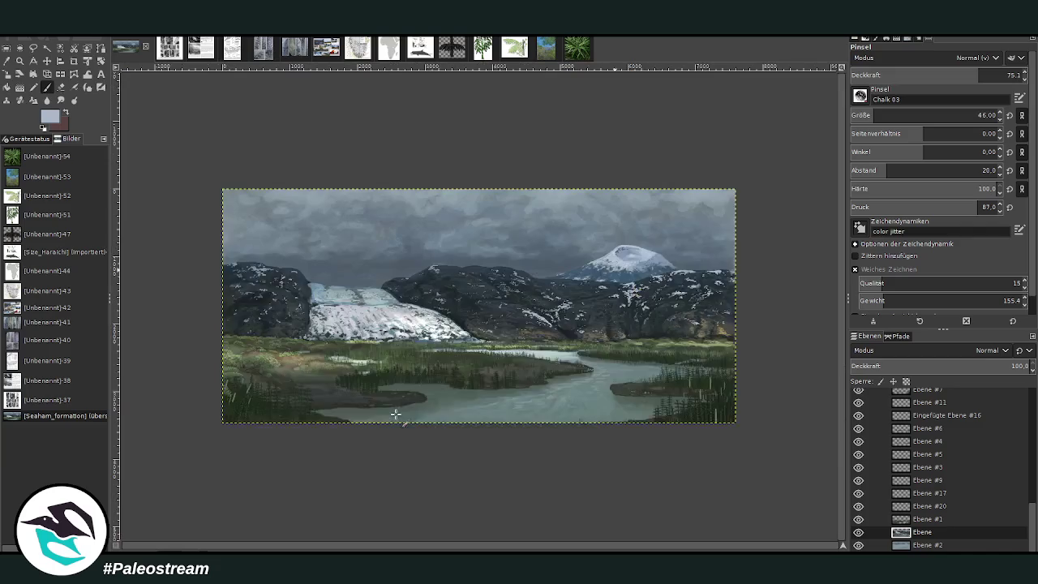
{"action": "key", "text": "minus"}
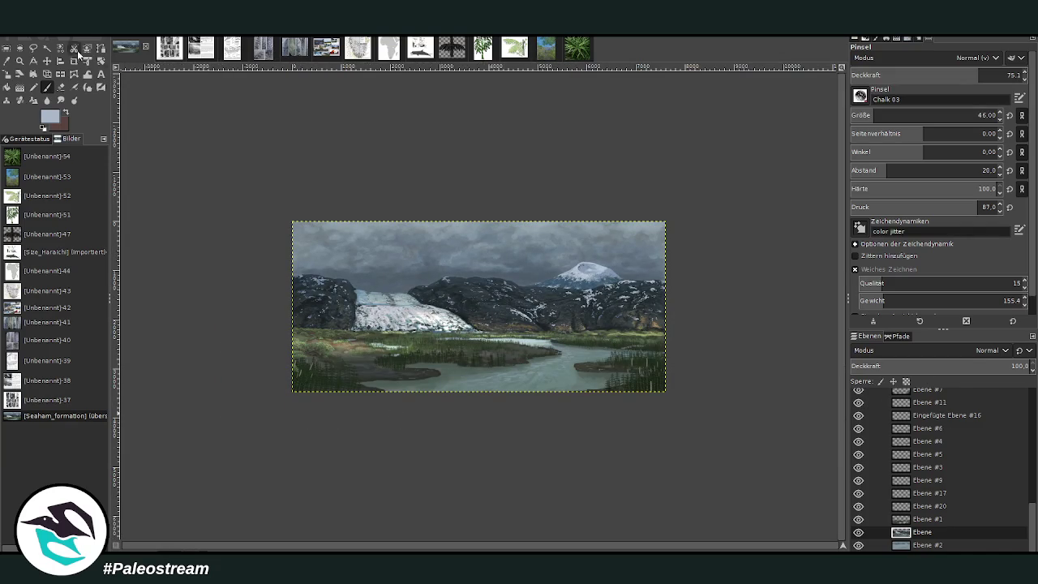
{"action": "left_click", "coordinate": [20, 62]}
{"action": "left_click_drag", "start_coordinate": [292, 186], "coordinate": [652, 395]}
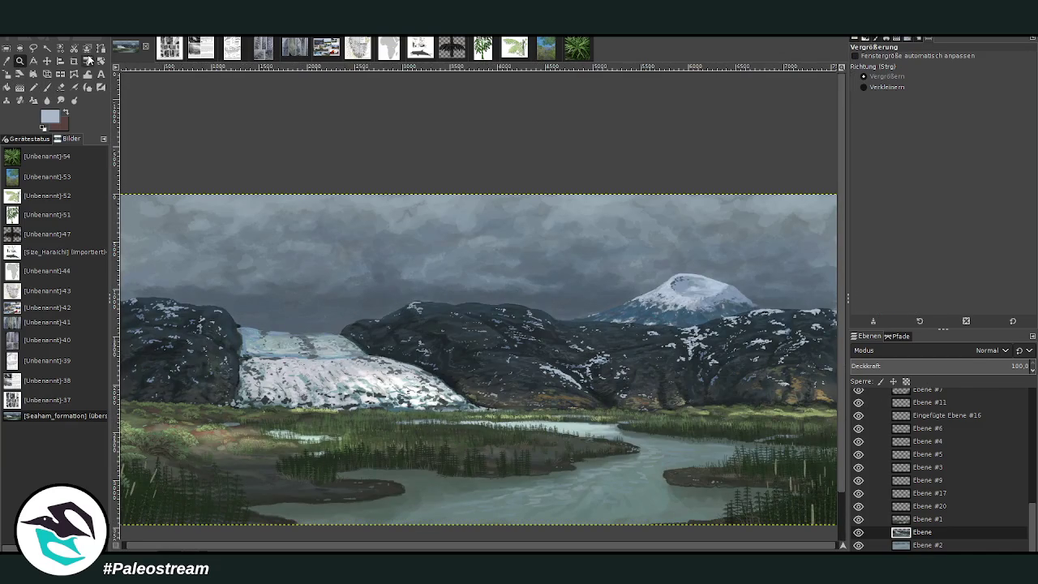
{"action": "left_click", "coordinate": [7, 61]}
{"action": "left_click", "coordinate": [699, 316]}
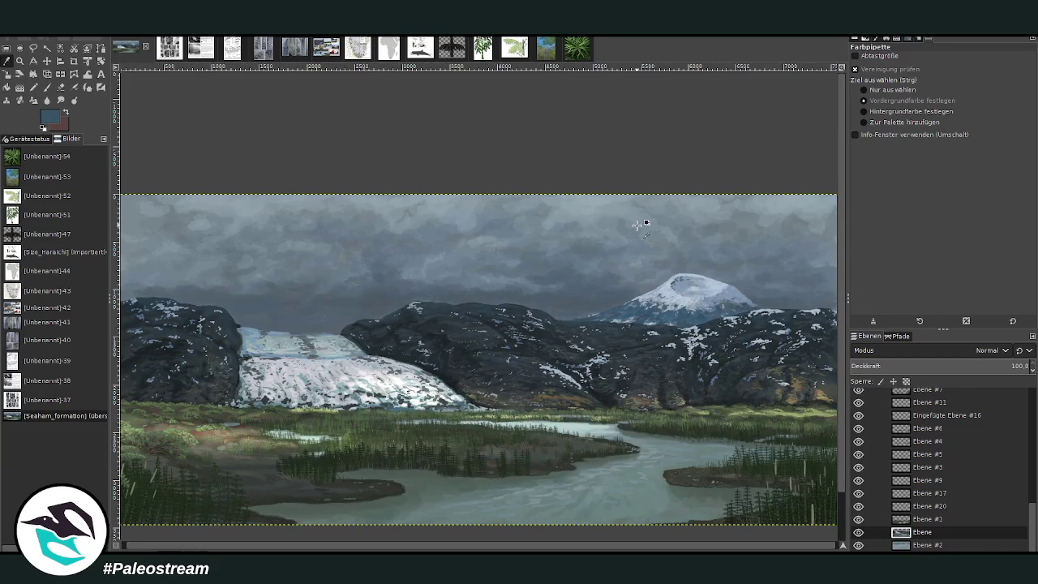
{"action": "key", "text": "p"}
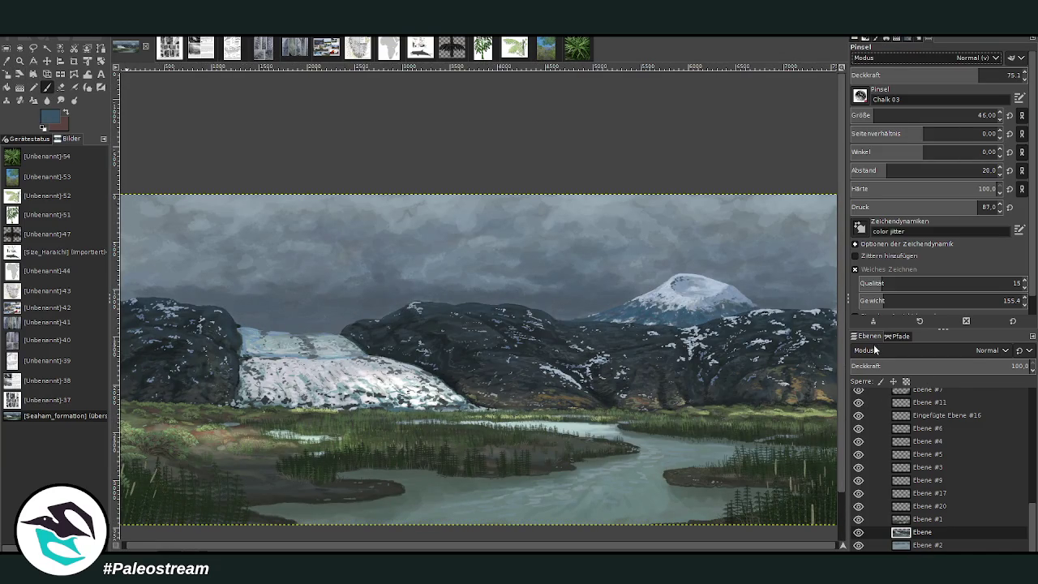
Cycle through layers Ebene #2 and Ebene #1 back to Ebene, comparing it over the mountains
{"action": "left_click", "coordinate": [927, 545]}
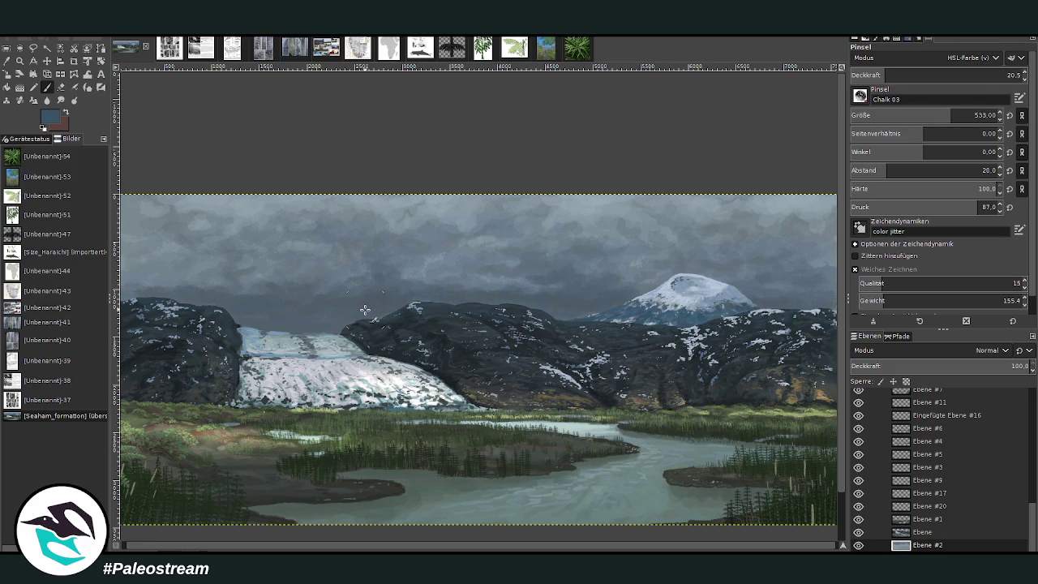
{"action": "left_click", "coordinate": [922, 519]}
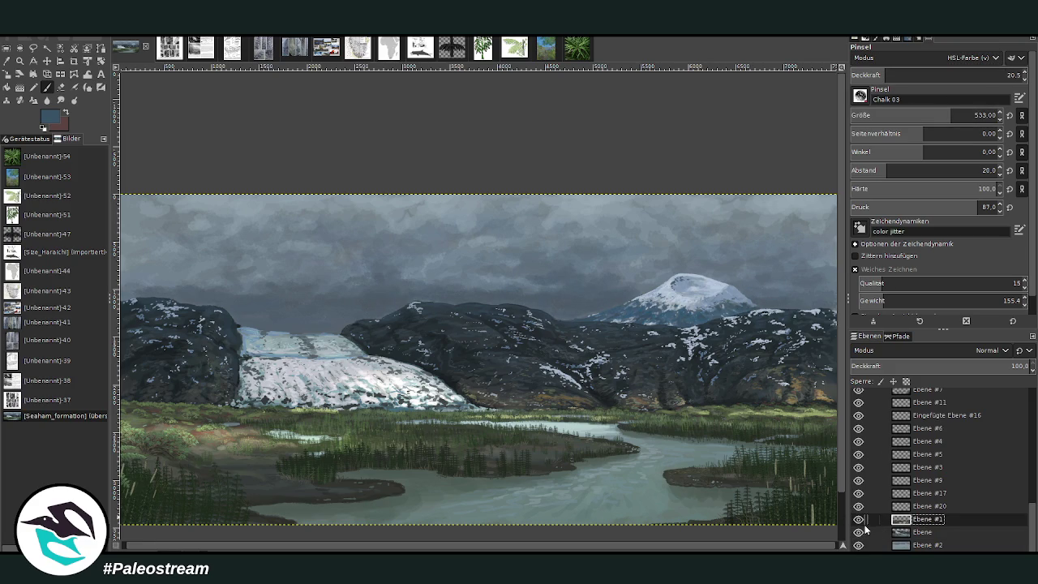
{"action": "left_click", "coordinate": [864, 532]}
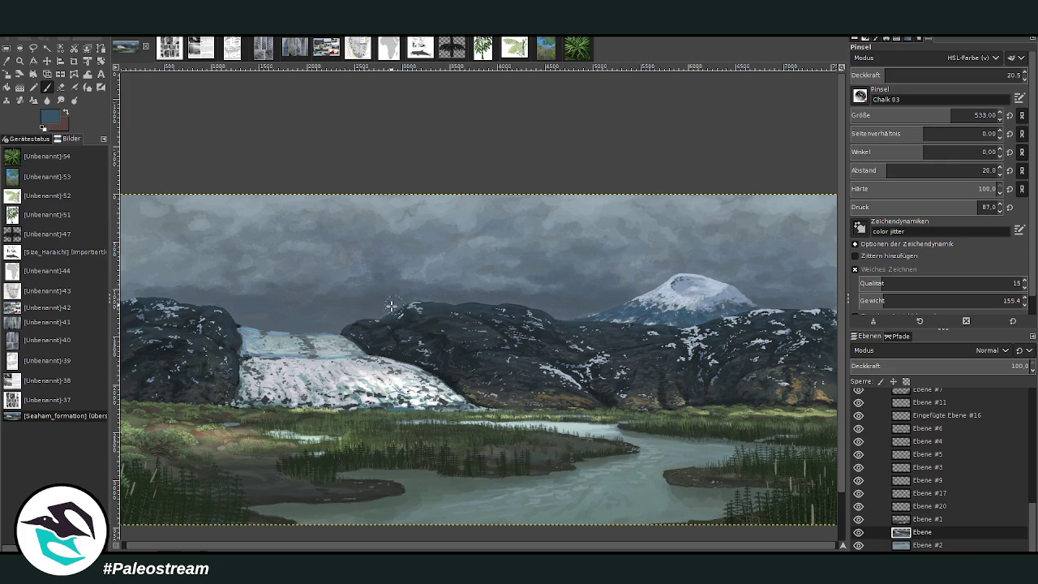
{"action": "key", "text": "less"}
{"action": "key", "text": "z"}
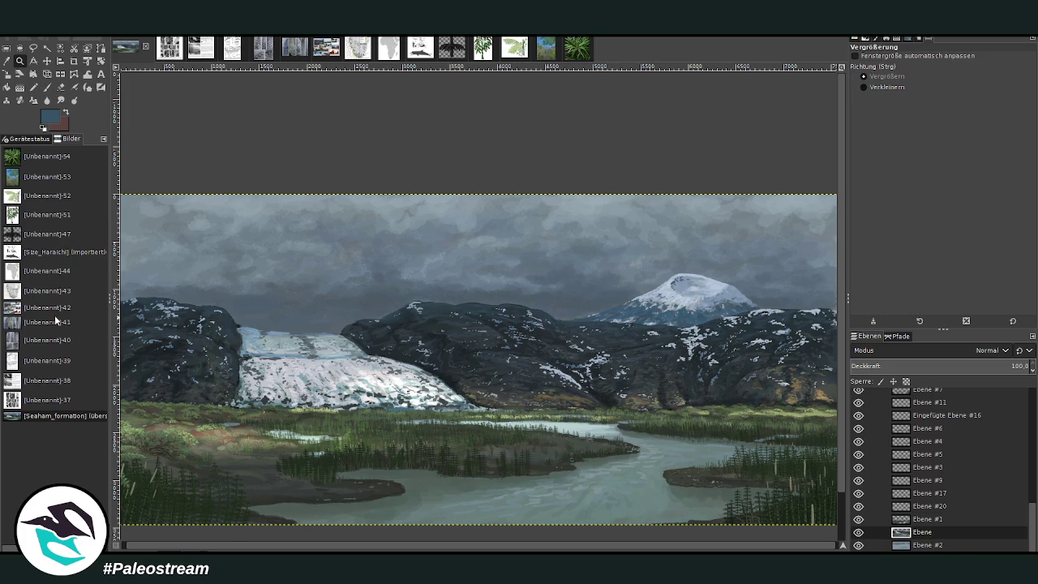
{"action": "key", "text": "minus"}
{"action": "key", "text": "minus"}
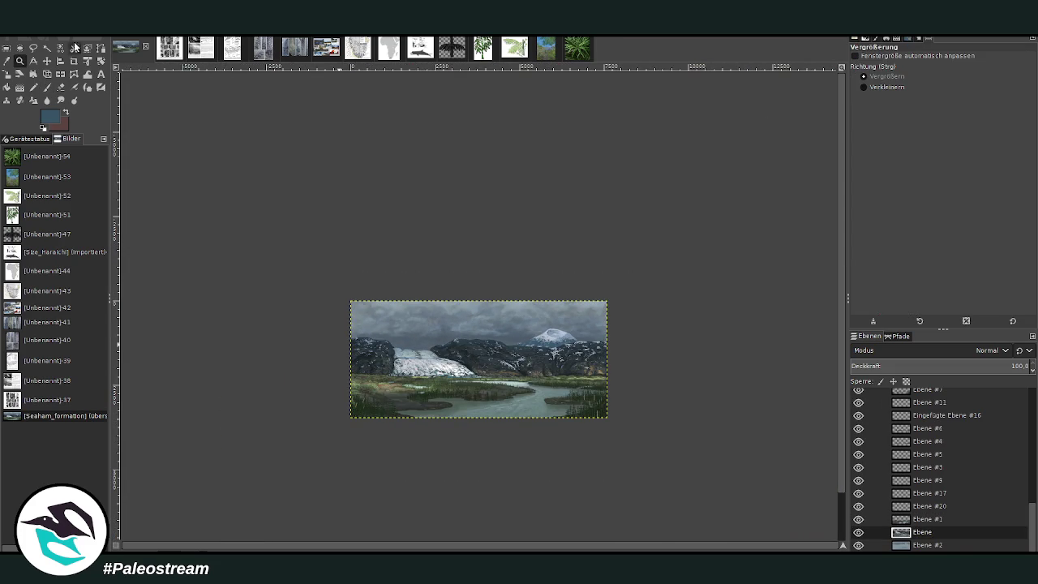
{"action": "key", "text": "p"}
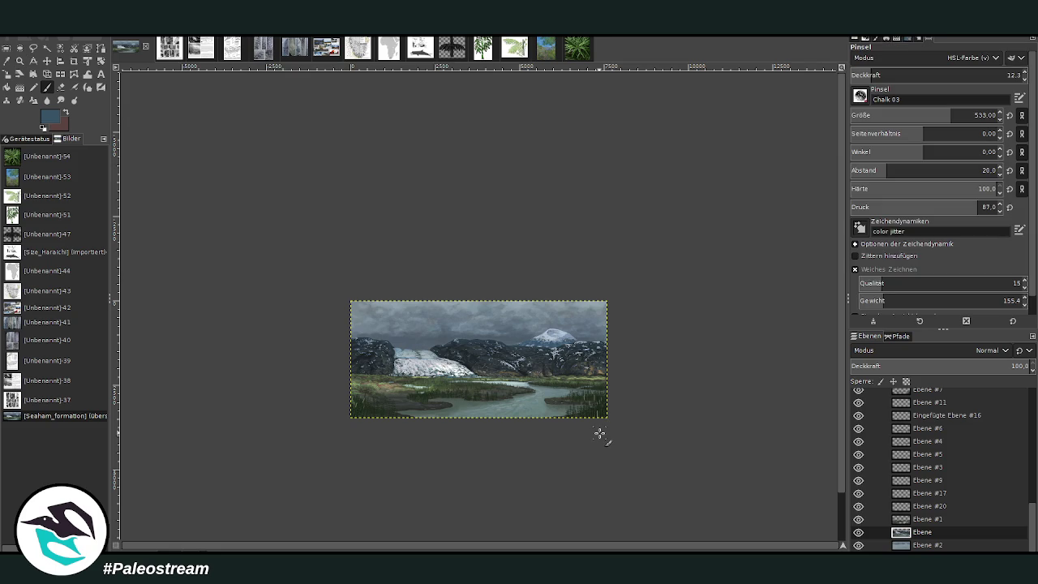
{"action": "key", "text": "z"}
{"action": "left_click", "coordinate": [454, 272]}
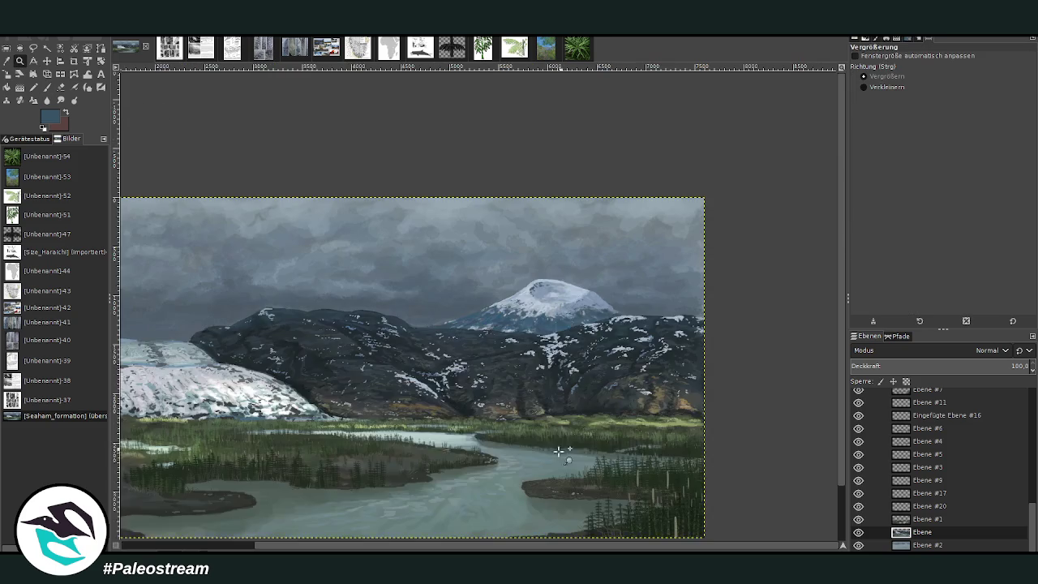
{"action": "left_click_drag", "start_coordinate": [383, 196], "coordinate": [631, 420]}
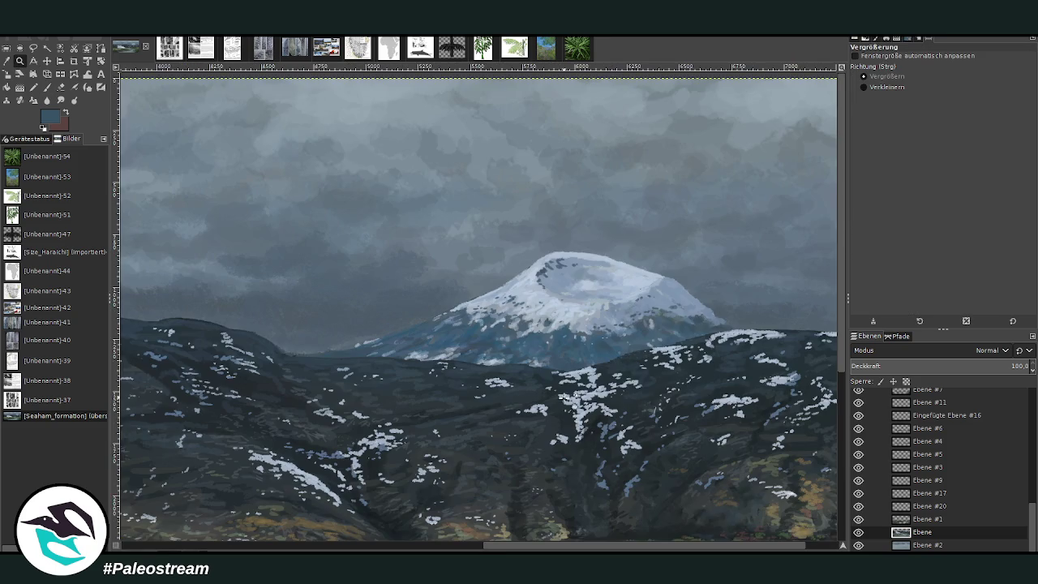
{"action": "left_click", "coordinate": [859, 534]}
Set the Chalk 03 brush to HSL colour mode, opacity 34.1 and size 303, then zoom out
{"action": "left_click", "coordinate": [47, 87]}
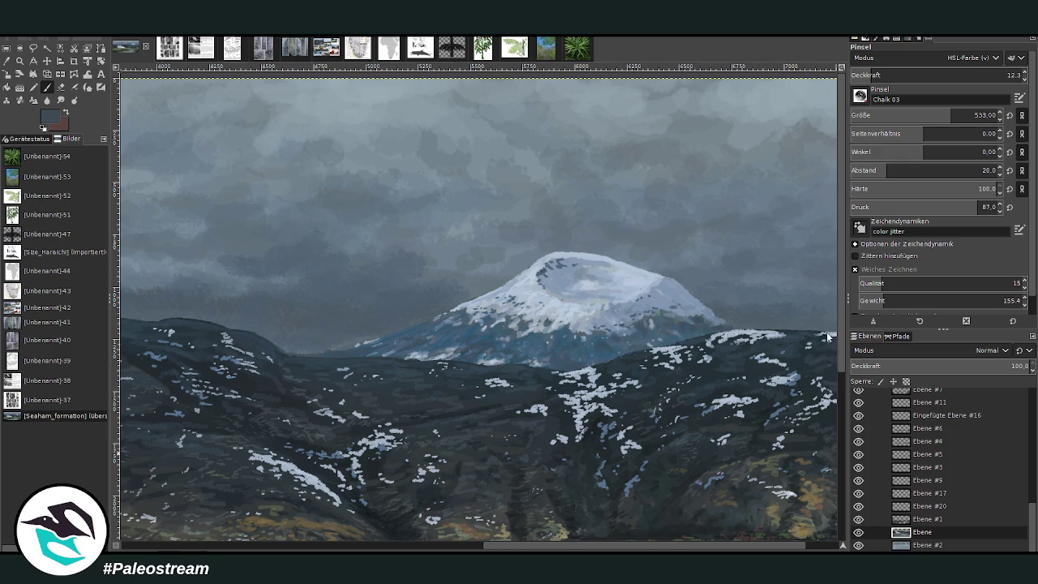
{"action": "left_click", "coordinate": [878, 73]}
{"action": "left_click_drag", "start_coordinate": [949, 119], "coordinate": [863, 161]}
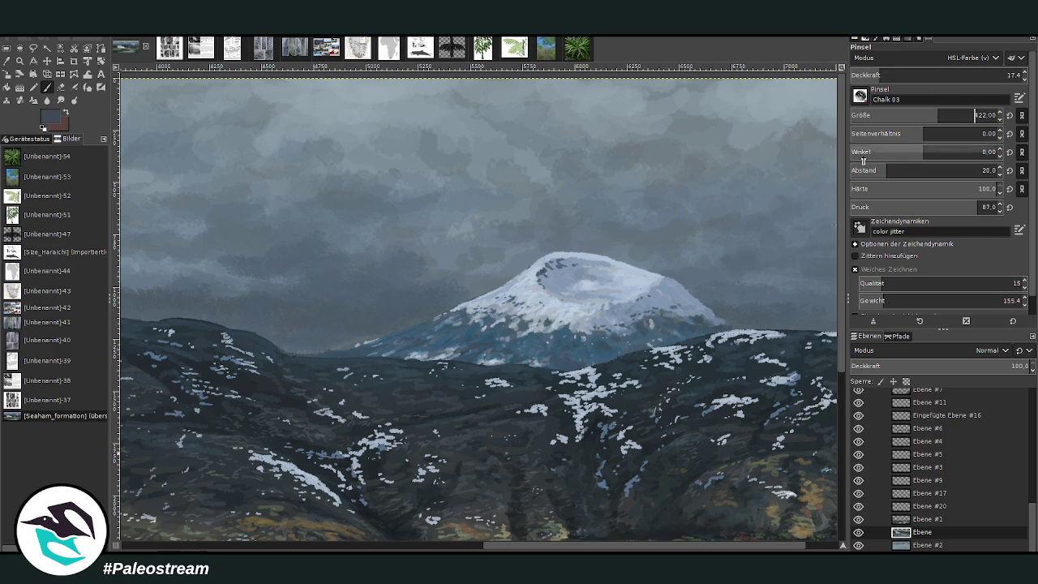
{"action": "left_click_drag", "start_coordinate": [860, 77], "coordinate": [914, 77]}
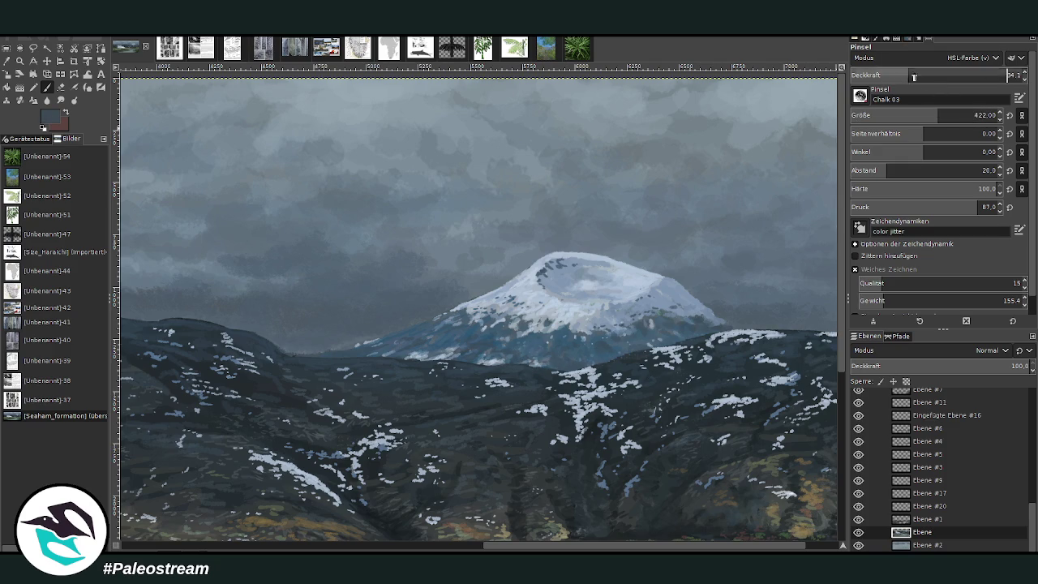
{"action": "left_click", "coordinate": [914, 77]}
{"action": "left_click", "coordinate": [922, 115]}
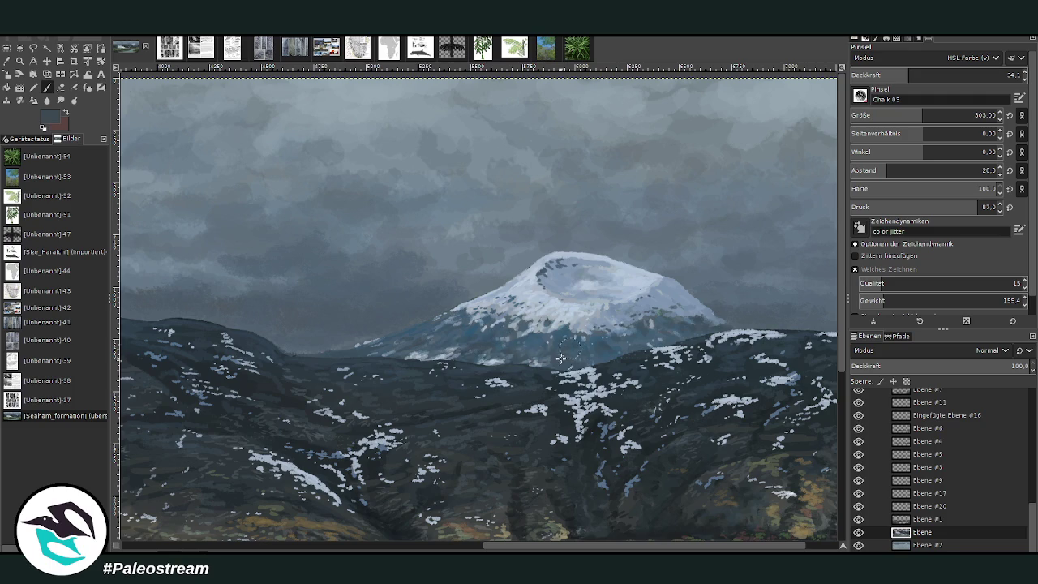
{"action": "key", "text": "minus"}
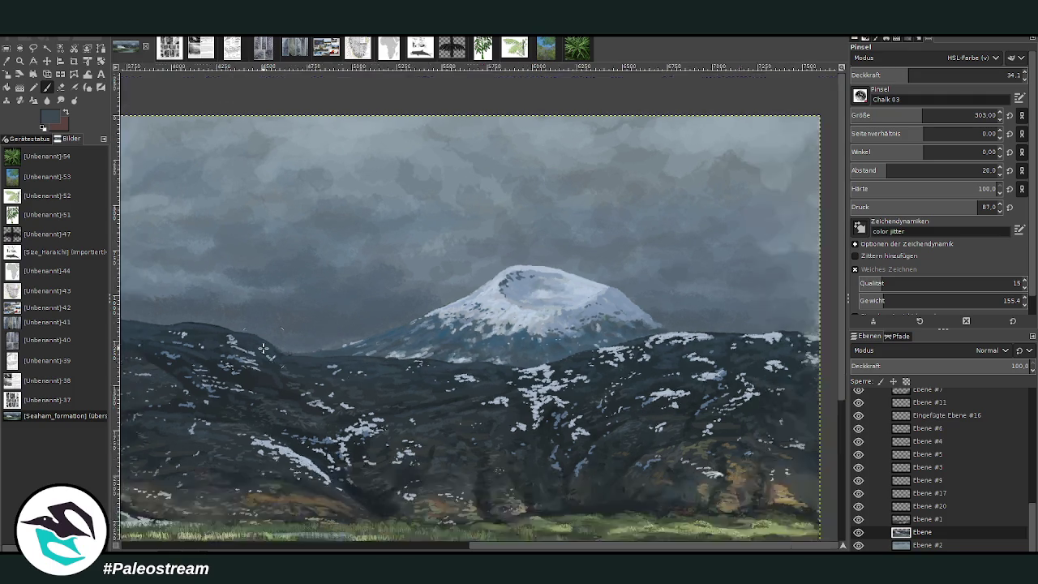
{"action": "key", "text": "minus"}
{"action": "key", "text": "minus"}
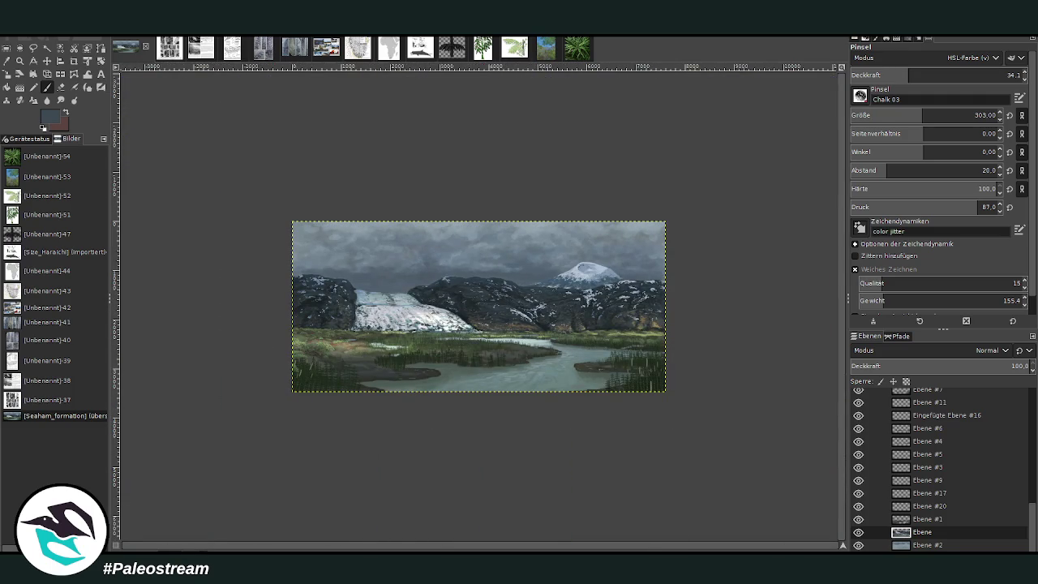
Sample the light blue-grey snow colour and set the brush to Normal mode, size 36, opacity 43.8
{"action": "left_click", "coordinate": [19, 61]}
{"action": "left_click_drag", "start_coordinate": [531, 236], "coordinate": [637, 308]}
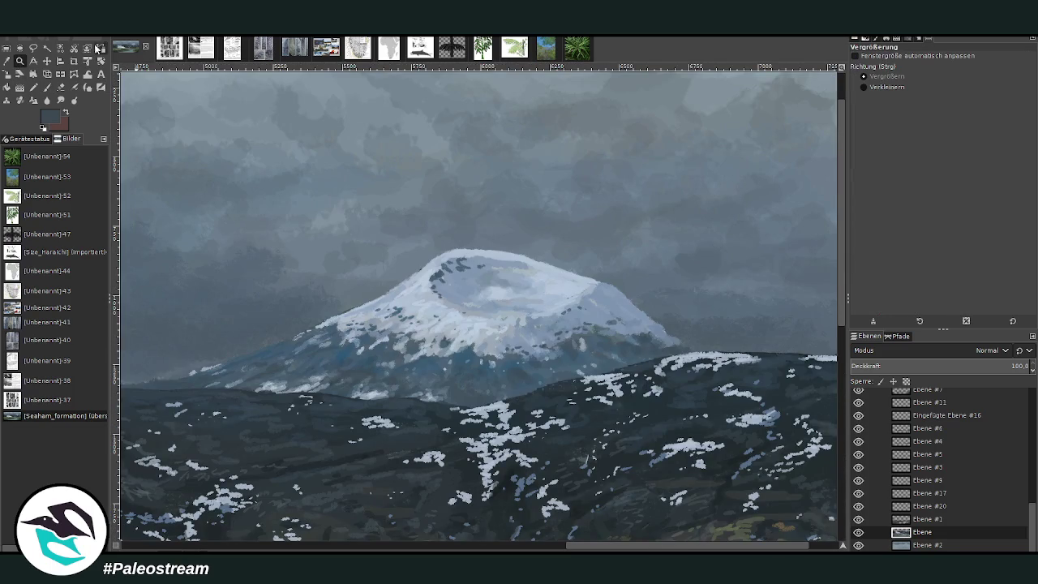
{"action": "left_click", "coordinate": [7, 61]}
{"action": "left_click", "coordinate": [438, 247]}
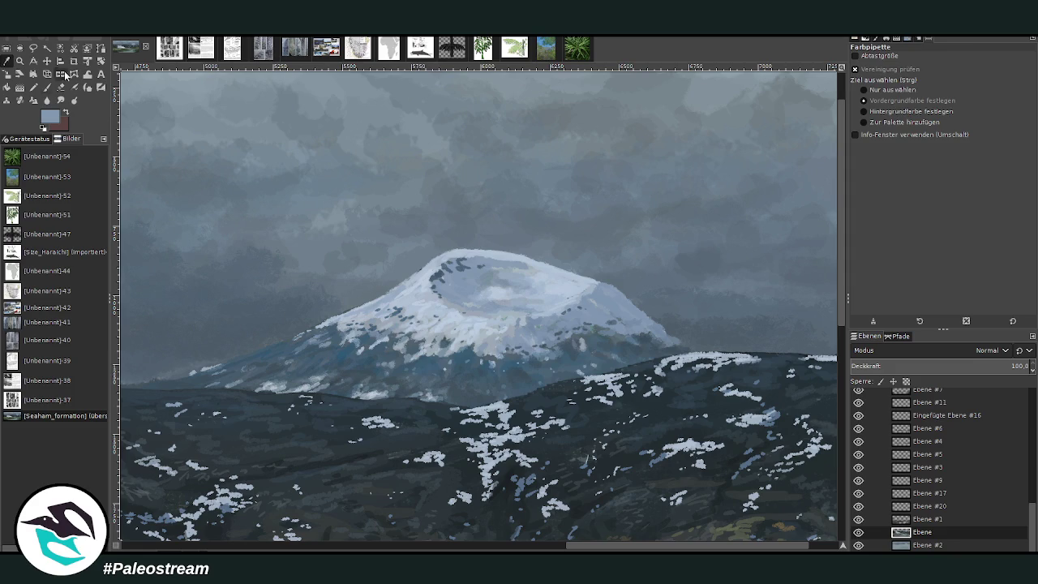
{"action": "left_click", "coordinate": [46, 87]}
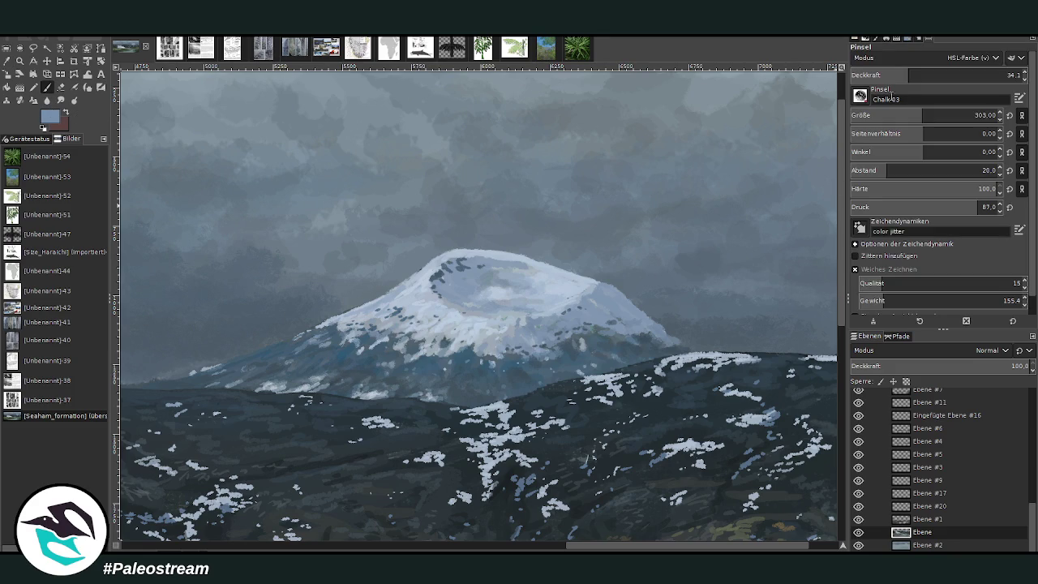
{"action": "left_click", "coordinate": [924, 74]}
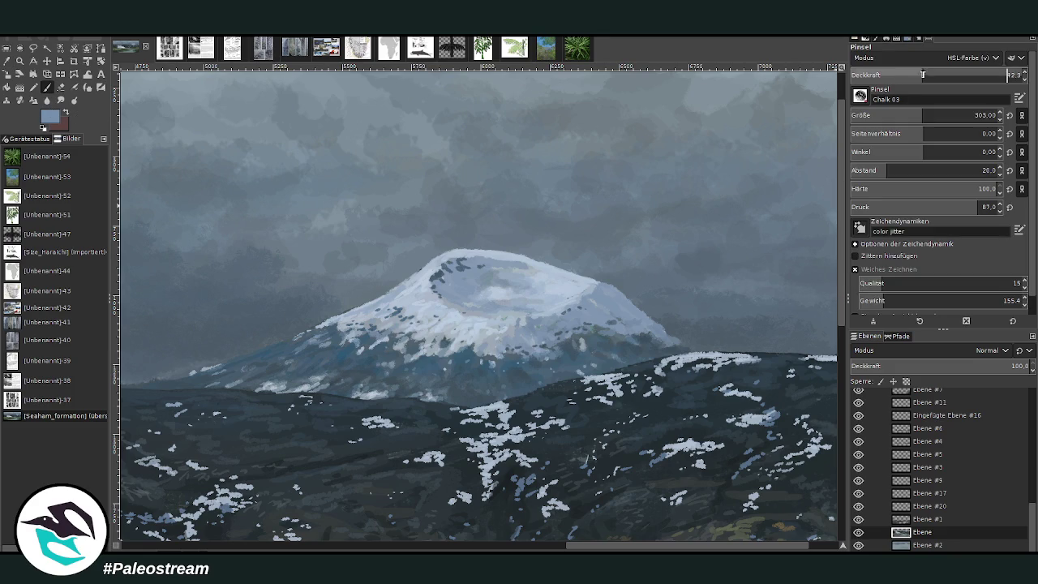
{"action": "left_click", "coordinate": [866, 108]}
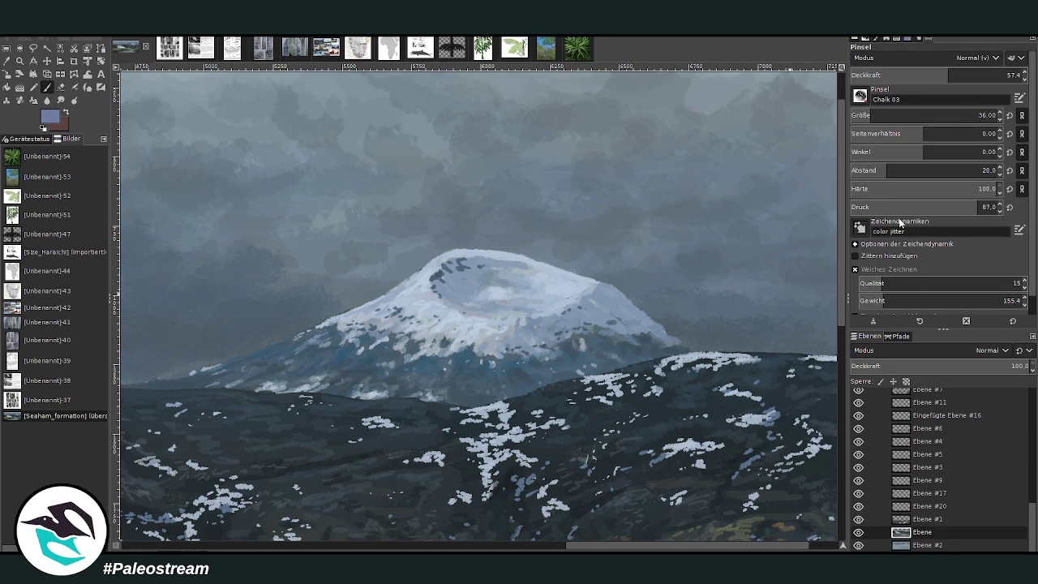
Paint over the dark spots along the crater rim, then lower opacity to 35.3
{"action": "mouse_move", "coordinate": [446, 290]}
{"action": "left_mouse_down"}
{"action": "mouse_move", "coordinate": [462, 262]}
{"action": "mouse_move", "coordinate": [512, 264]}
{"action": "left_mouse_up"}
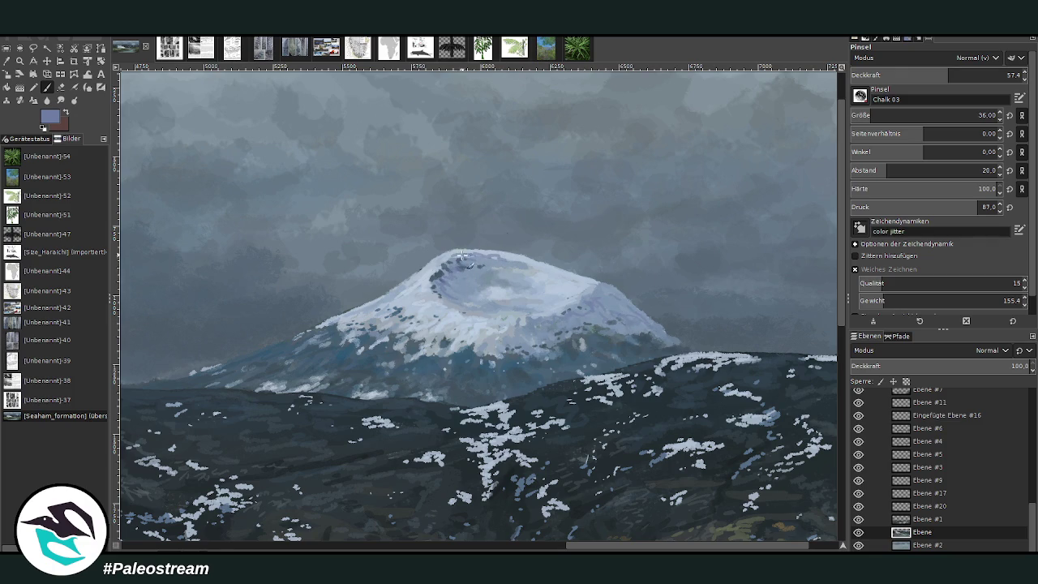
{"action": "left_click", "coordinate": [910, 75]}
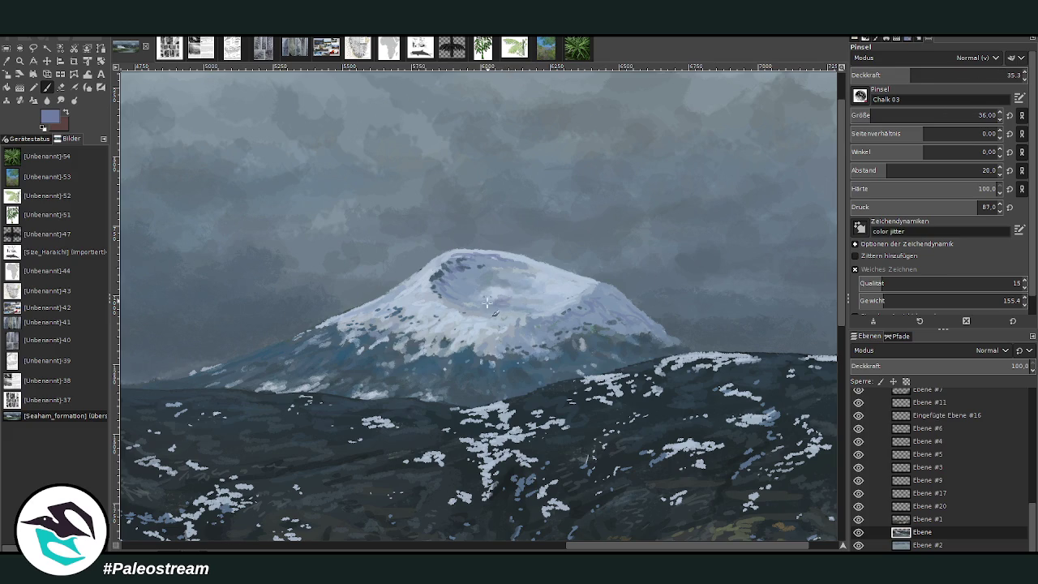
{"action": "scroll", "coordinate": [487, 303], "scroll_direction": "down", "scroll_amount": 2}
{"action": "scroll", "coordinate": [471, 316], "scroll_direction": "down", "scroll_amount": 3}
{"action": "scroll", "coordinate": [450, 332], "scroll_direction": "down", "scroll_amount": 3}
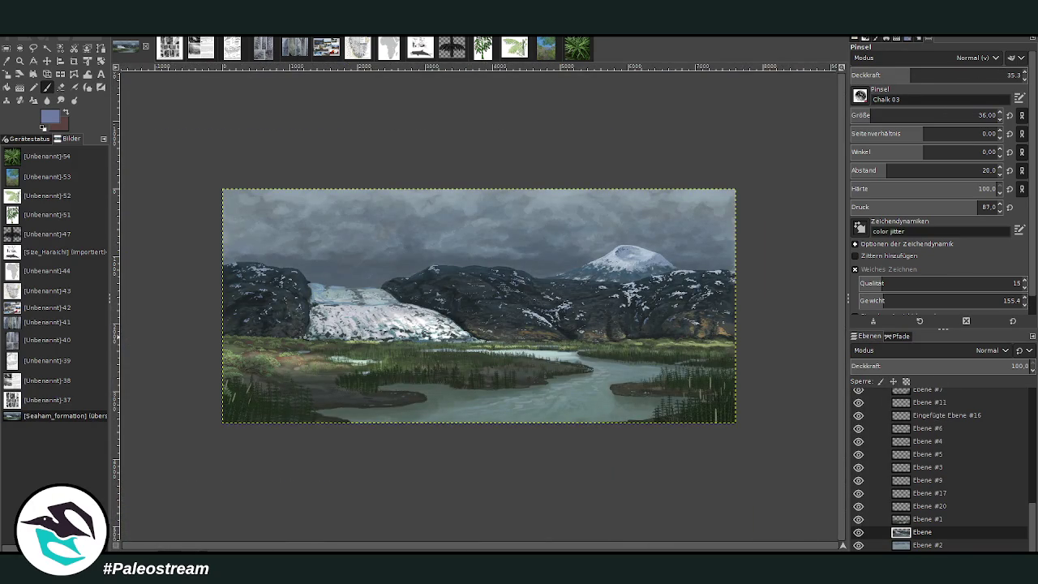
{"action": "left_click", "coordinate": [20, 60]}
{"action": "left_click", "coordinate": [199, 161]}
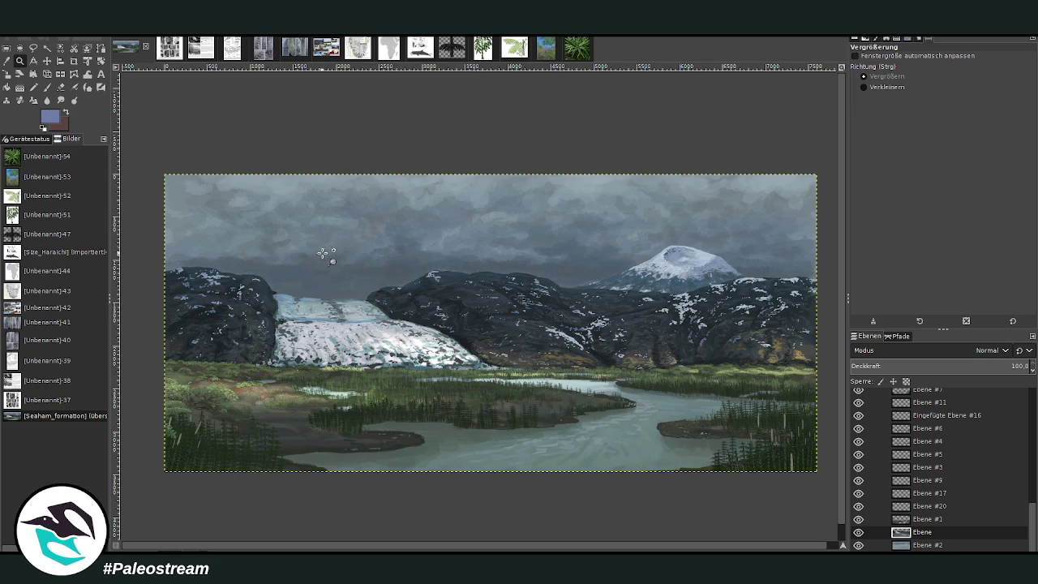
{"action": "scroll", "coordinate": [459, 548], "scroll_direction": "right", "scroll_amount": 1}
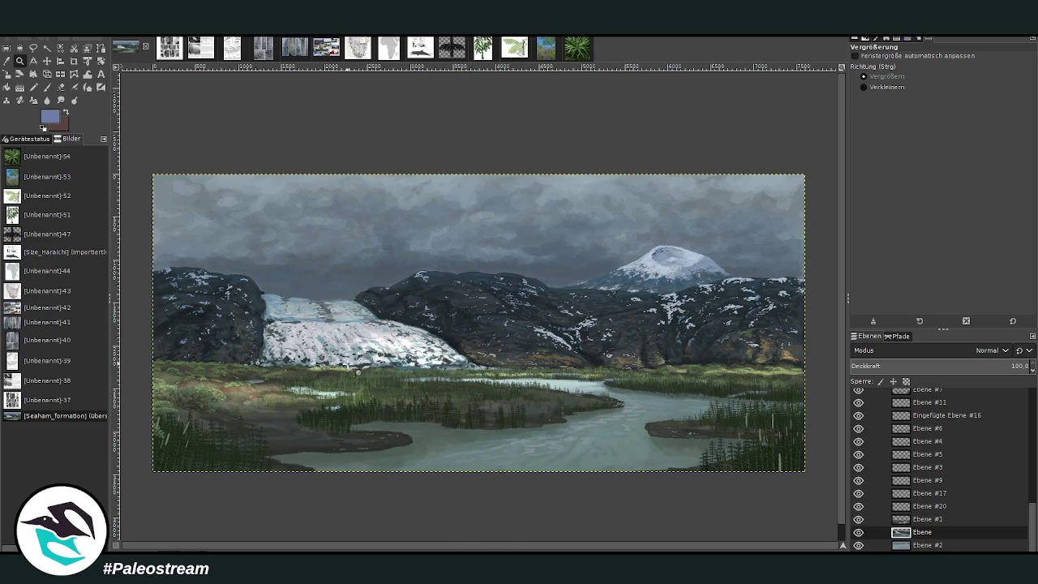
{"action": "left_click_drag", "start_coordinate": [227, 275], "coordinate": [355, 501]}
{"action": "left_click_drag", "start_coordinate": [236, 193], "coordinate": [387, 454]}
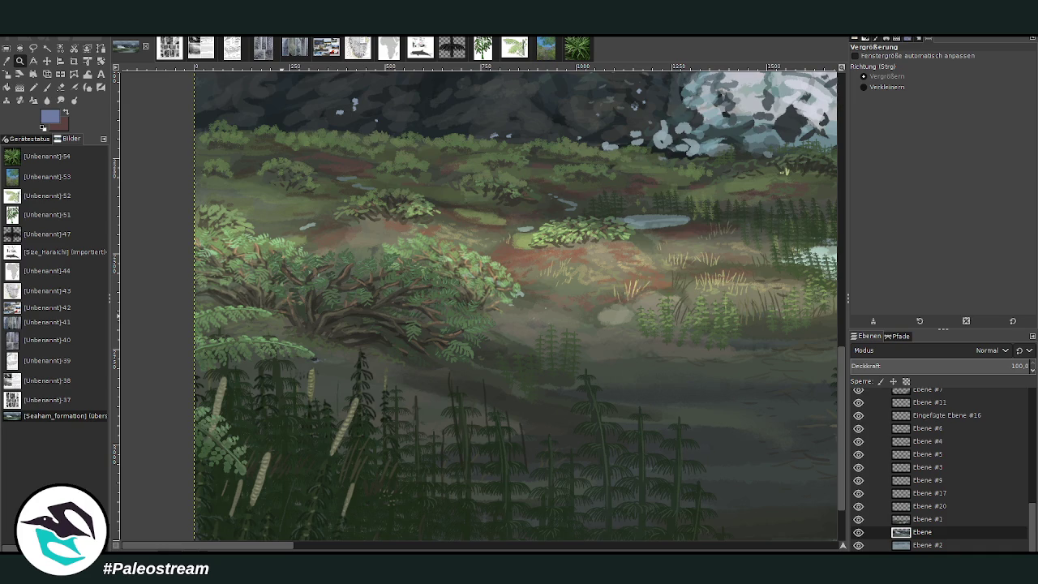
Show the fossil plant reference diagram and clear its selection with Rectangle Select
{"action": "left_click", "coordinate": [219, 47]}
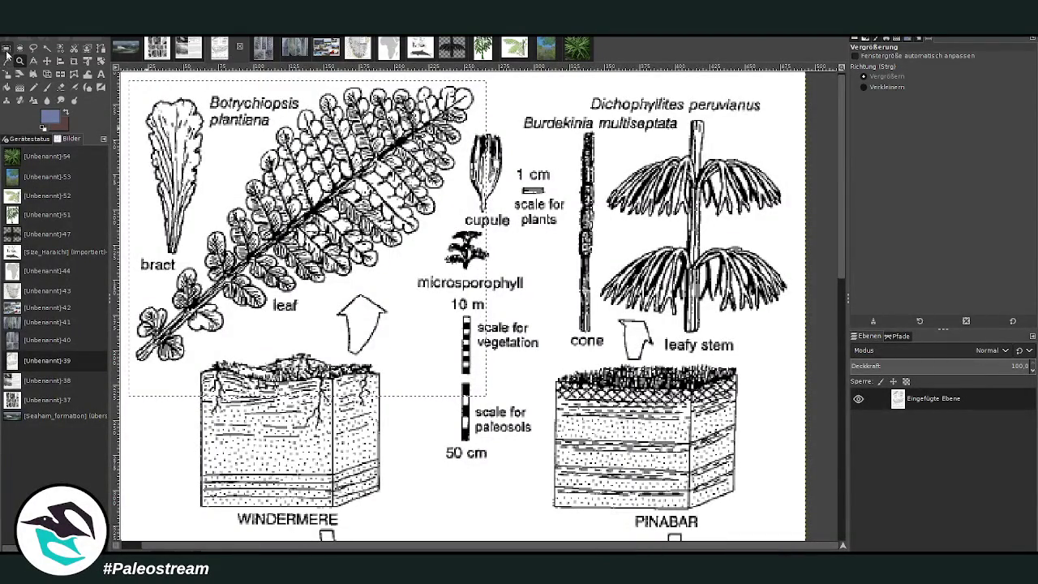
{"action": "left_click", "coordinate": [7, 47]}
{"action": "left_click", "coordinate": [580, 274]}
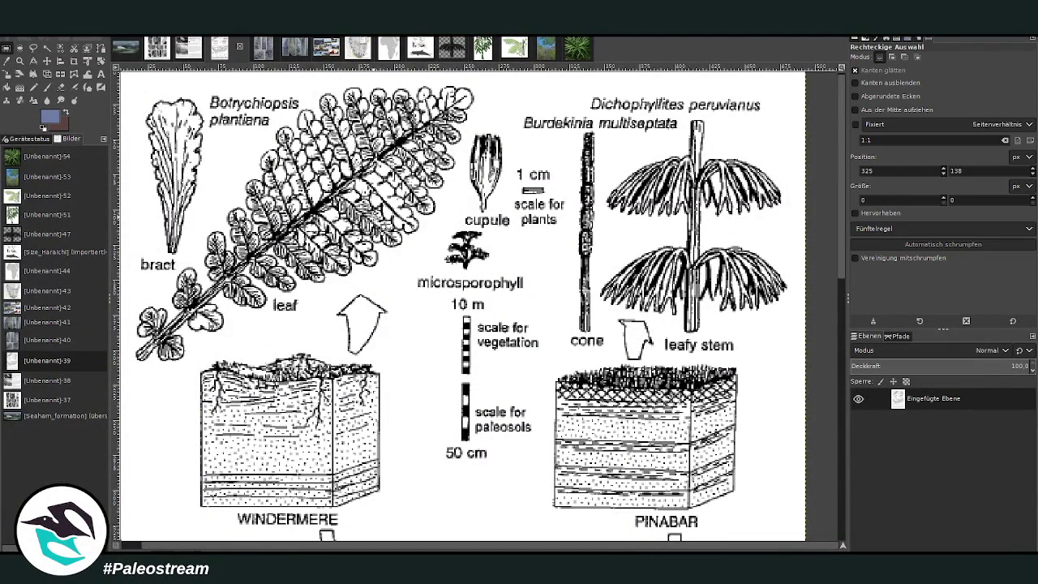
{"action": "scroll", "coordinate": [373, 220], "scroll_direction": "up", "scroll_amount": 1}
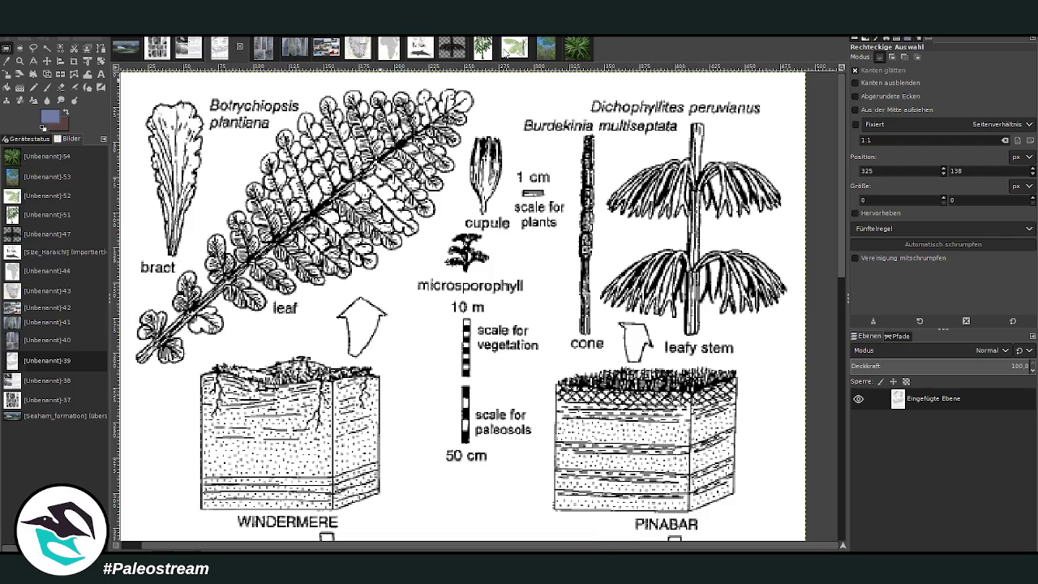
Glance at the tree-fern reference image, then return to the glacial valley painting
{"action": "left_click", "coordinate": [506, 49]}
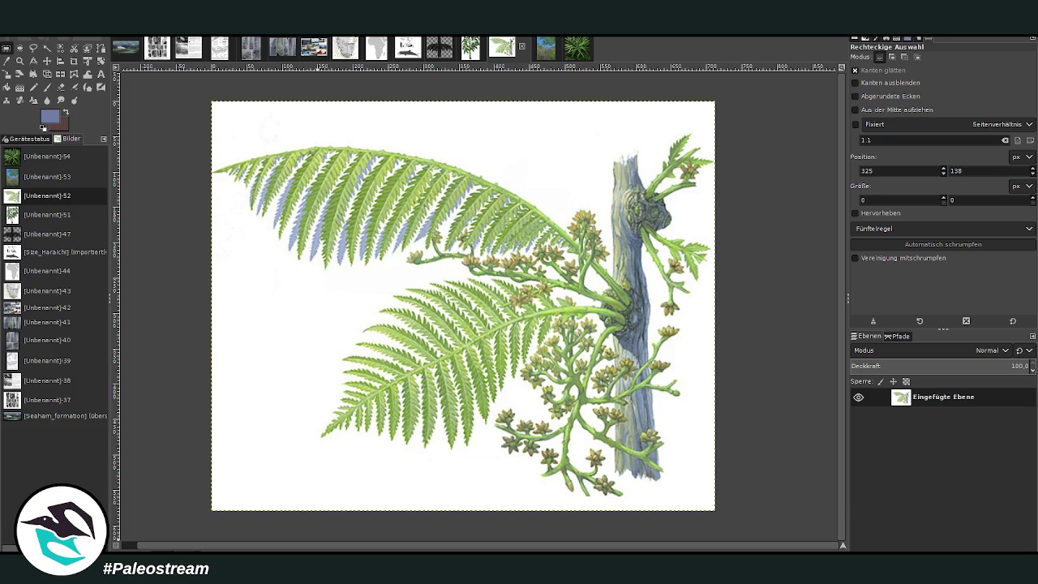
{"action": "left_click", "coordinate": [125, 47]}
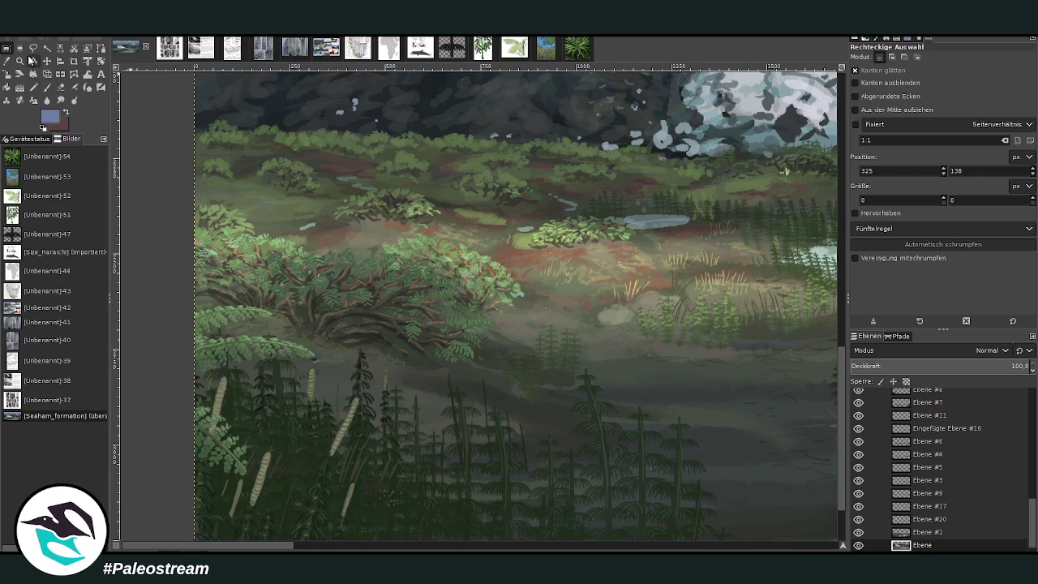
Zoom out twice, then zoom in with a rectangle so the painting fills the window
{"action": "left_click", "coordinate": [33, 48]}
{"action": "left_click", "coordinate": [374, 227], "text": "ctrl"}
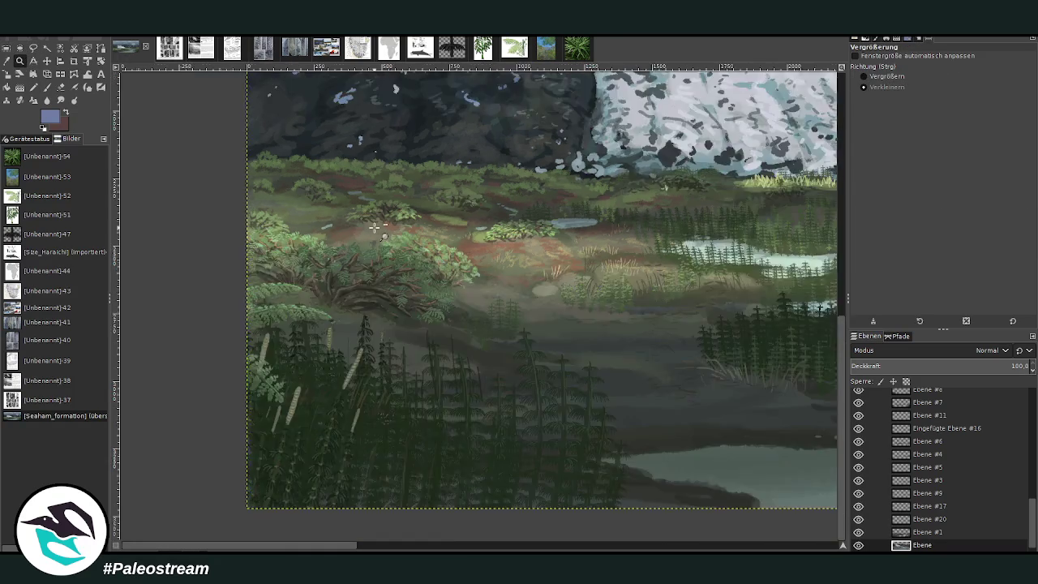
{"action": "left_click", "coordinate": [375, 227], "text": "ctrl"}
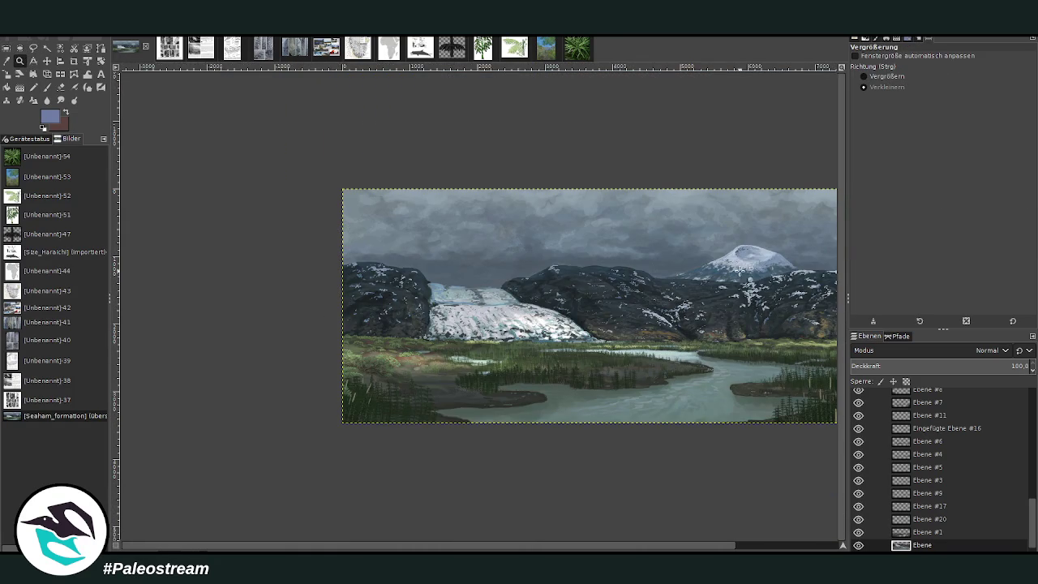
{"action": "left_click", "coordinate": [874, 76]}
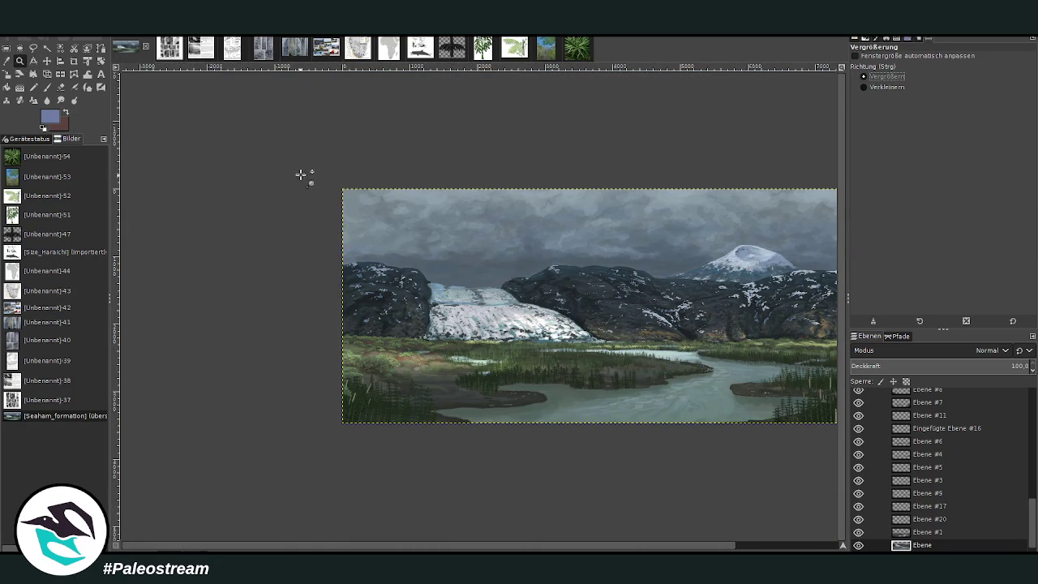
{"action": "left_click_drag", "start_coordinate": [311, 170], "coordinate": [809, 451]}
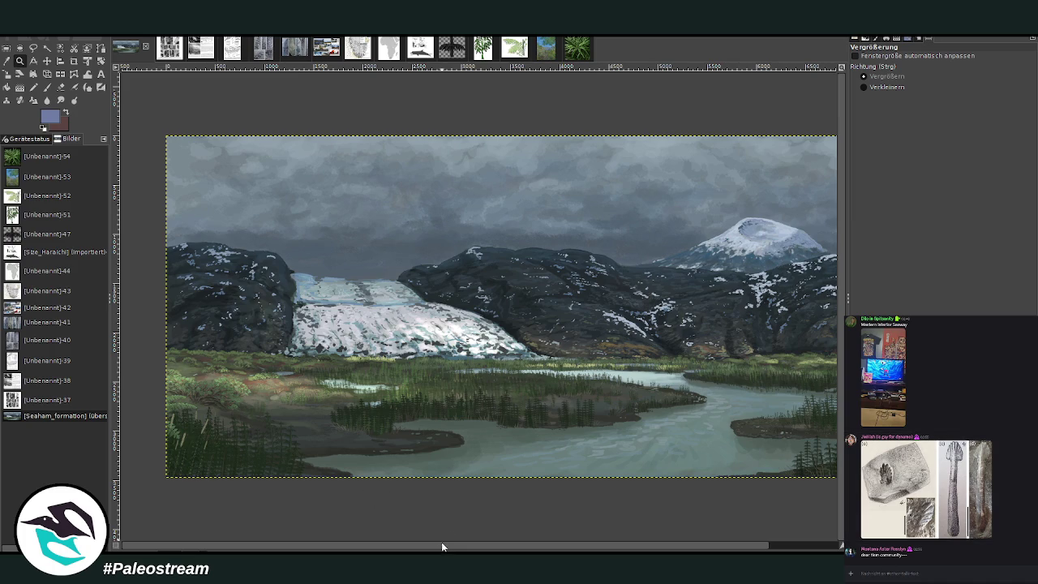
Zoom into the mountains beside the glacier and switch to the Color Picker
{"action": "left_click_drag", "start_coordinate": [442, 545], "coordinate": [510, 545]}
{"action": "left_click_drag", "start_coordinate": [255, 165], "coordinate": [584, 354]}
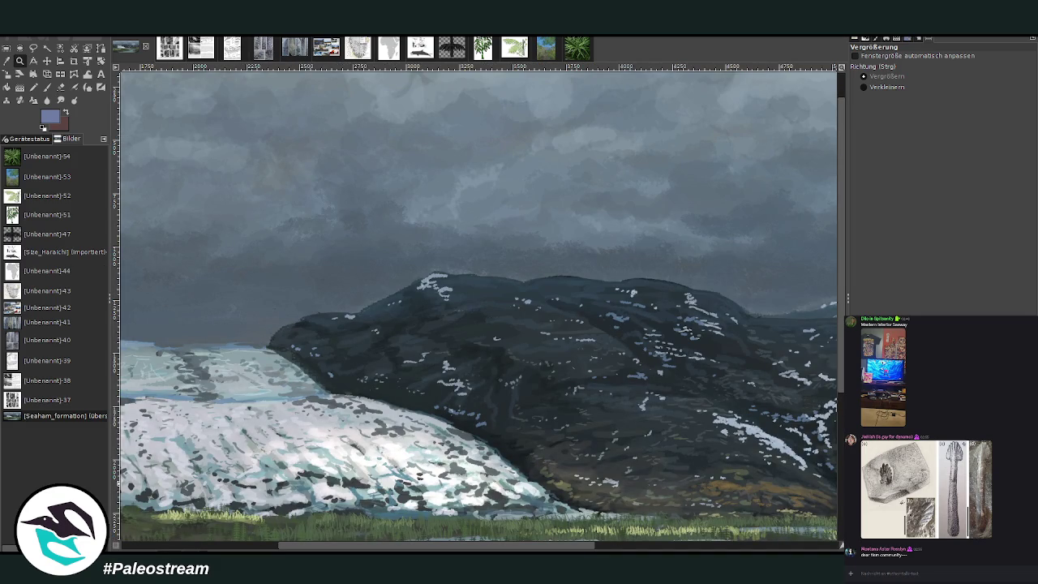
{"action": "left_click", "coordinate": [7, 61]}
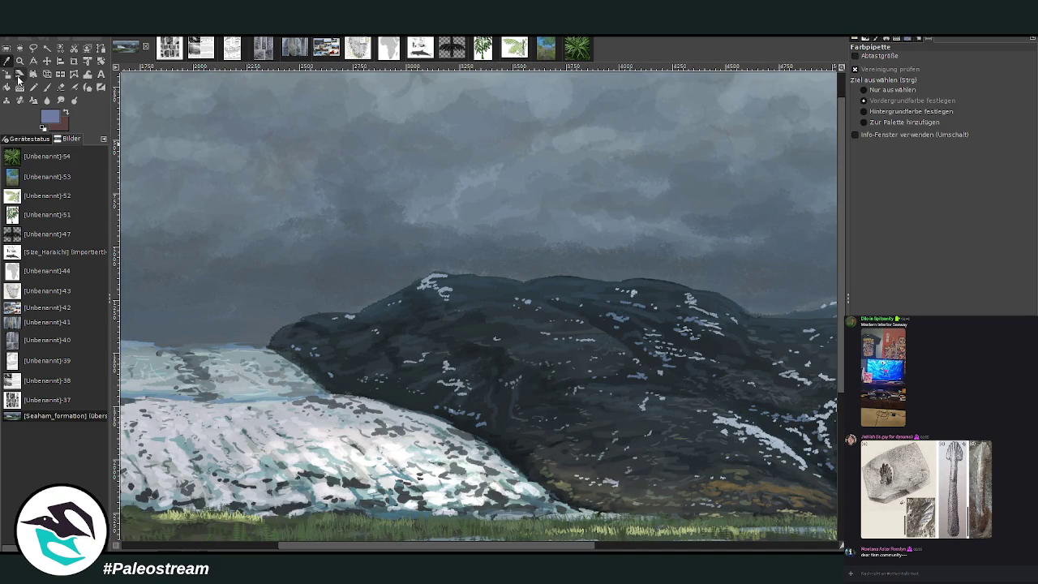
{"action": "scroll", "coordinate": [427, 545], "scroll_direction": "right", "scroll_amount": 5}
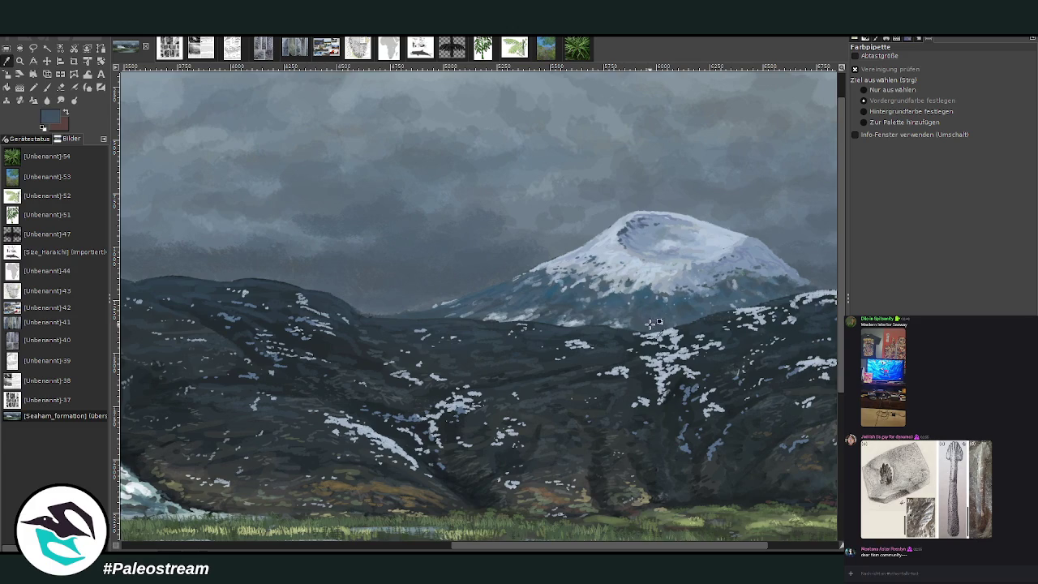
{"action": "scroll", "coordinate": [527, 523], "scroll_direction": "right", "scroll_amount": 5}
{"action": "scroll", "coordinate": [527, 523], "scroll_direction": "right", "scroll_amount": 10}
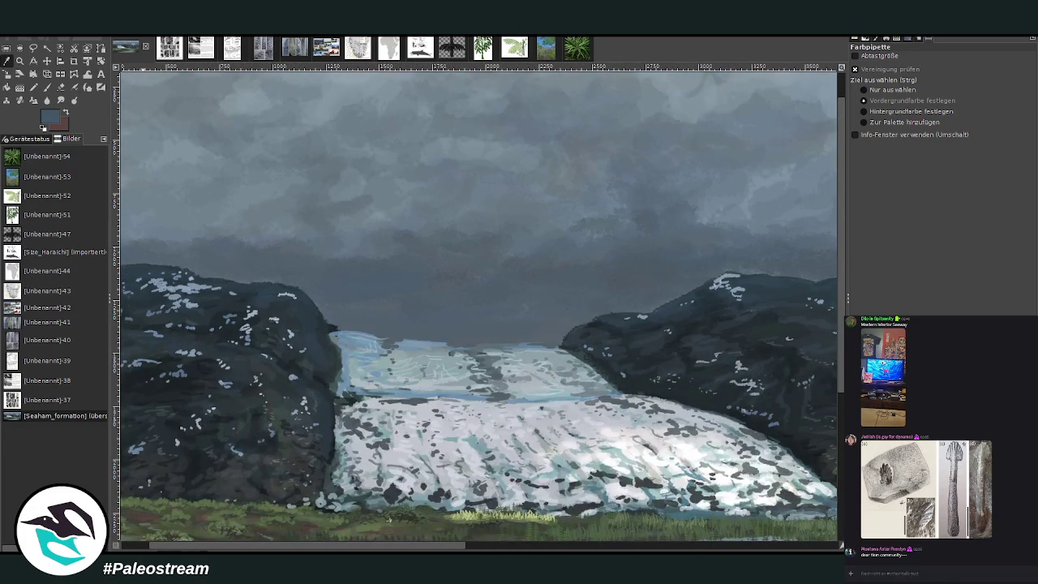
Set the paintbrush to size 146 and opacity 76, then try and undo a hazy stroke on the cliff
{"action": "left_click", "coordinate": [47, 86]}
{"action": "left_click", "coordinate": [878, 115]}
{"action": "left_click", "coordinate": [936, 74]}
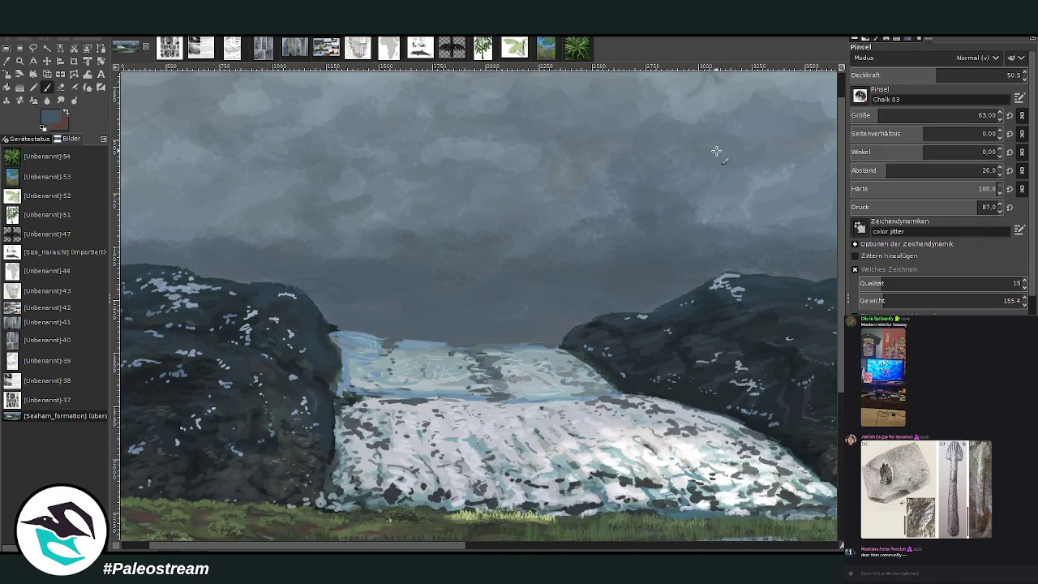
{"action": "left_click", "coordinate": [896, 116]}
{"action": "left_click", "coordinate": [980, 75]}
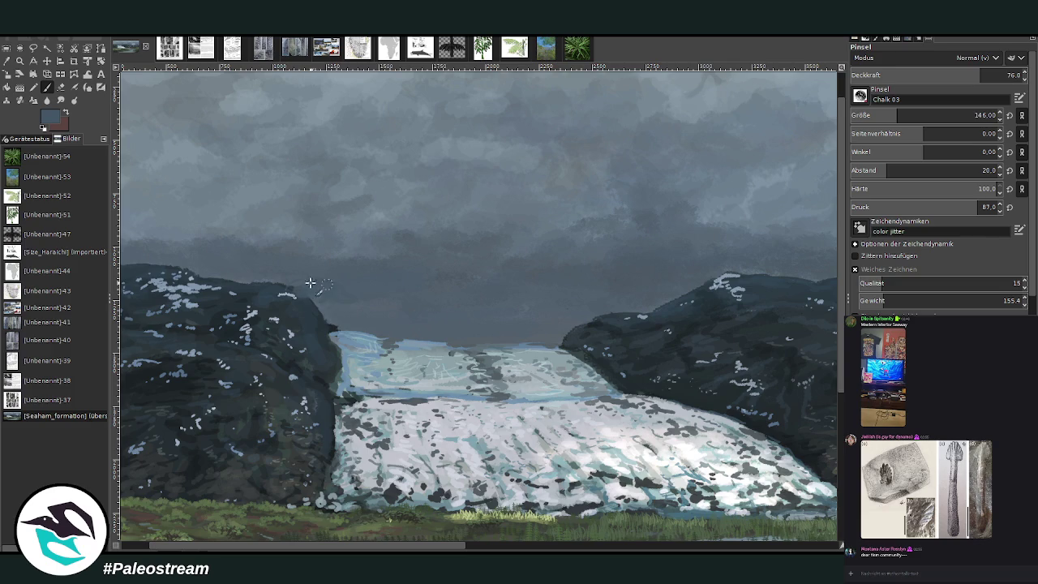
{"action": "left_click_drag", "start_coordinate": [370, 316], "coordinate": [226, 278]}
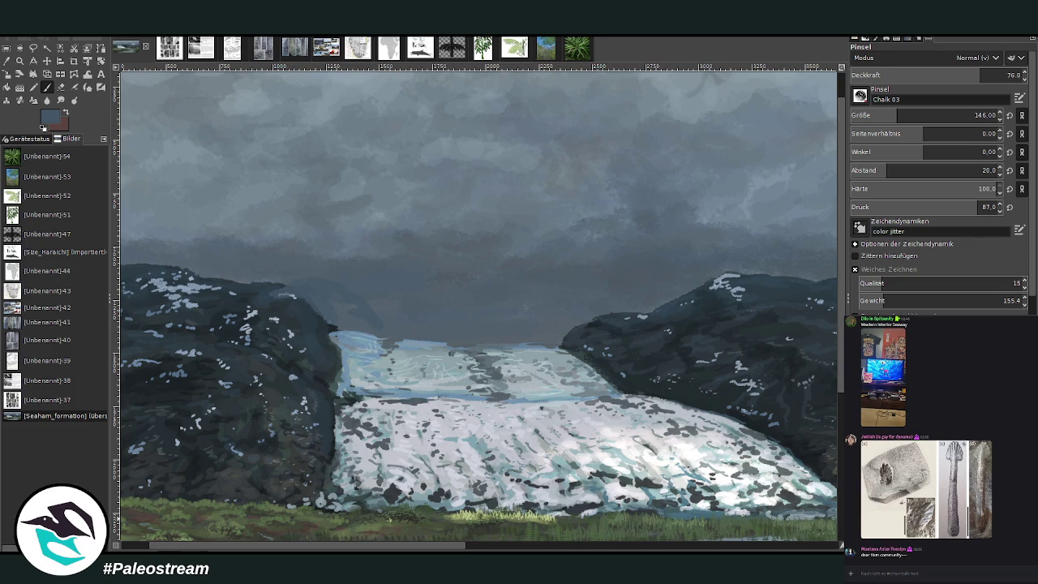
{"action": "key", "text": "ctrl+z"}
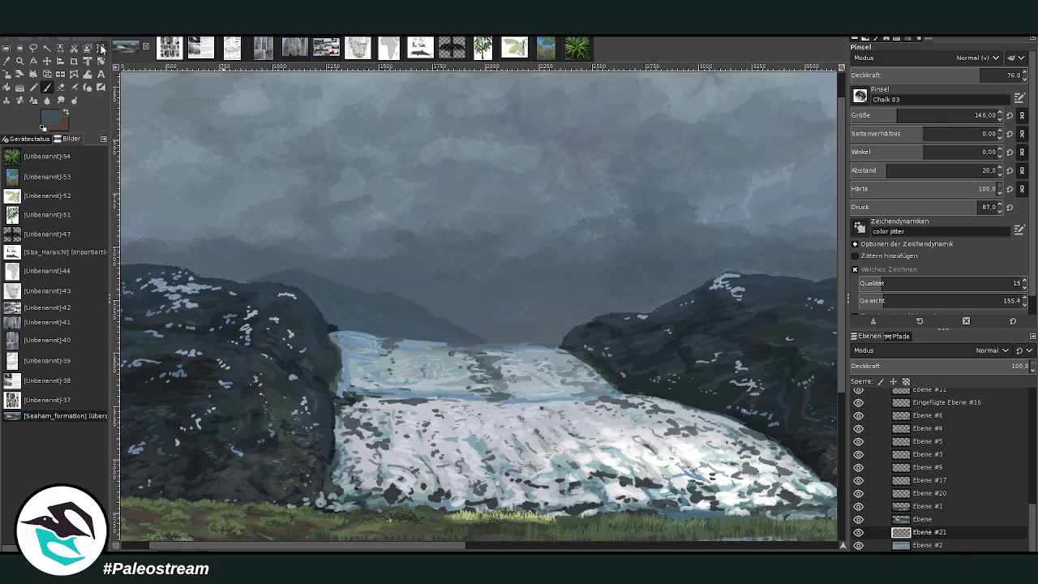
Sample the light blue-grey of the snowy peak as the paint colour
{"action": "left_click", "coordinate": [6, 61]}
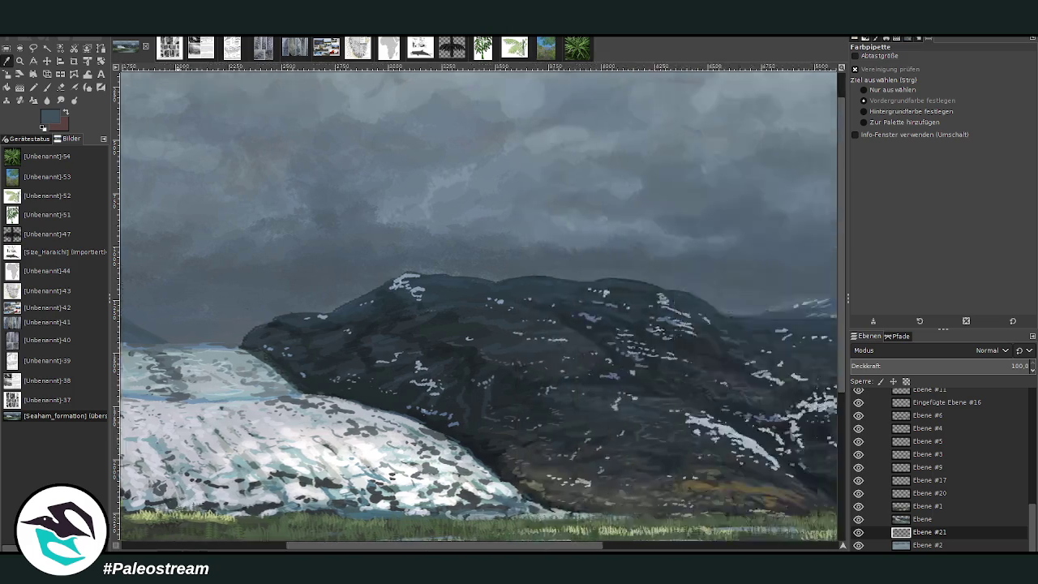
{"action": "left_click_drag", "start_coordinate": [435, 546], "coordinate": [755, 509]}
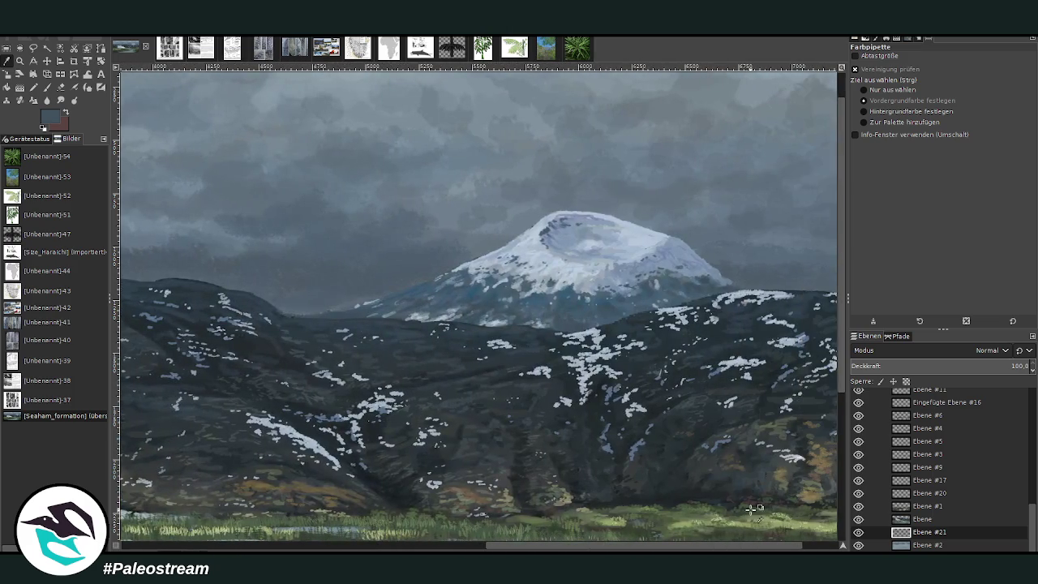
{"action": "left_click", "coordinate": [608, 282]}
{"action": "left_click", "coordinate": [47, 87]}
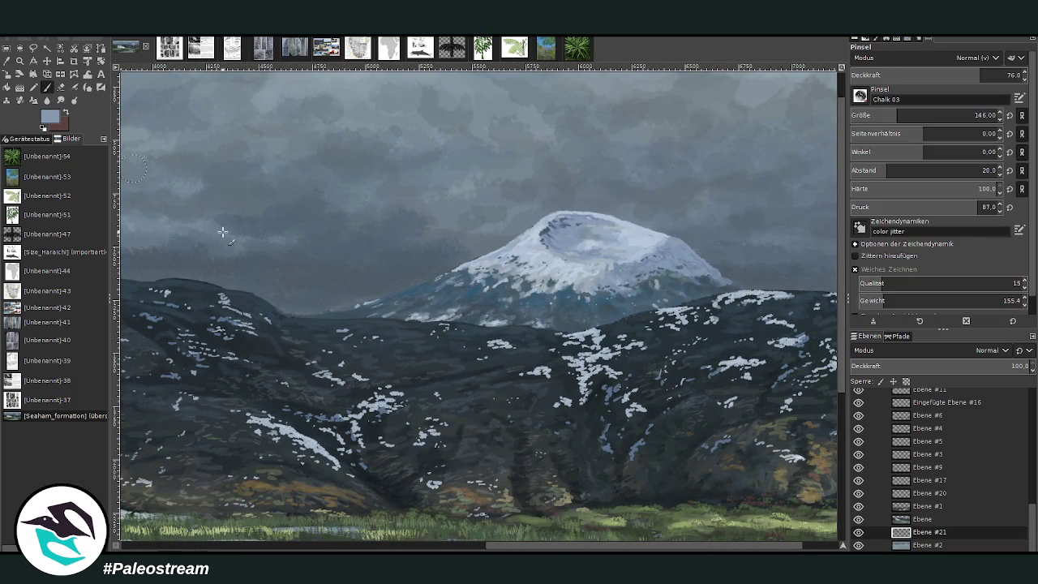
{"action": "left_click", "coordinate": [462, 549]}
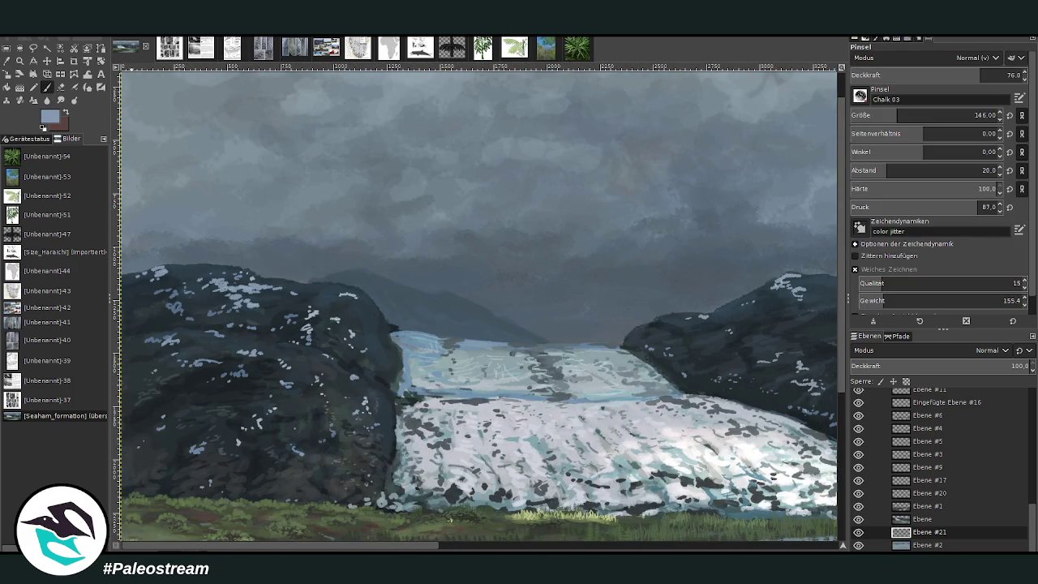
Paint snow streaks along the distant mountain's slope and ridge at brush size 69, opacity 51.4
{"action": "left_click", "coordinate": [880, 115]}
{"action": "left_click_drag", "start_coordinate": [395, 302], "coordinate": [500, 319]}
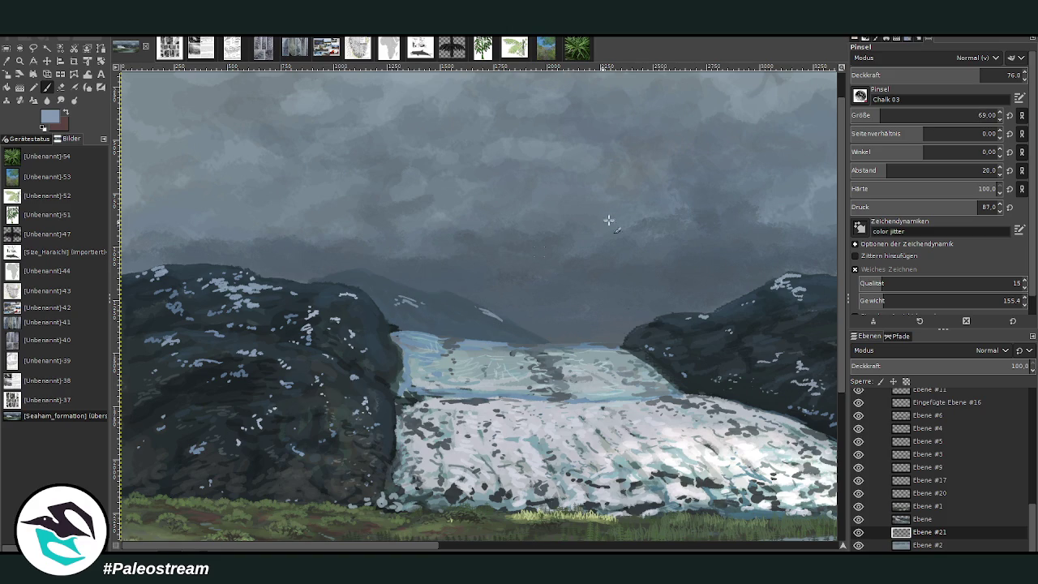
{"action": "left_click_drag", "start_coordinate": [947, 78], "coordinate": [938, 76]}
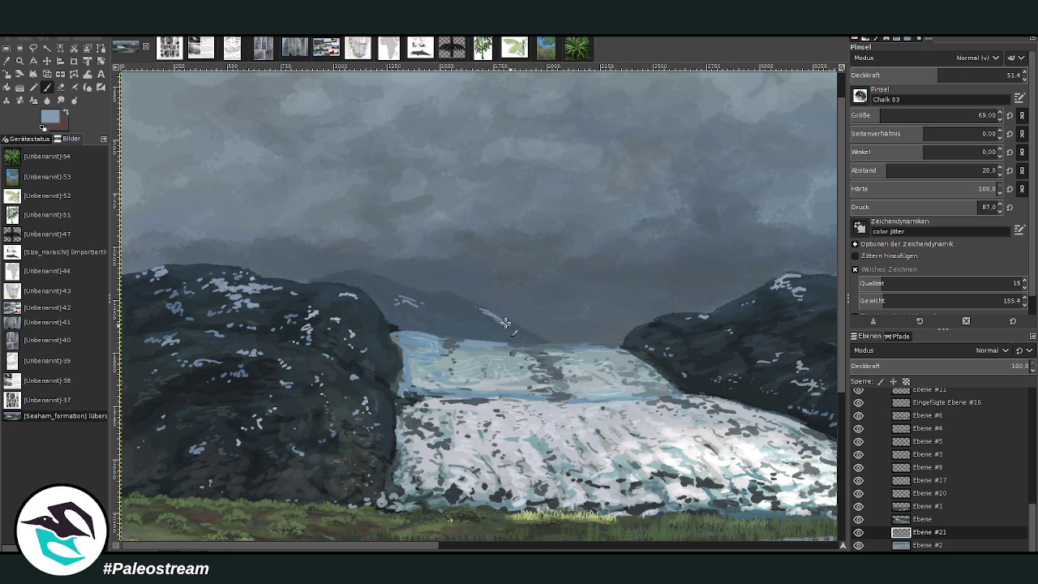
{"action": "mouse_move", "coordinate": [500, 318]}
{"action": "left_mouse_down"}
{"action": "mouse_move", "coordinate": [391, 296]}
{"action": "mouse_move", "coordinate": [423, 318]}
{"action": "mouse_move", "coordinate": [417, 310]}
{"action": "mouse_move", "coordinate": [501, 325]}
{"action": "mouse_move", "coordinate": [462, 322]}
{"action": "left_mouse_up"}
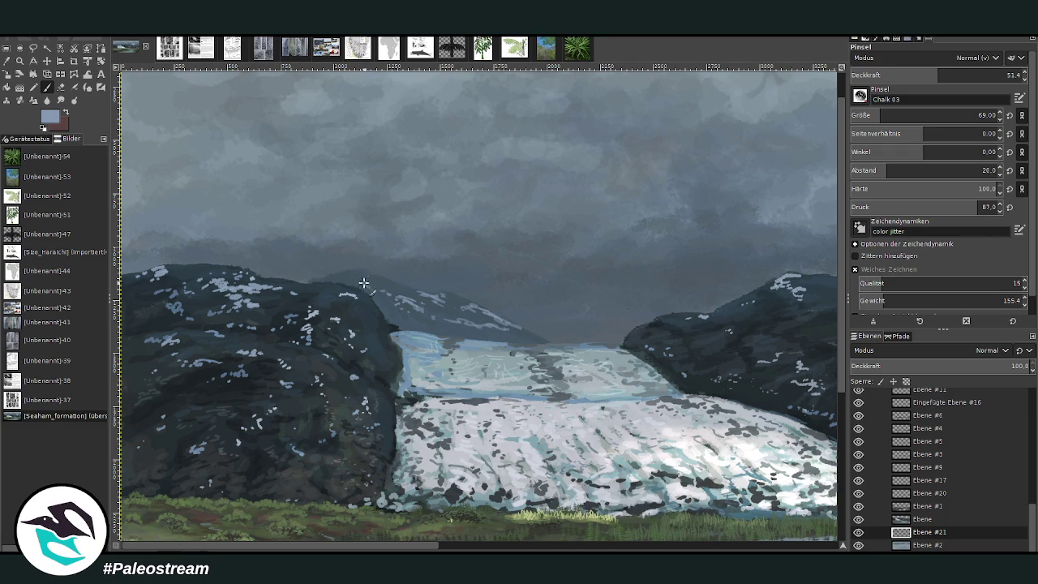
{"action": "mouse_move", "coordinate": [359, 279]}
{"action": "left_mouse_down"}
{"action": "mouse_move", "coordinate": [349, 274]}
{"action": "mouse_move", "coordinate": [394, 289]}
{"action": "mouse_move", "coordinate": [353, 272]}
{"action": "mouse_move", "coordinate": [333, 276]}
{"action": "mouse_move", "coordinate": [391, 285]}
{"action": "mouse_move", "coordinate": [319, 279]}
{"action": "left_mouse_up"}
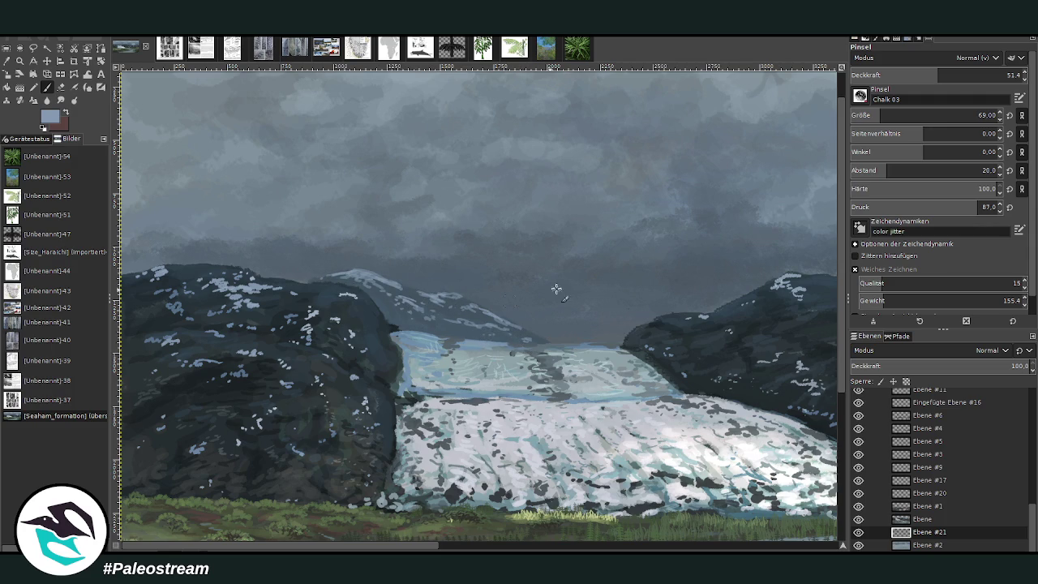
Sample a darker grey-blue near the glacier top and make the Ebene layer active
{"action": "left_click", "coordinate": [822, 291], "text": "ctrl"}
{"action": "left_click", "coordinate": [827, 307], "text": "ctrl"}
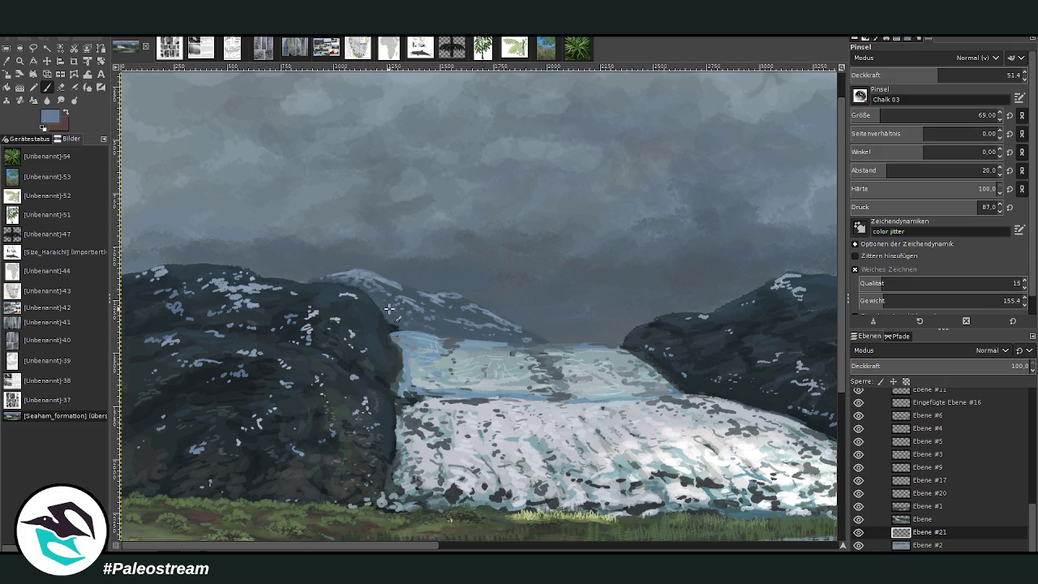
{"action": "key", "text": "o"}
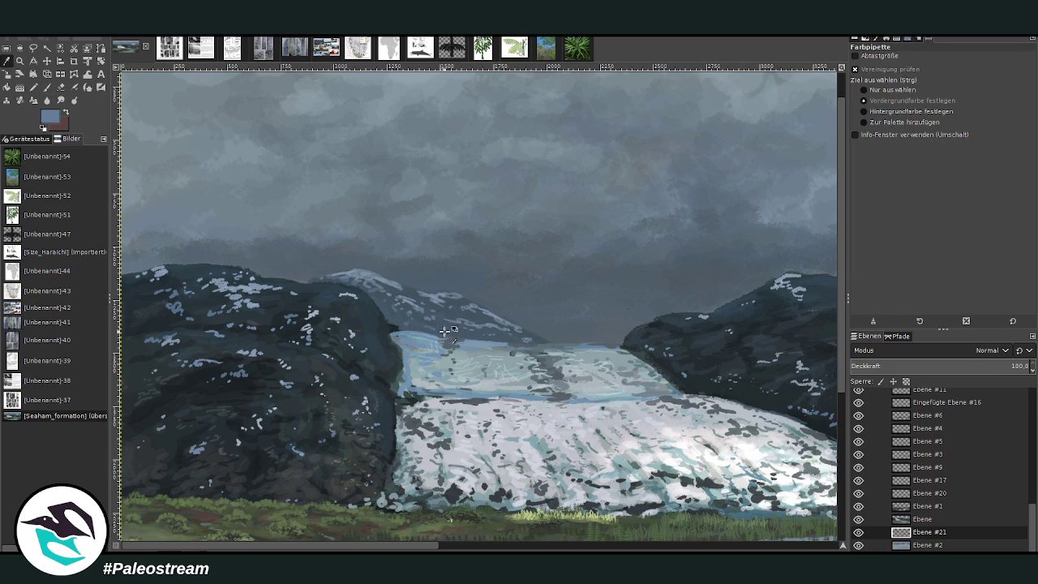
{"action": "left_click", "coordinate": [550, 266]}
{"action": "left_click", "coordinate": [46, 87]}
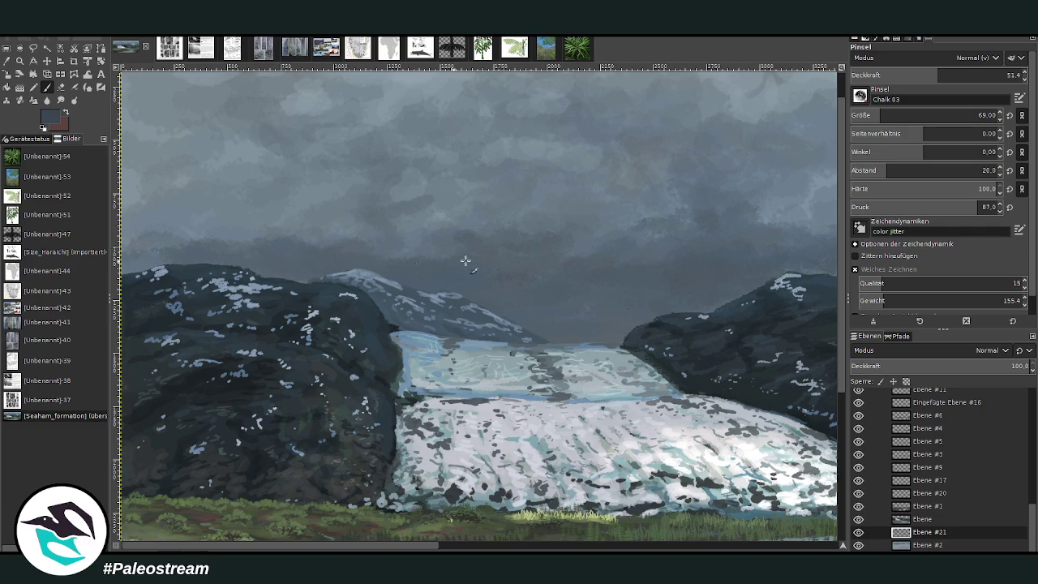
{"action": "left_click", "coordinate": [922, 520]}
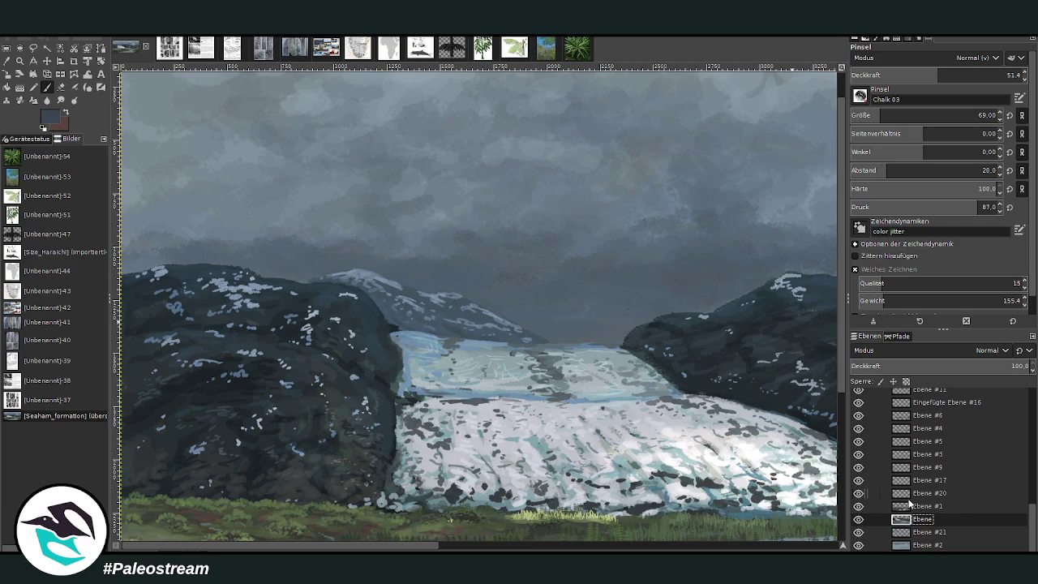
Fit the whole painting in view, then zoom in on the glacier and left mountain
{"action": "left_click", "coordinate": [61, 87]}
{"action": "left_click", "coordinate": [406, 324]}
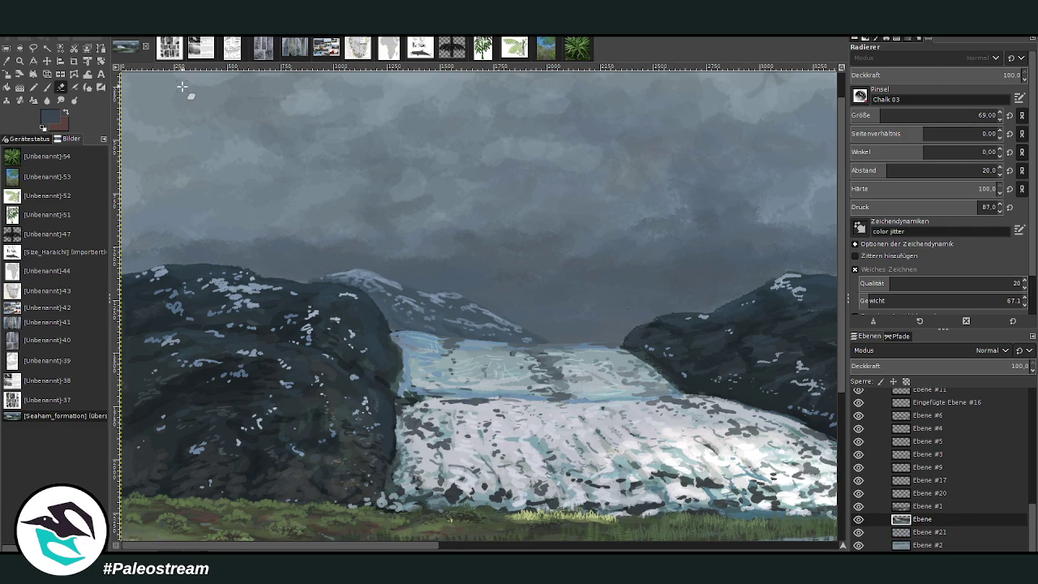
{"action": "key", "text": "minus"}
{"action": "key", "text": "minus"}
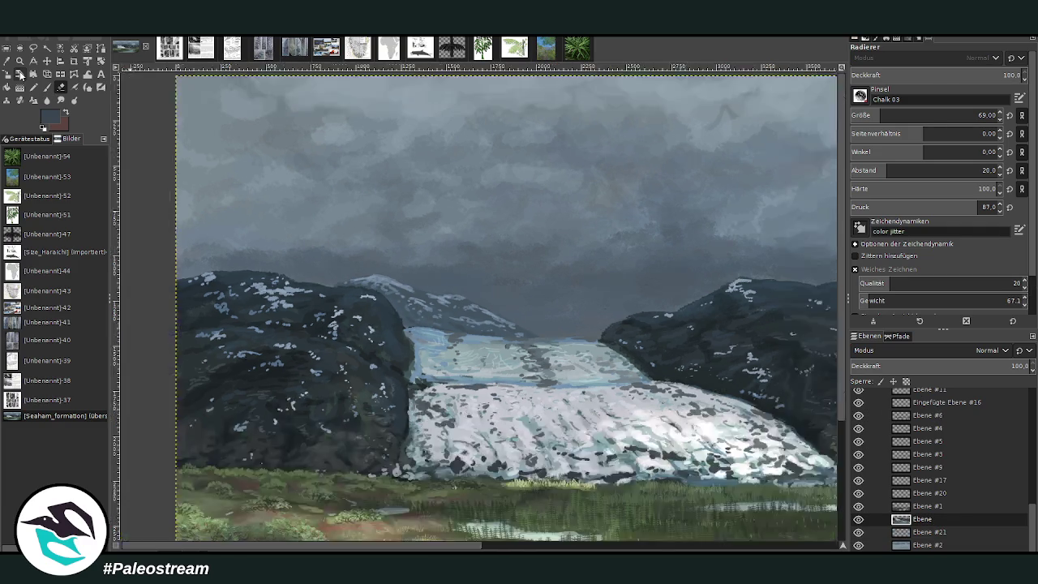
{"action": "key", "text": "minus"}
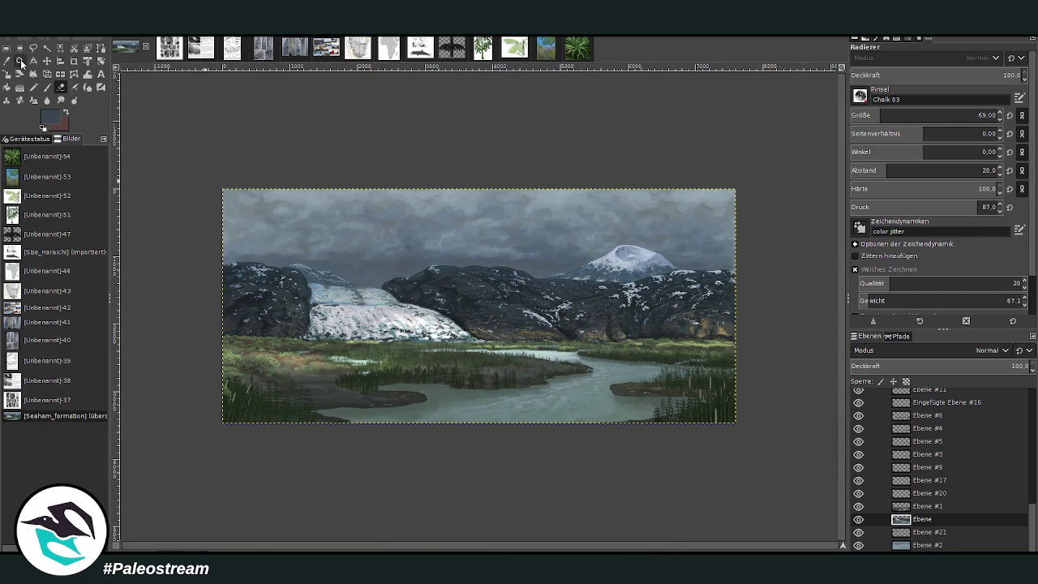
{"action": "left_click", "coordinate": [19, 61]}
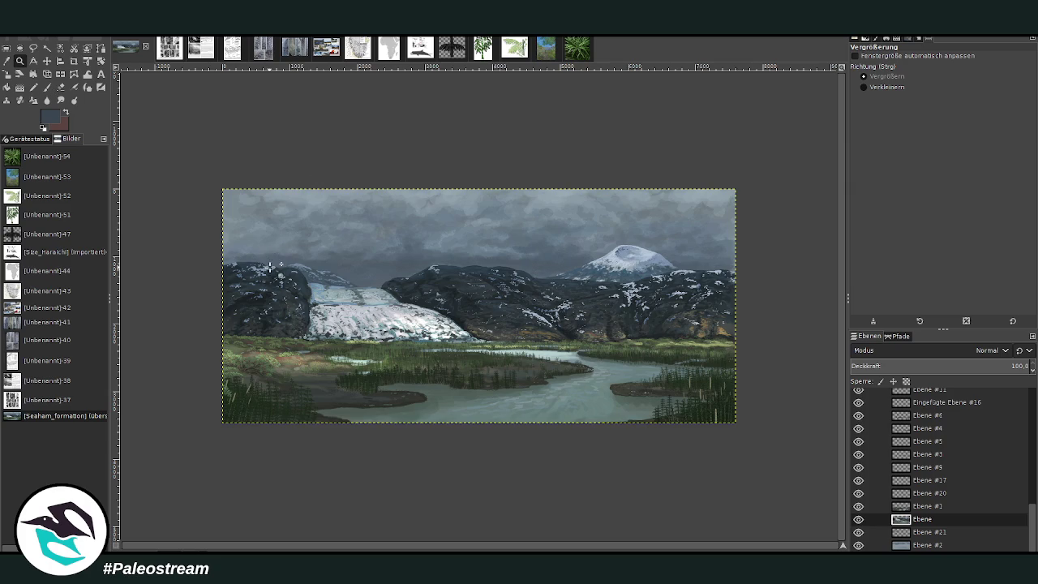
{"action": "left_click_drag", "start_coordinate": [245, 196], "coordinate": [409, 352]}
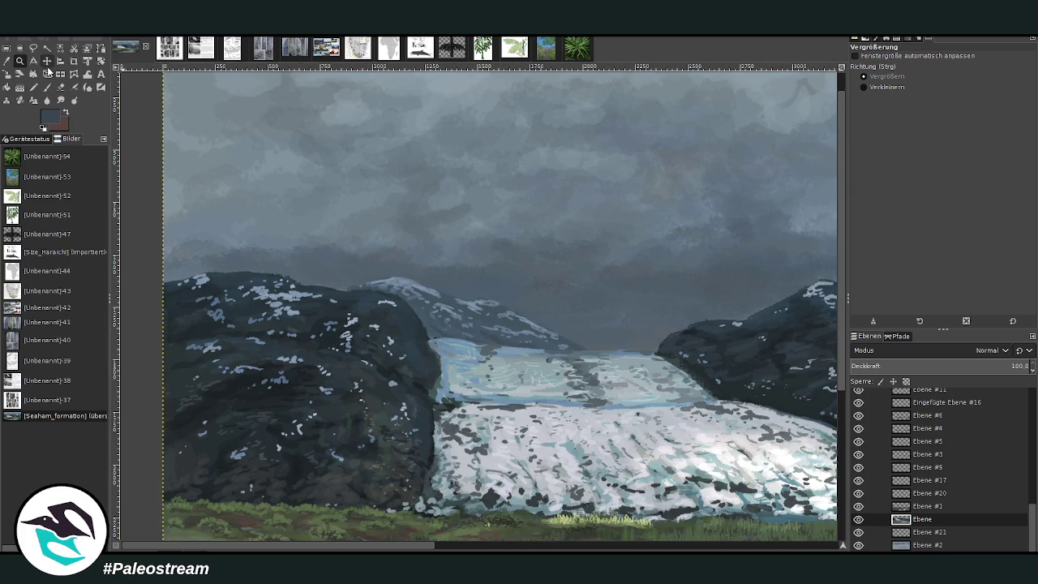
Move the distant snowy peak layer left and slightly up
{"action": "key", "text": "m"}
{"action": "left_click", "coordinate": [411, 300]}
{"action": "left_click_drag", "start_coordinate": [414, 300], "coordinate": [349, 282]}
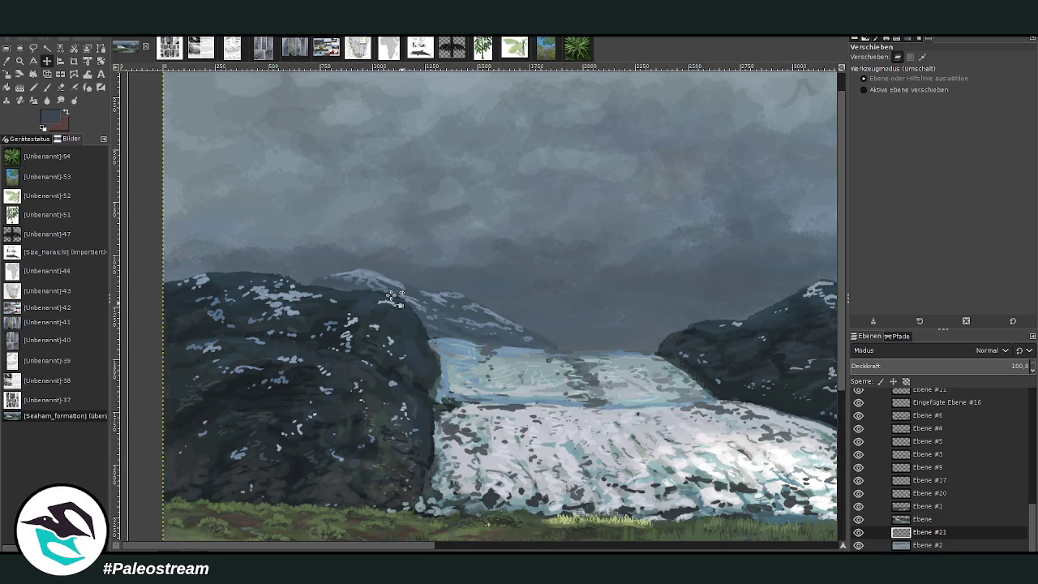
{"action": "left_click", "coordinate": [348, 282]}
Zoom into the meadow below the glacier and make layer Ebene #1 active
{"action": "scroll", "coordinate": [347, 282], "scroll_direction": "down", "scroll_amount": 3}
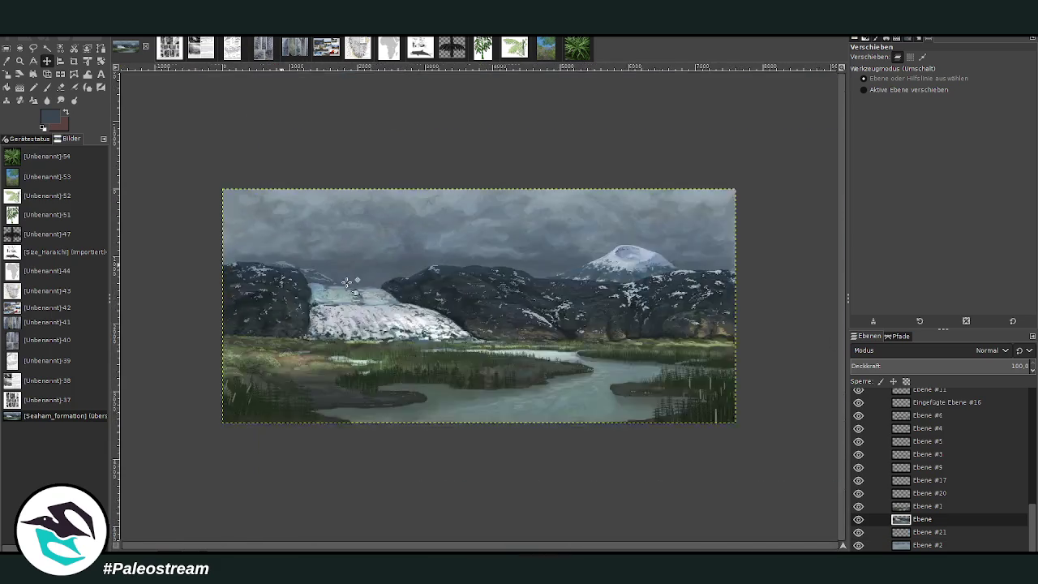
{"action": "scroll", "coordinate": [348, 283], "scroll_direction": "down", "scroll_amount": 1}
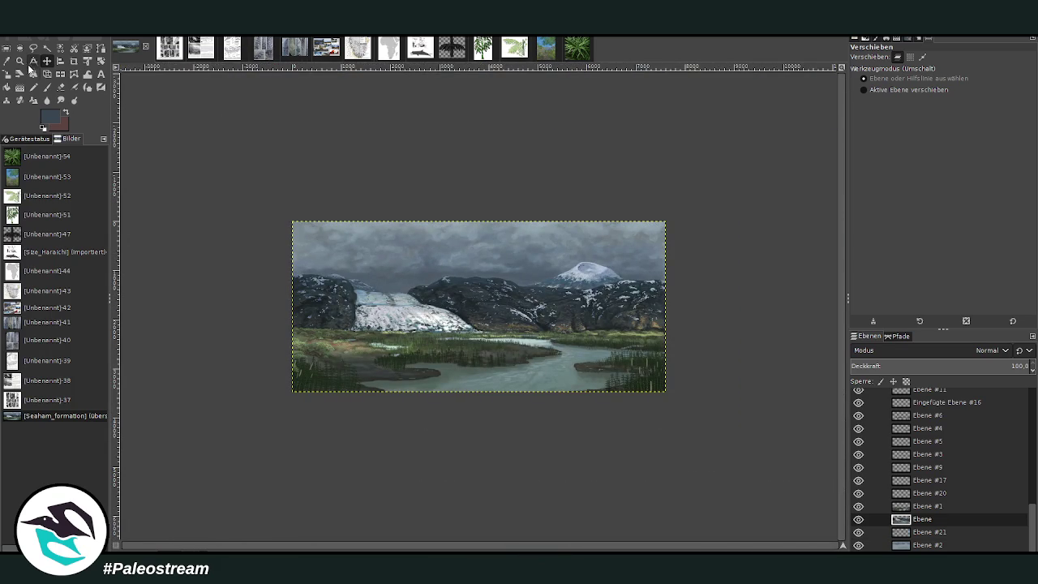
{"action": "left_click", "coordinate": [19, 61]}
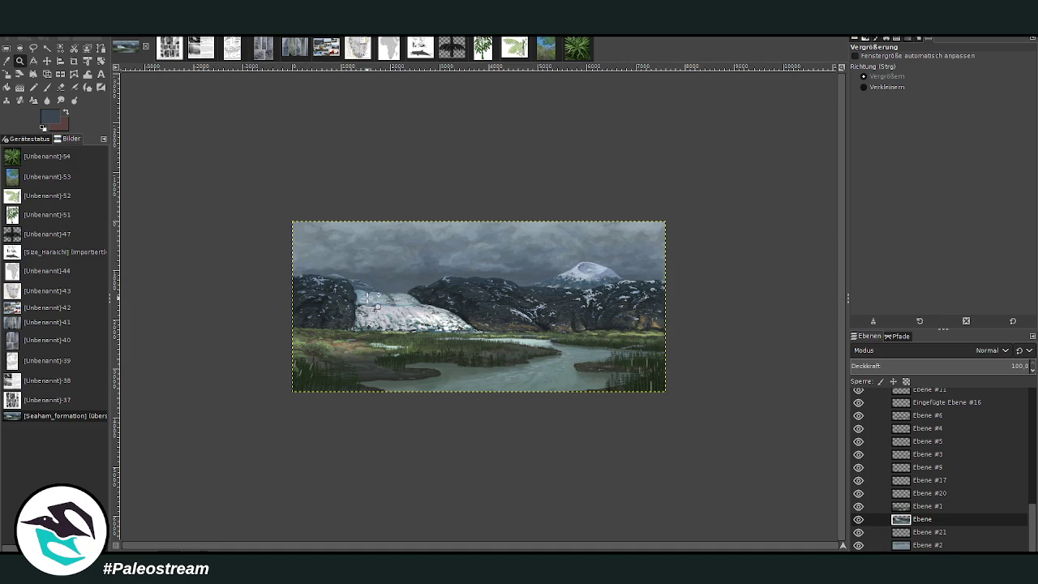
{"action": "left_click_drag", "start_coordinate": [305, 279], "coordinate": [392, 388]}
{"action": "left_click_drag", "start_coordinate": [401, 258], "coordinate": [532, 429]}
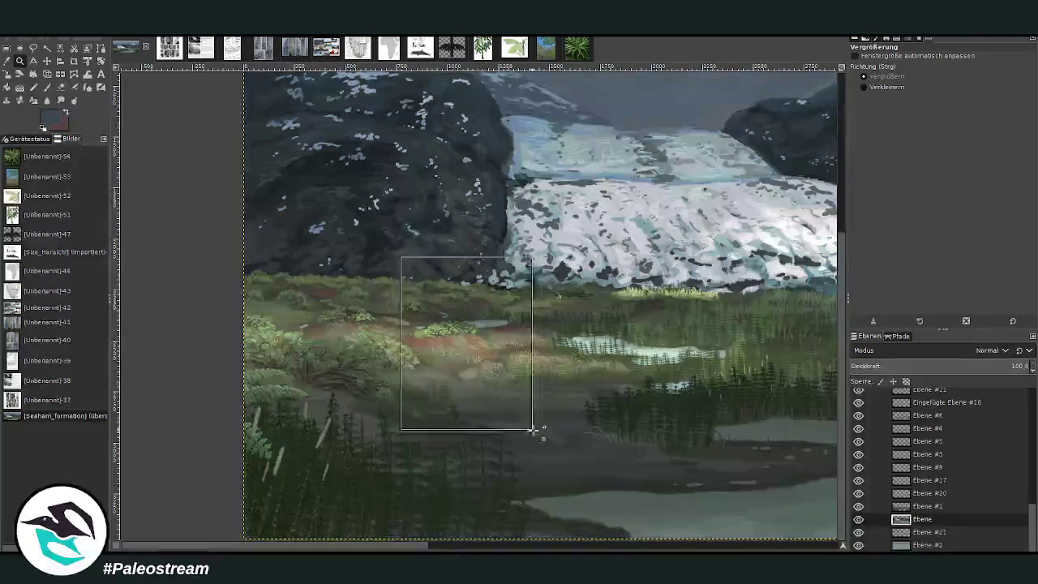
{"action": "left_click_drag", "start_coordinate": [381, 185], "coordinate": [553, 408]}
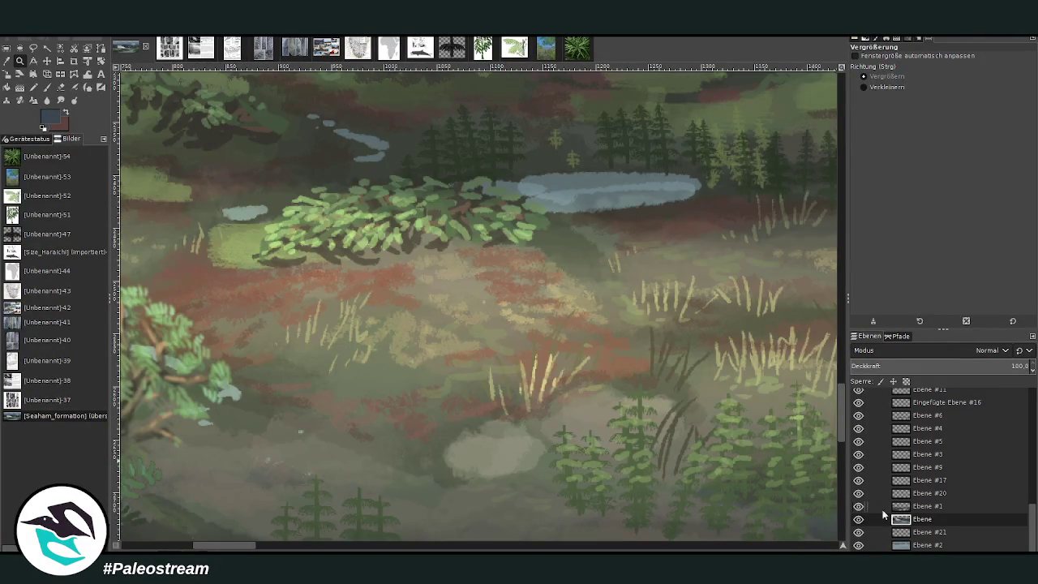
{"action": "left_click", "coordinate": [866, 506]}
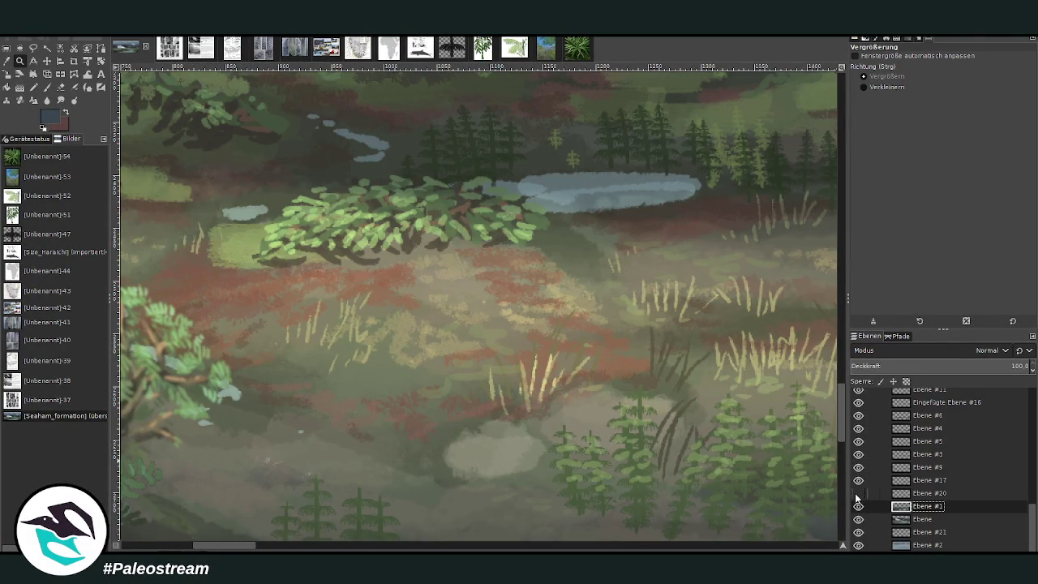
{"action": "left_click", "coordinate": [858, 490]}
On layer Ebene #17, sample a meadow brown and set the brush to size 36, opacity 59.9
{"action": "left_click", "coordinate": [922, 480]}
{"action": "key", "text": "o"}
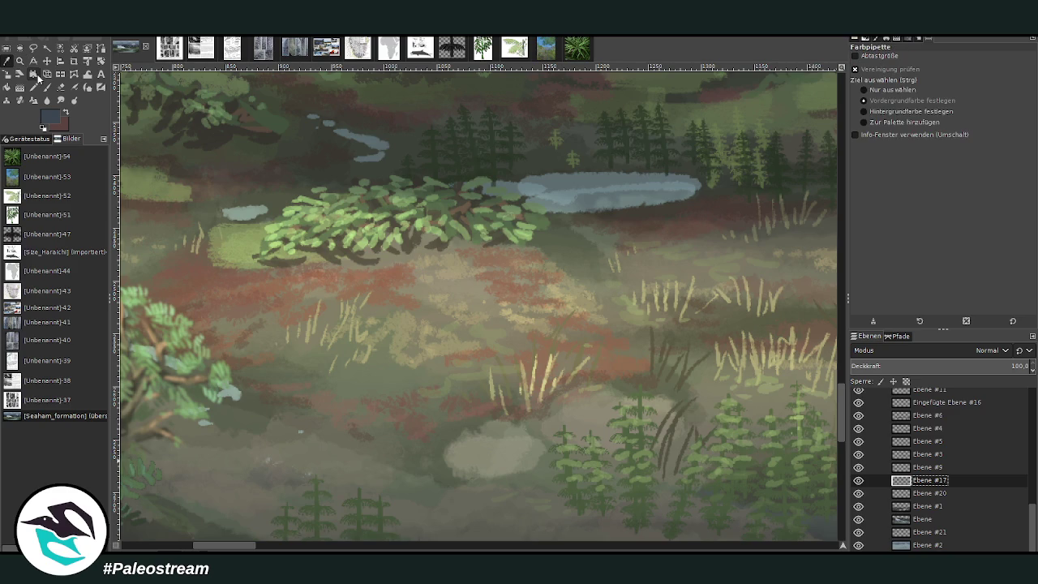
{"action": "left_click", "coordinate": [618, 364]}
{"action": "left_click", "coordinate": [47, 87]}
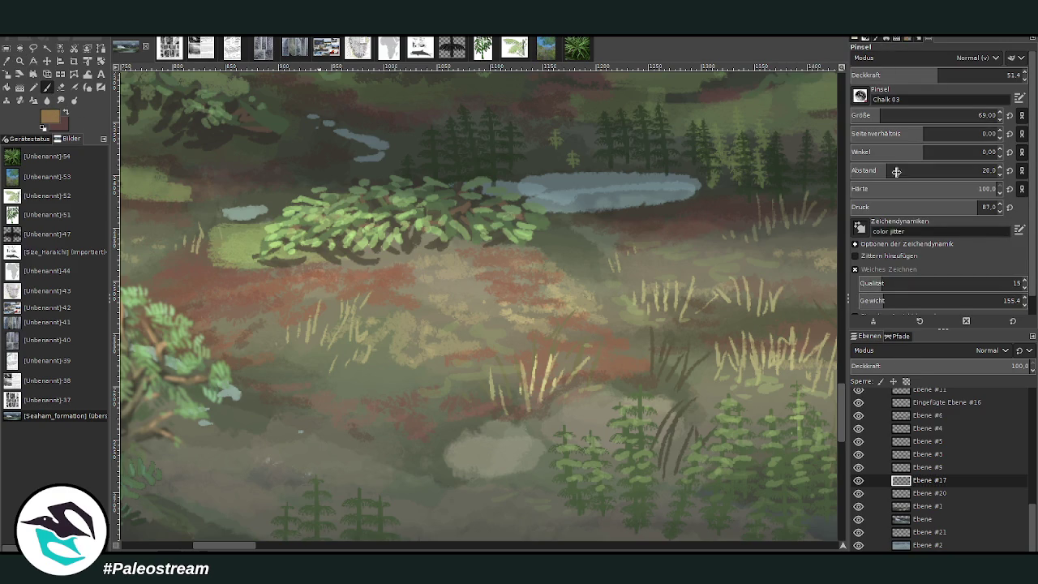
{"action": "left_click_drag", "start_coordinate": [884, 118], "coordinate": [900, 118]}
{"action": "scroll", "coordinate": [860, 96], "scroll_direction": "down", "scroll_amount": 3}
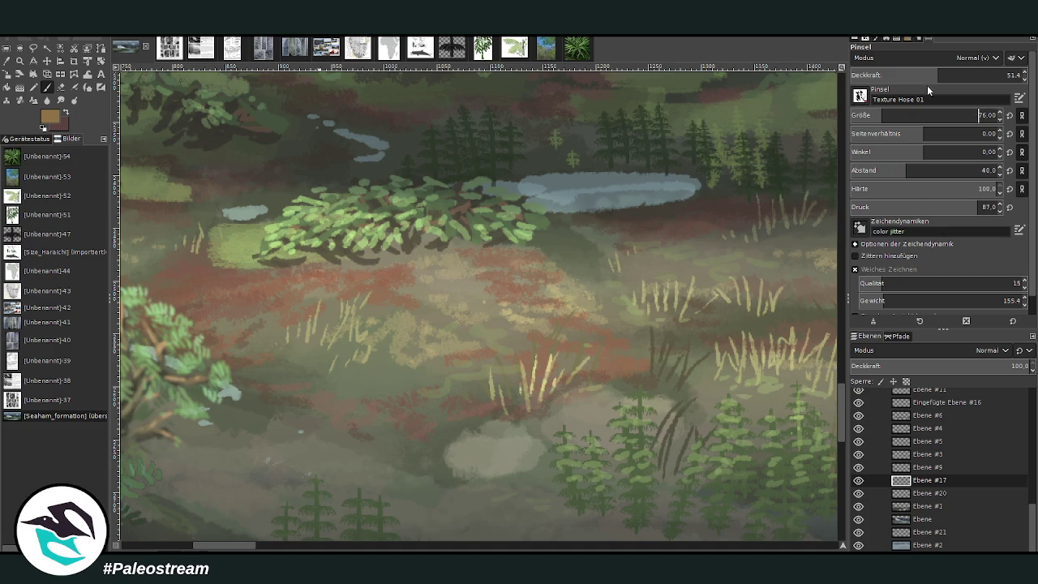
{"action": "left_click_drag", "start_coordinate": [913, 75], "coordinate": [928, 75]}
{"action": "key", "text": "Tab"}
{"action": "type", "text": "36"}
Paint orange-red meadow texture, adjusting to size 30 and opacity 59.3, and sample a darker brown
{"action": "left_click_drag", "start_coordinate": [531, 296], "coordinate": [497, 275]}
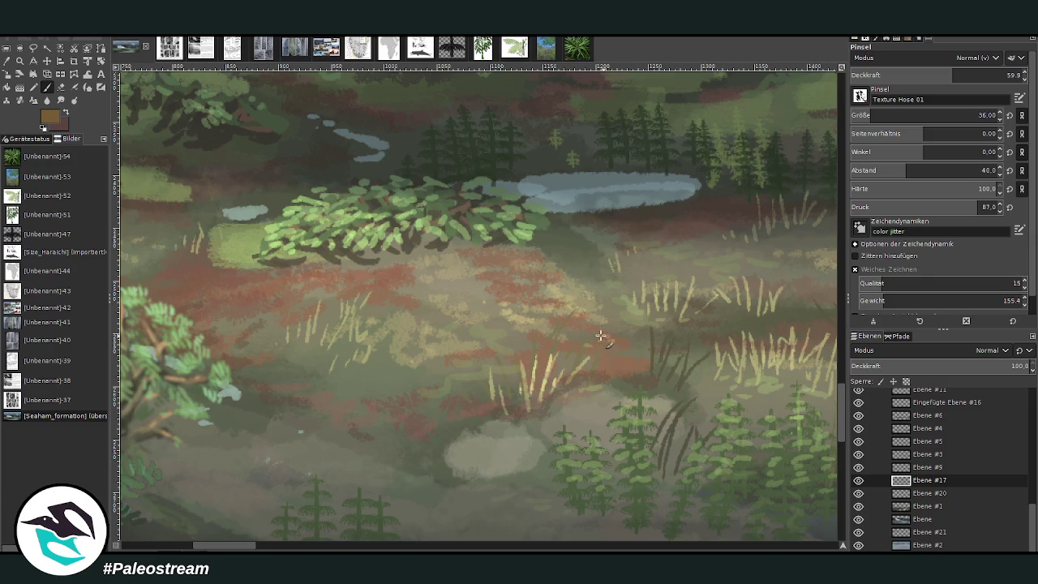
{"action": "left_click", "coordinate": [922, 76]}
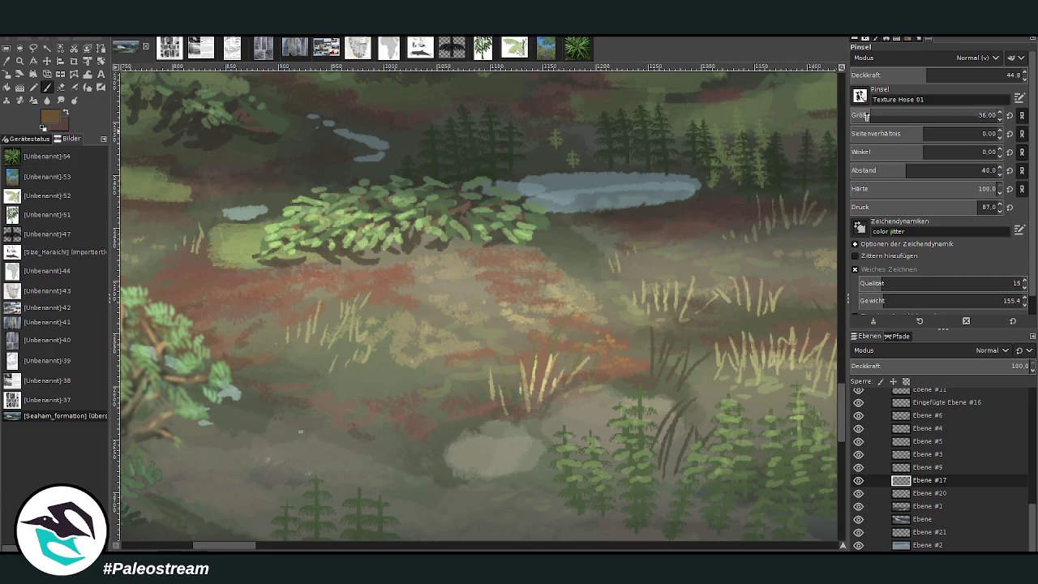
{"action": "left_click_drag", "start_coordinate": [927, 74], "coordinate": [952, 74]}
{"action": "left_click_drag", "start_coordinate": [893, 119], "coordinate": [876, 119]}
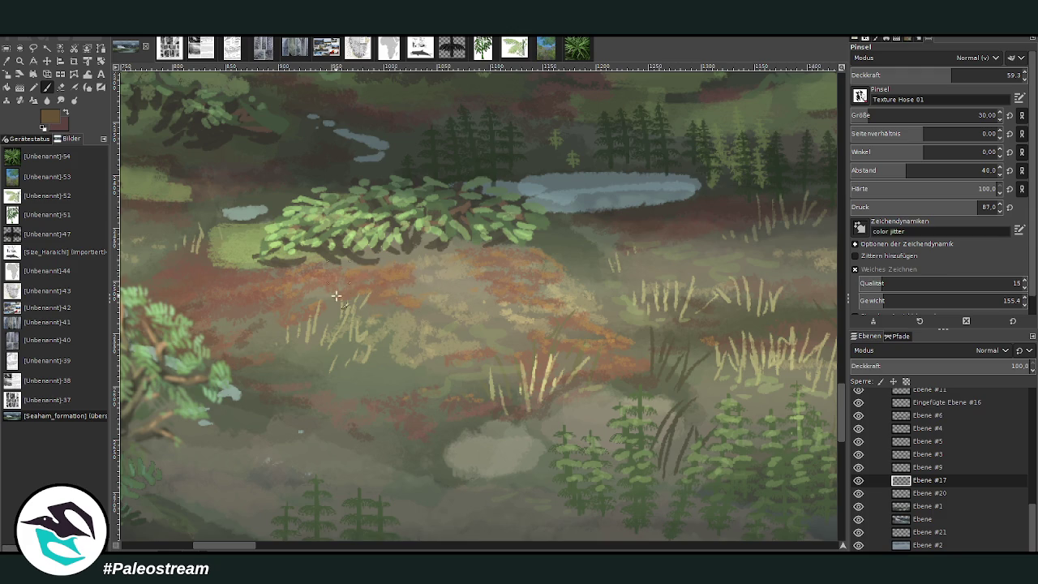
{"action": "left_click", "coordinate": [616, 297], "text": "ctrl"}
{"action": "left_click_drag", "start_coordinate": [245, 548], "coordinate": [278, 545]}
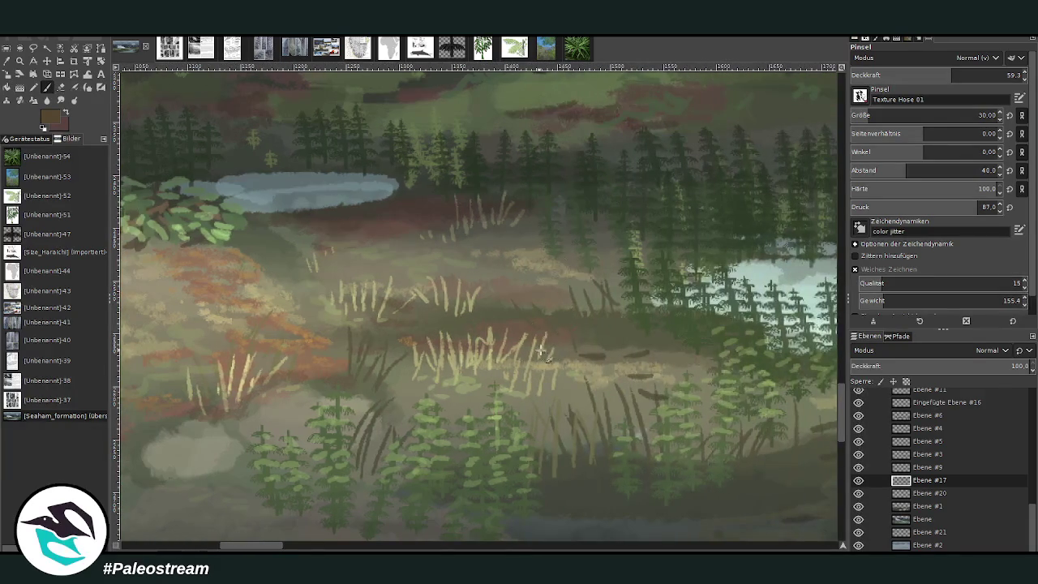
Paint a reddish-orange band above the pale grass, then sample grey-green and darker green from the meadow
{"action": "mouse_move", "coordinate": [540, 351]}
{"action": "left_mouse_down"}
{"action": "mouse_move", "coordinate": [531, 328]}
{"action": "mouse_move", "coordinate": [496, 328]}
{"action": "mouse_move", "coordinate": [511, 325]}
{"action": "left_mouse_up"}
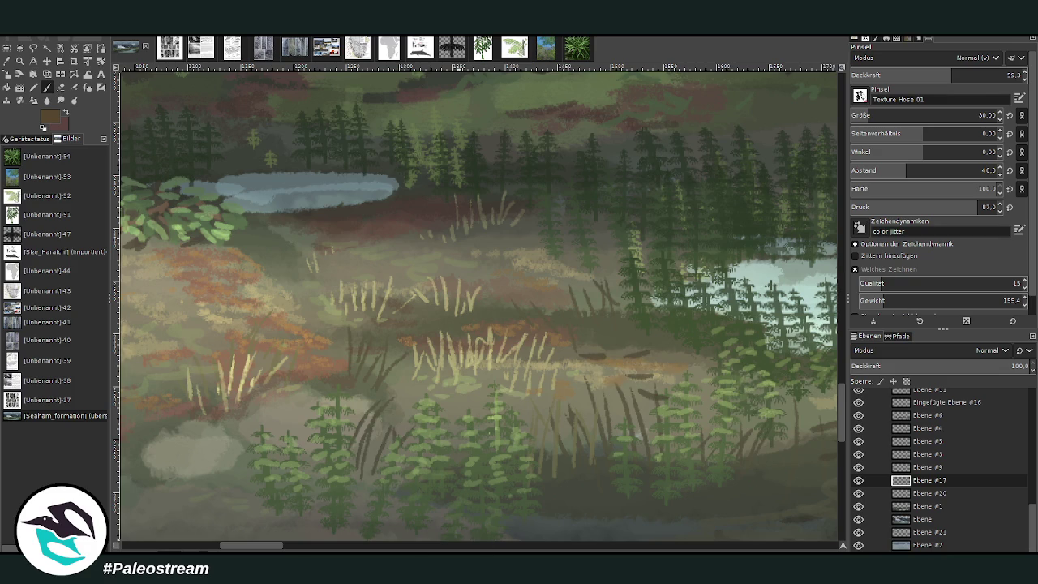
{"action": "scroll", "coordinate": [264, 536], "scroll_direction": "left", "scroll_amount": 5}
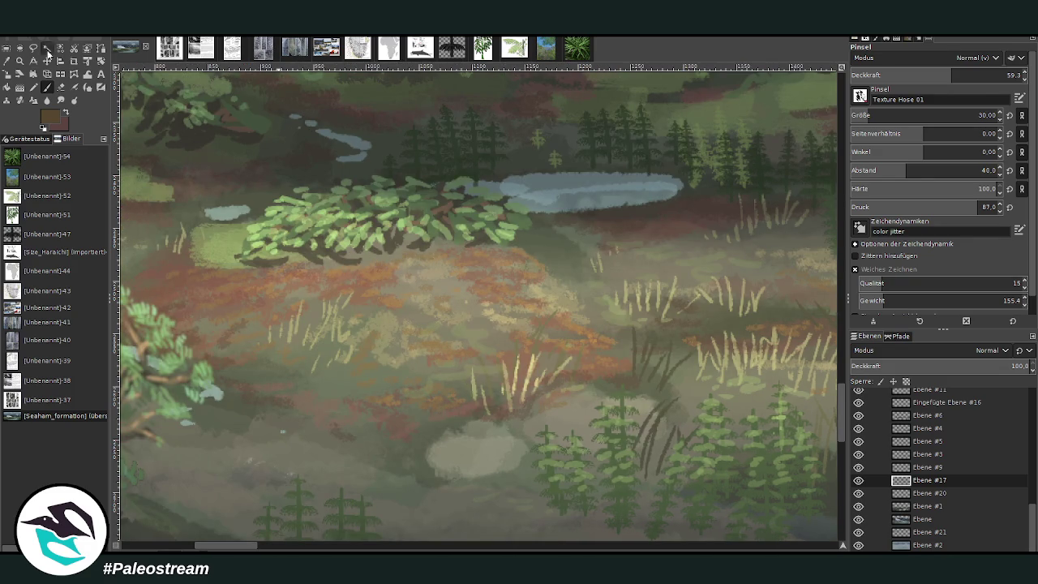
{"action": "left_click", "coordinate": [7, 62]}
{"action": "left_click", "coordinate": [618, 228]}
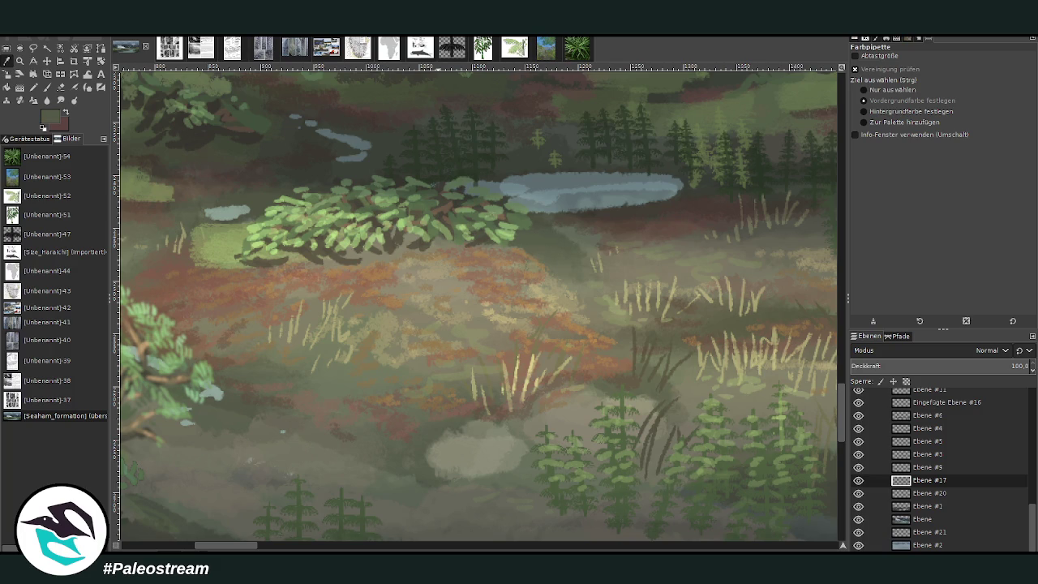
{"action": "key", "text": "p"}
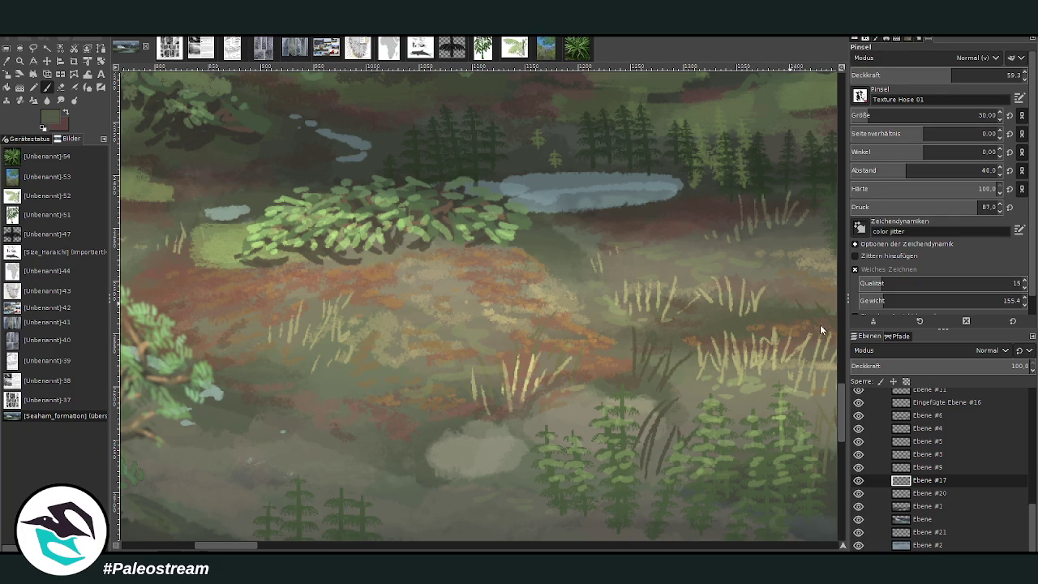
{"action": "left_click", "coordinate": [819, 340], "text": "ctrl"}
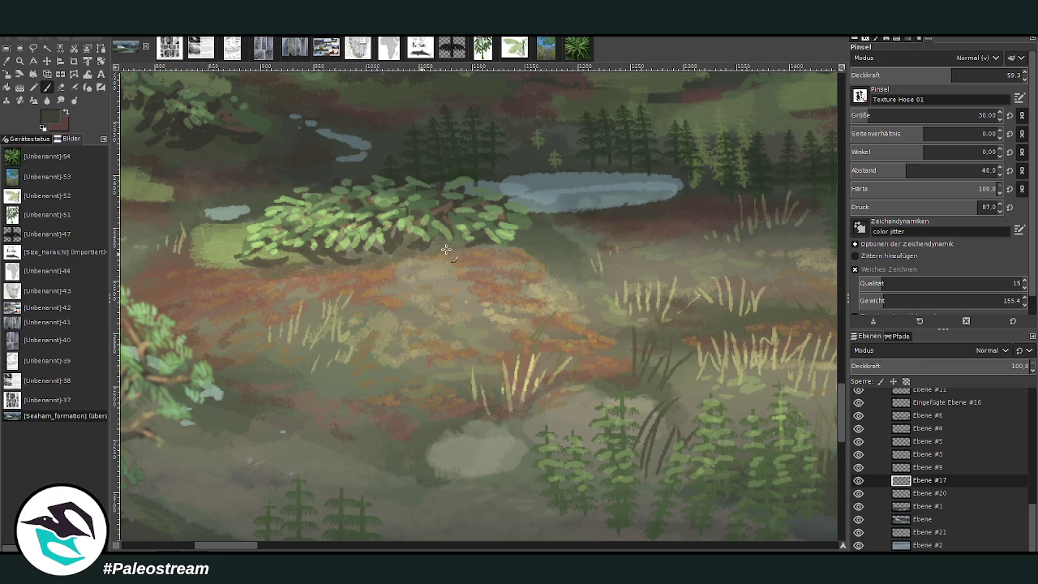
{"action": "left_click_drag", "start_coordinate": [245, 550], "coordinate": [210, 550]}
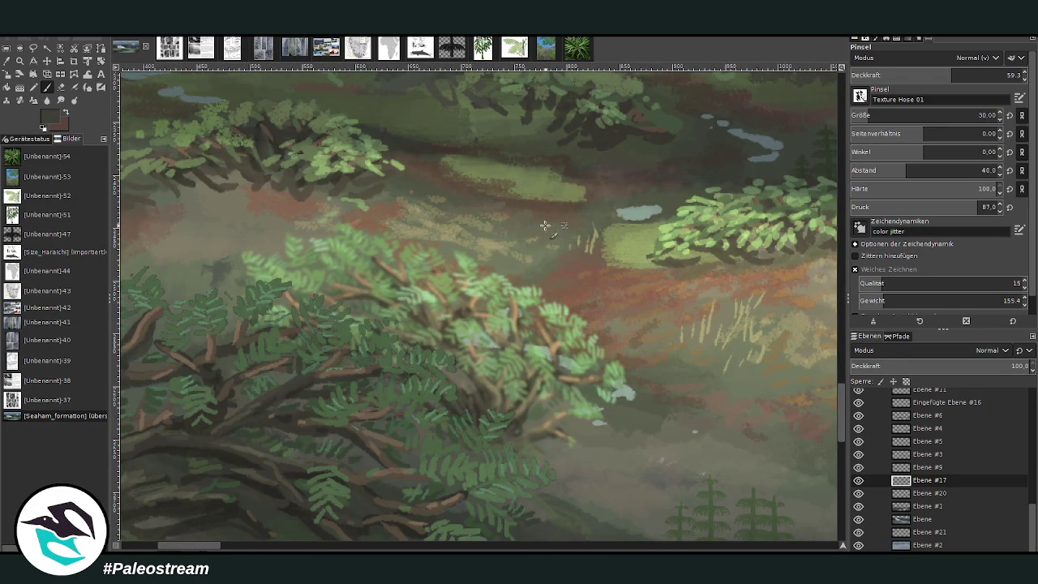
Make layer Ebene #9 active, check its visibility, and set the paintbrush to 42.3 opacity
{"action": "left_click", "coordinate": [47, 61]}
{"action": "left_click", "coordinate": [638, 247]}
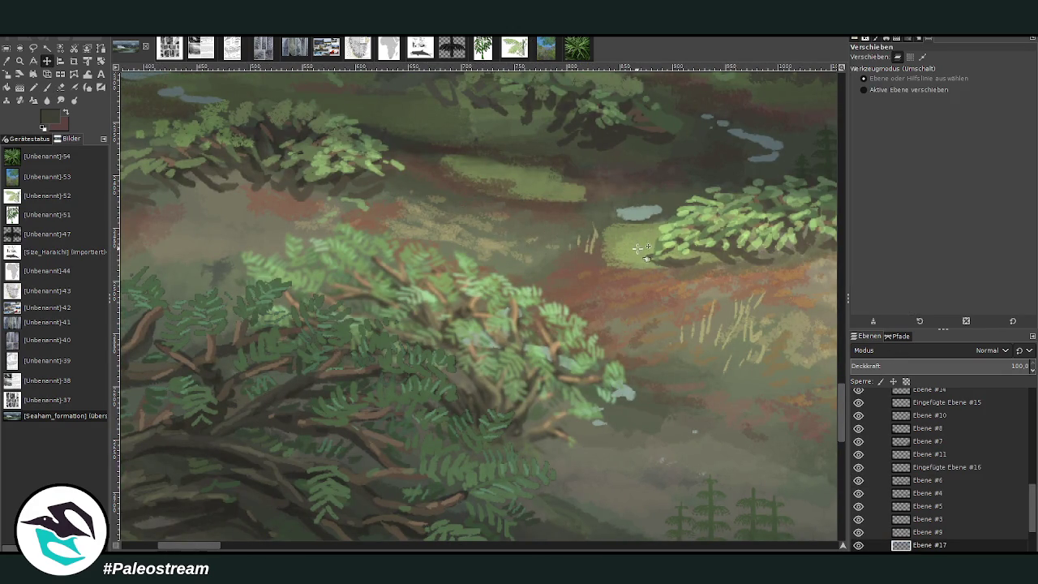
{"action": "left_click", "coordinate": [914, 533]}
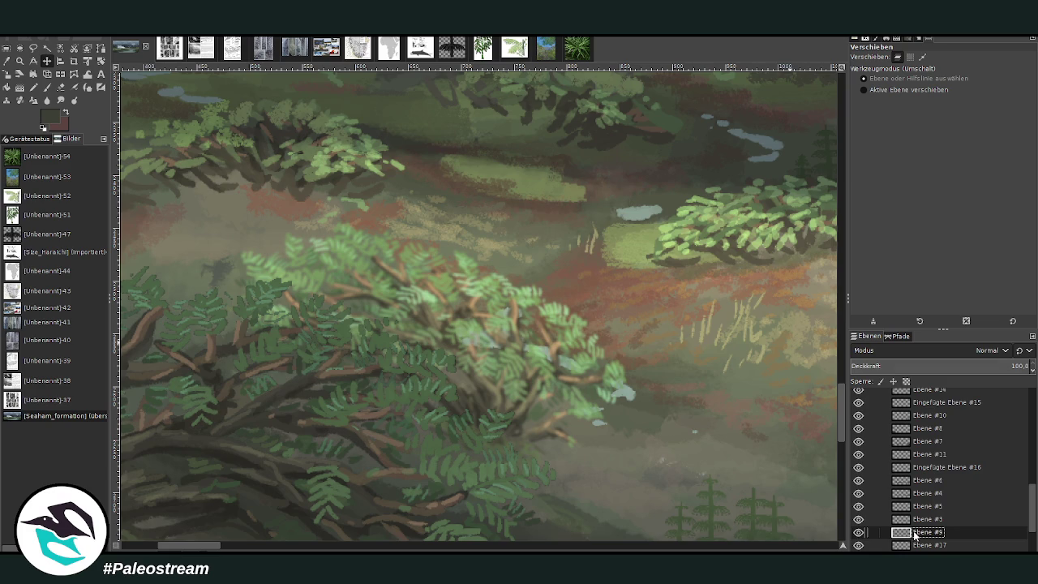
{"action": "left_click", "coordinate": [858, 533]}
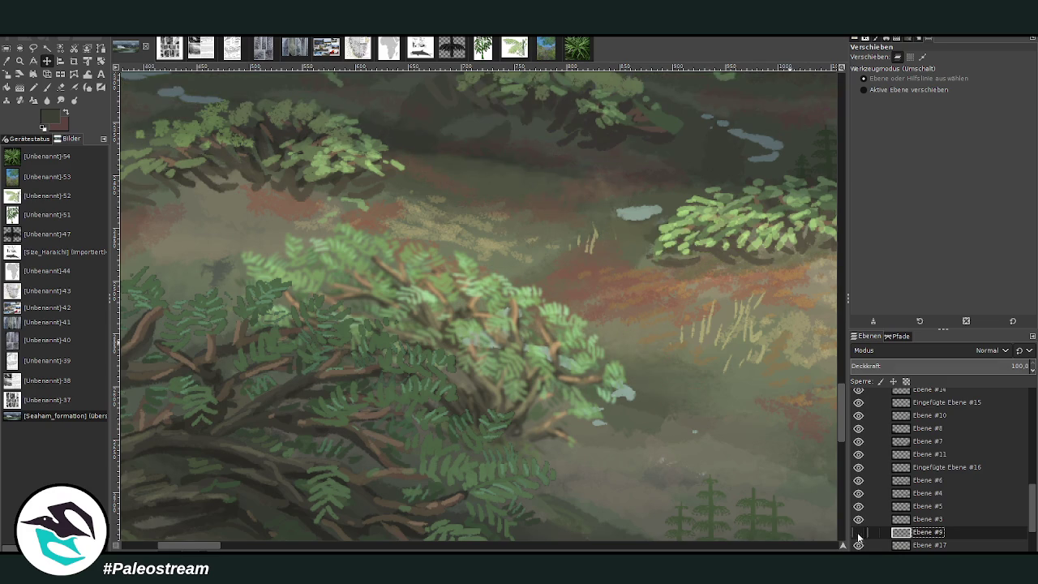
{"action": "left_click", "coordinate": [47, 87]}
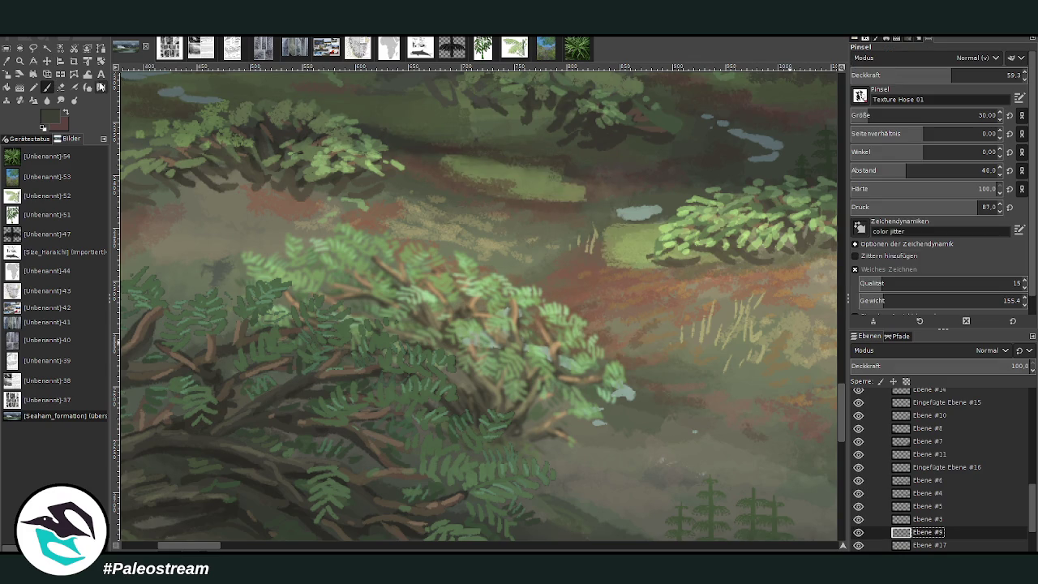
{"action": "left_click", "coordinate": [923, 75]}
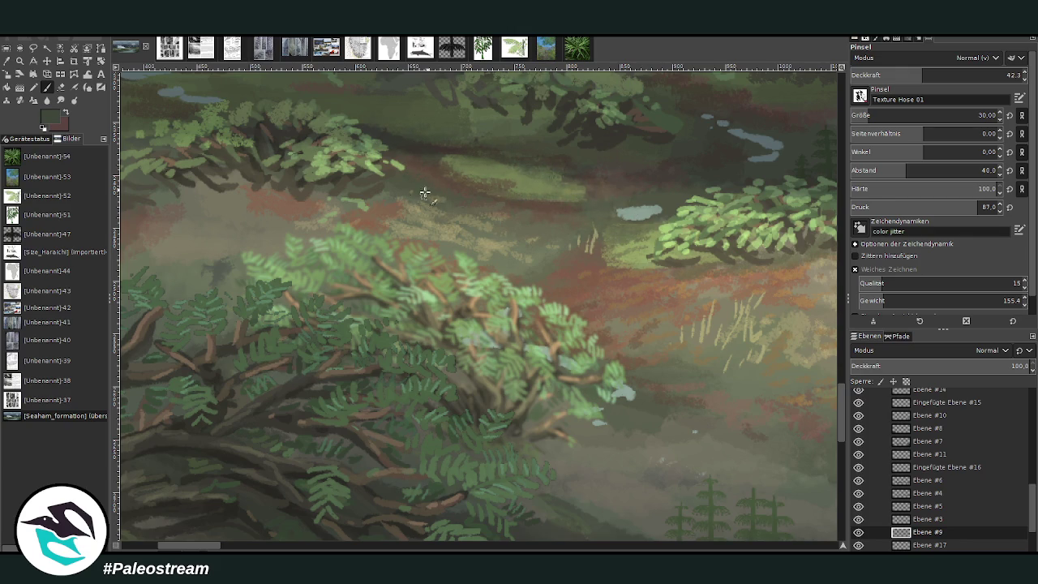
{"action": "scroll", "coordinate": [351, 183], "scroll_direction": "down", "scroll_amount": 2}
Zoom out to the whole painting, then zoom in on the river island
{"action": "scroll", "coordinate": [351, 183], "scroll_direction": "down", "scroll_amount": 2}
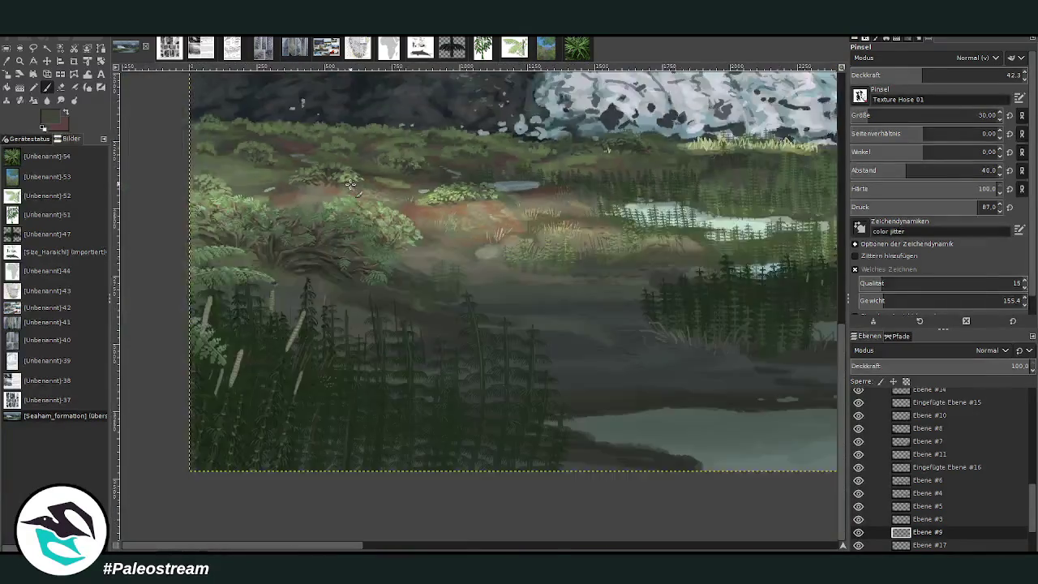
{"action": "scroll", "coordinate": [350, 184], "scroll_direction": "down", "scroll_amount": 2}
{"action": "scroll", "coordinate": [350, 183], "scroll_direction": "down", "scroll_amount": 1}
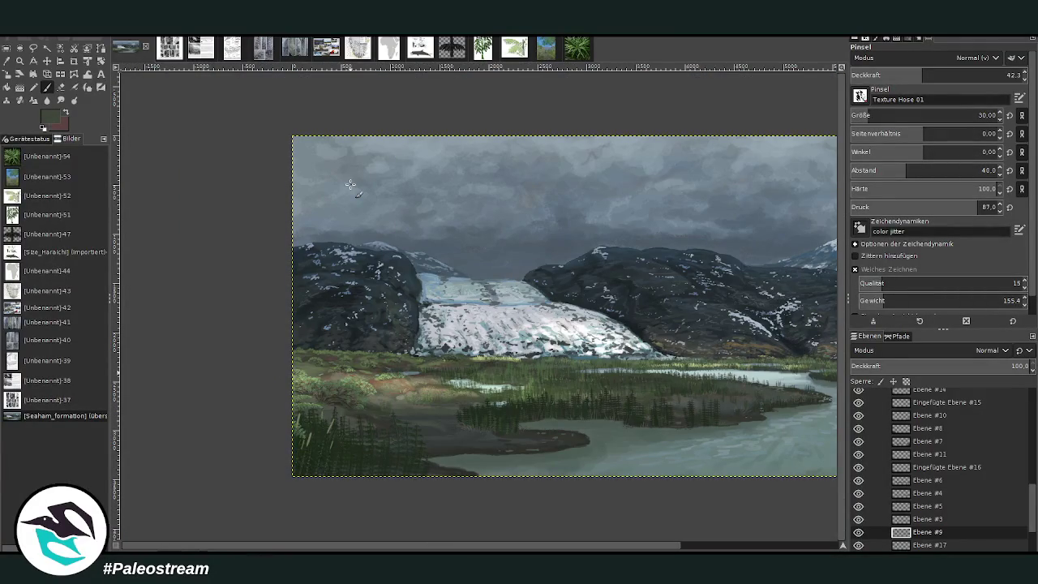
{"action": "scroll", "coordinate": [742, 537], "scroll_direction": "right", "scroll_amount": 3}
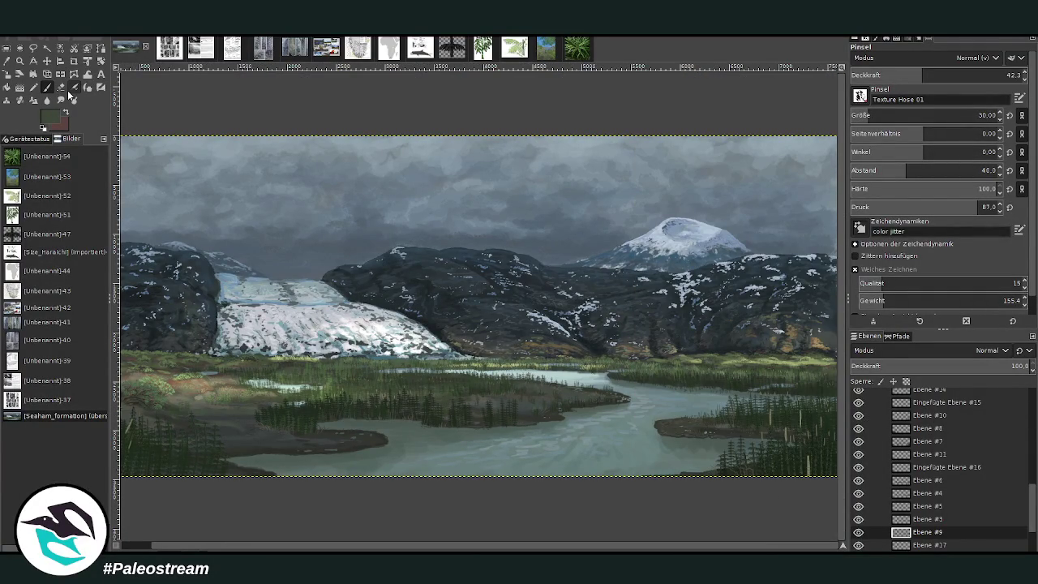
{"action": "key", "text": "minus"}
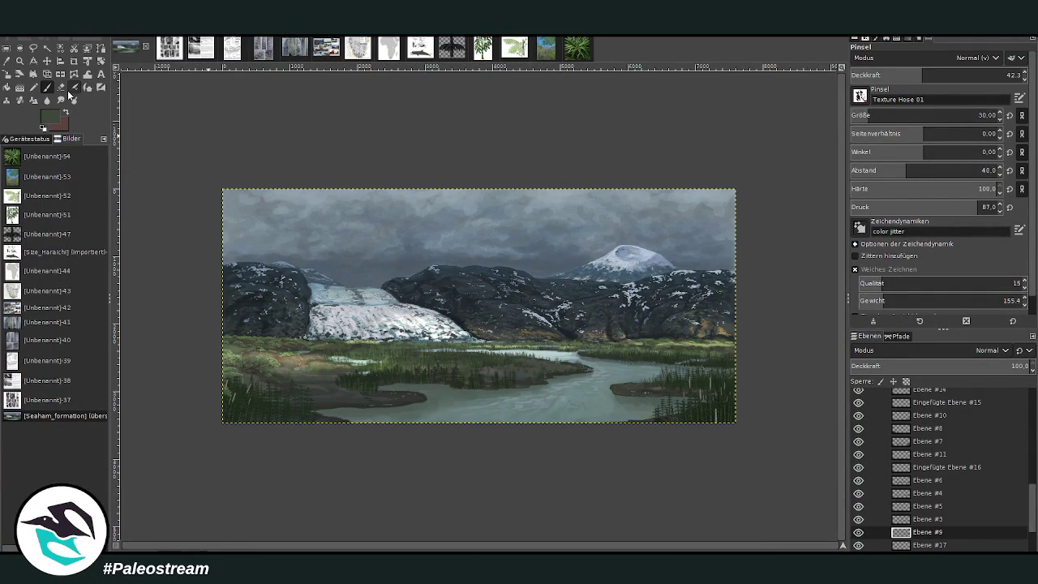
{"action": "key", "text": "z"}
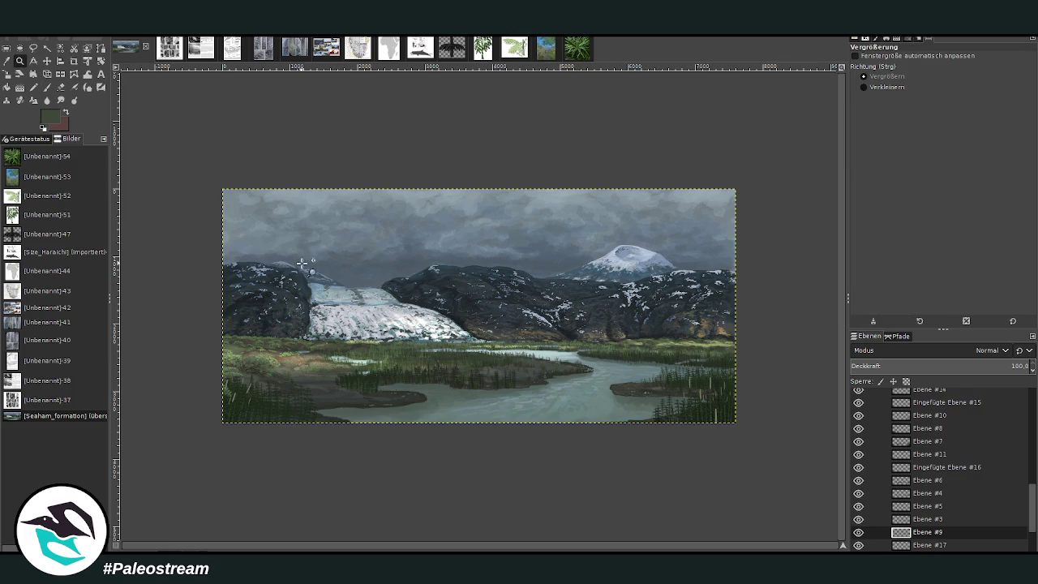
{"action": "left_click", "coordinate": [517, 349]}
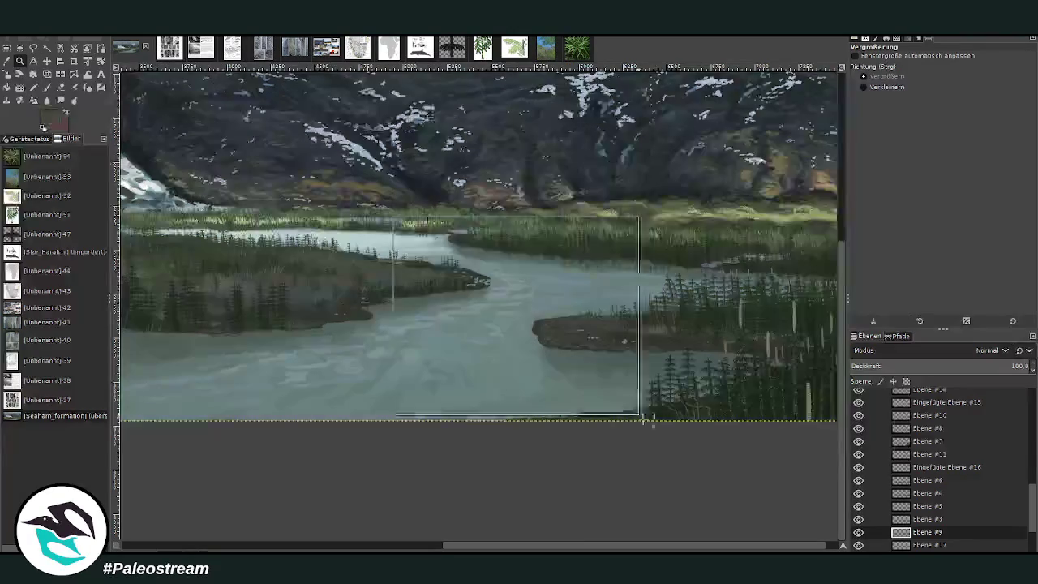
{"action": "left_click", "coordinate": [584, 373]}
{"action": "left_click_drag", "start_coordinate": [598, 549], "coordinate": [657, 549]}
Make Ebene #19 active and turn layers Ebene #18 and Ebene #13 visible again
{"action": "left_click", "coordinate": [20, 73]}
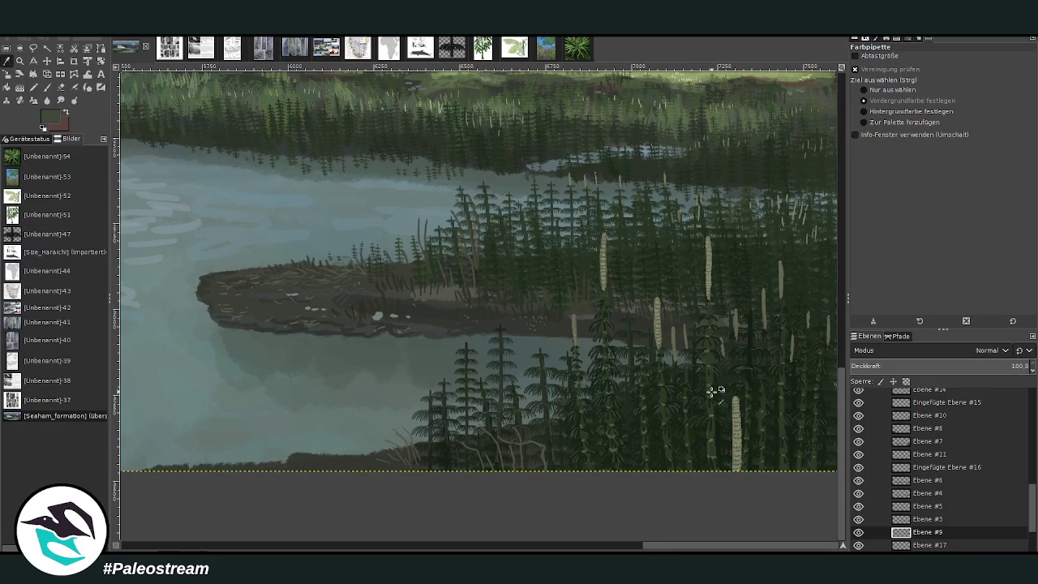
{"action": "left_click", "coordinate": [1033, 470]}
{"action": "left_click_drag", "start_coordinate": [1033, 470], "coordinate": [1034, 460]}
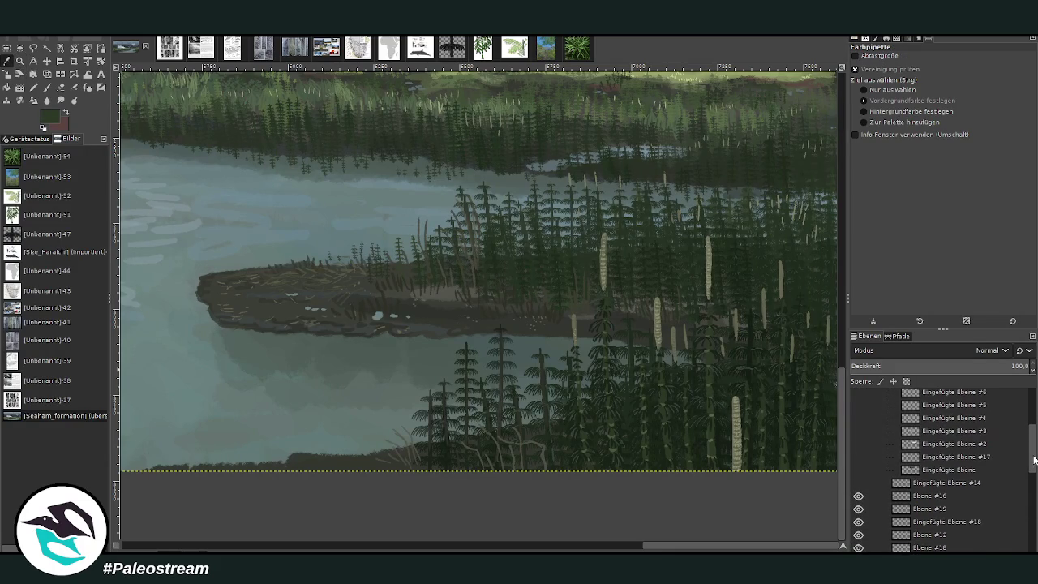
{"action": "left_click", "coordinate": [893, 508]}
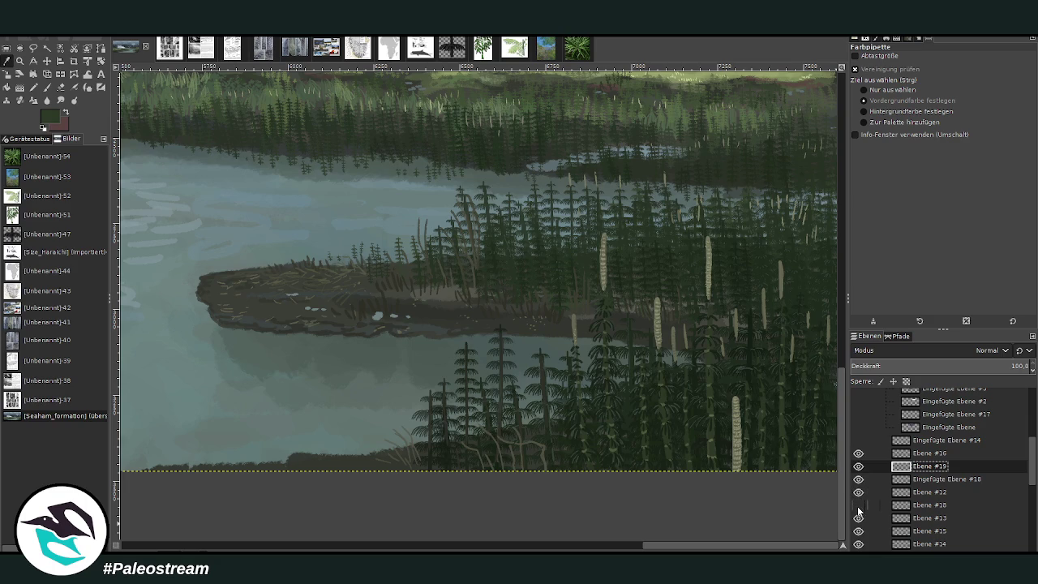
{"action": "left_click", "coordinate": [858, 506]}
{"action": "left_click", "coordinate": [858, 518]}
Check layers Ebene #14 and Ebene #10 by toggling them, then paint on Ebene #10 with the brush
{"action": "left_click", "coordinate": [858, 545]}
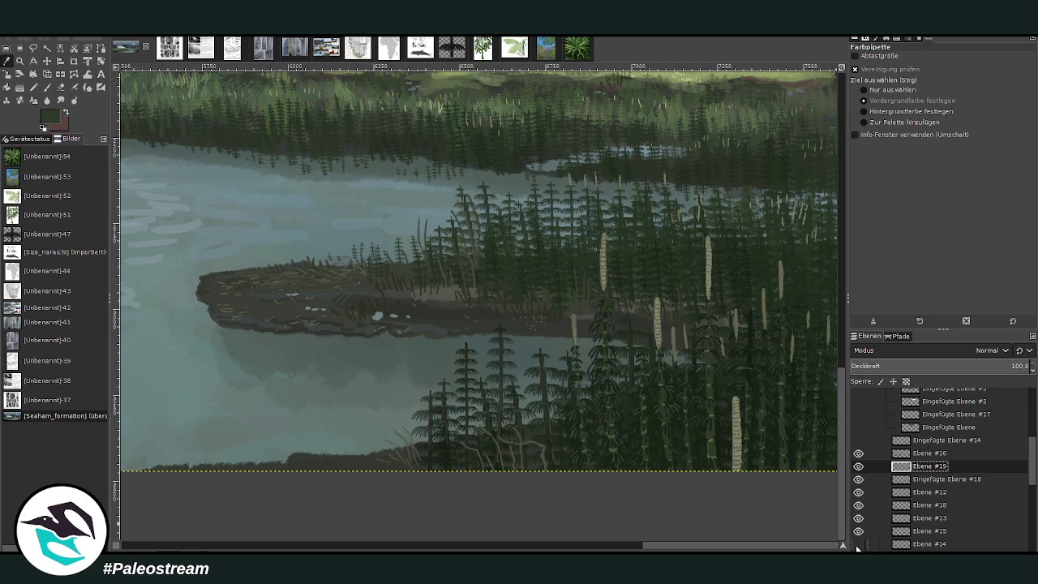
{"action": "left_click", "coordinate": [858, 545]}
{"action": "left_click_drag", "start_coordinate": [1031, 469], "coordinate": [1031, 484]}
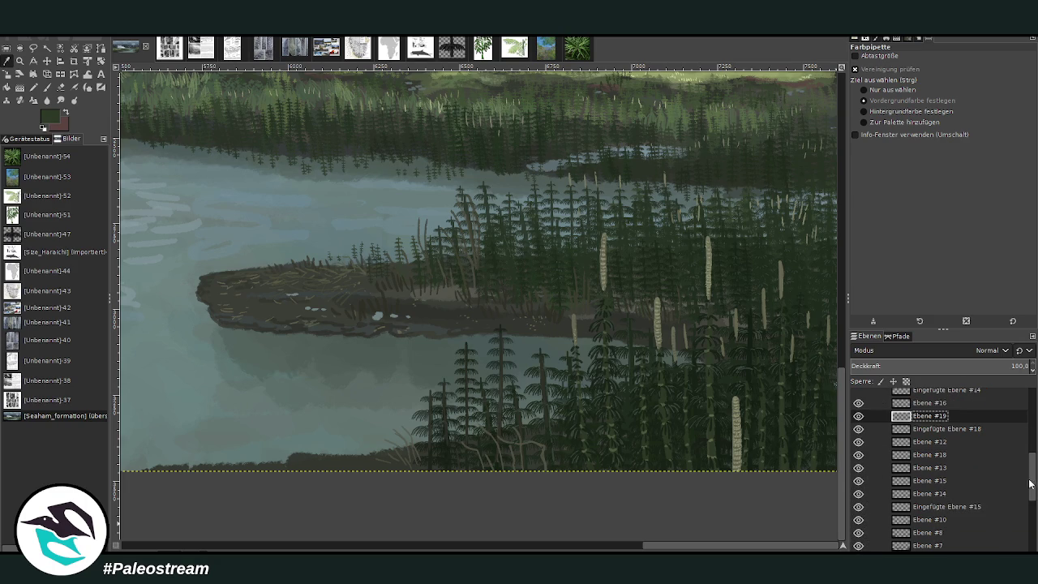
{"action": "left_click", "coordinate": [858, 520]}
{"action": "left_click", "coordinate": [920, 519]}
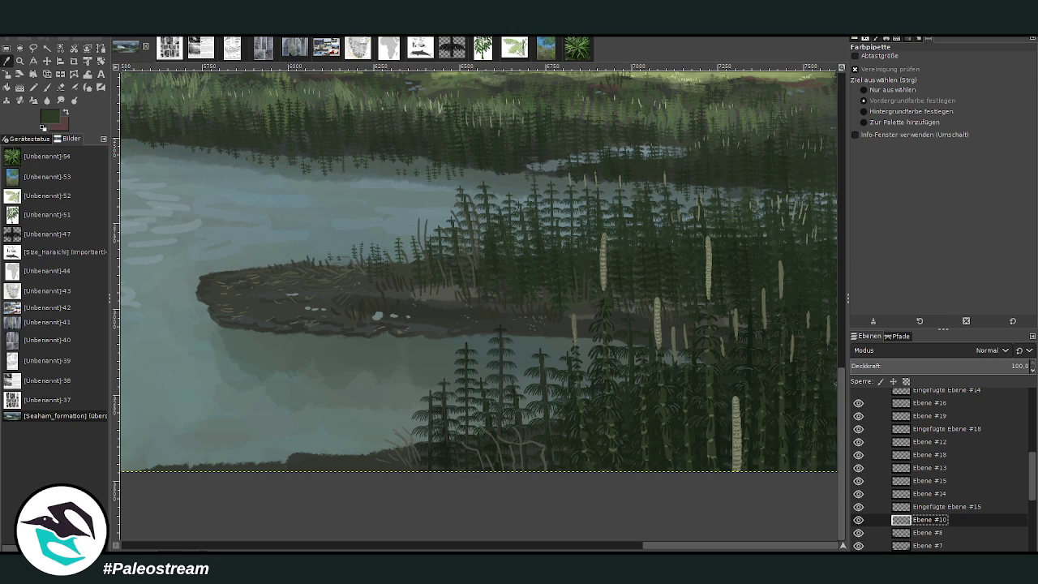
{"action": "left_click", "coordinate": [47, 87]}
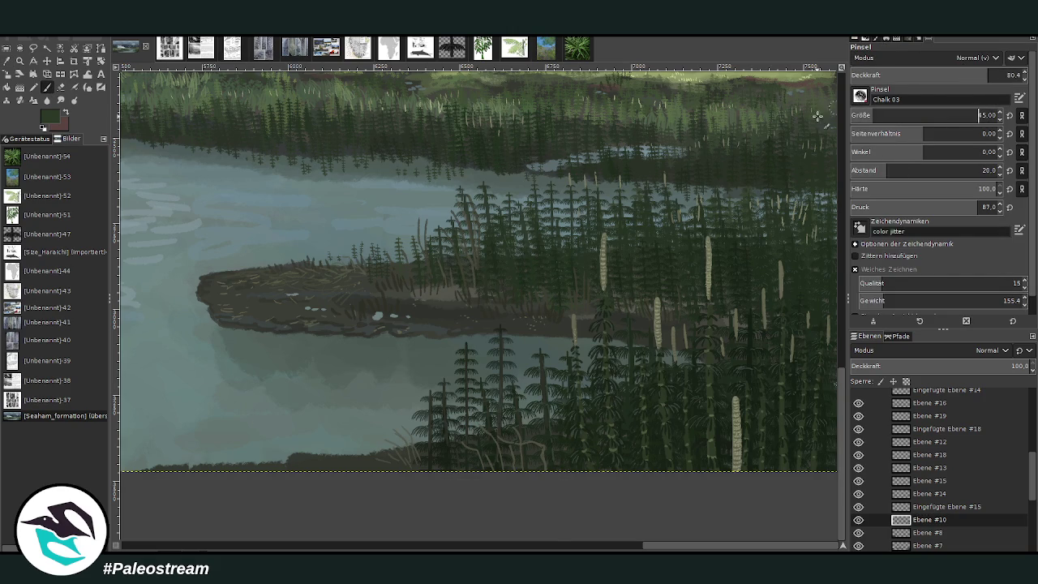
Paint tall dark horsetail stems from the shore with a size-96 brush at spacing 12
{"action": "scroll", "coordinate": [632, 540], "scroll_direction": "left", "scroll_amount": 3}
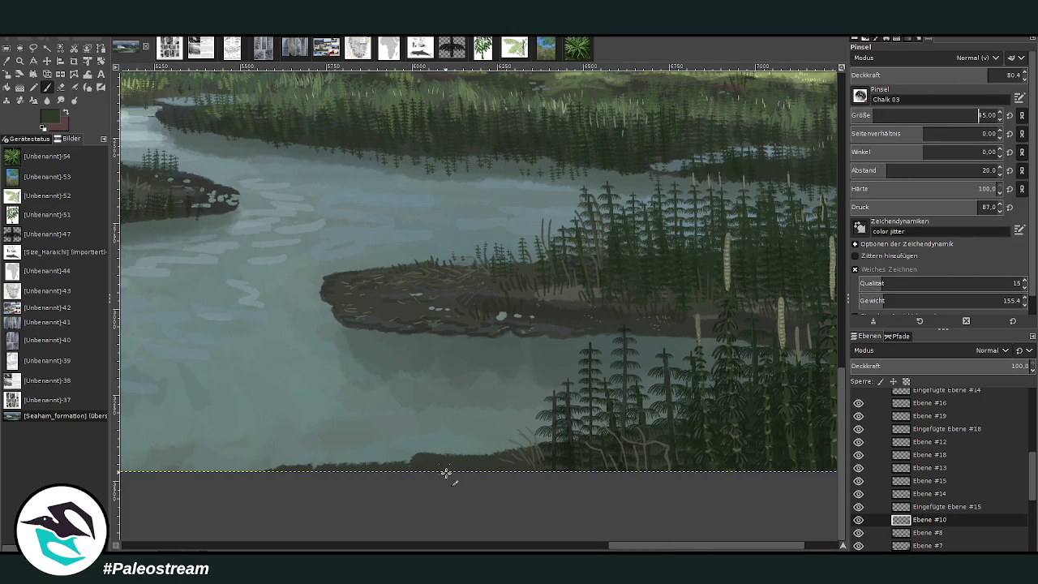
{"action": "mouse_move", "coordinate": [441, 456]}
{"action": "left_mouse_down"}
{"action": "mouse_move", "coordinate": [433, 364]}
{"action": "mouse_move", "coordinate": [446, 475]}
{"action": "mouse_move", "coordinate": [491, 447]}
{"action": "mouse_move", "coordinate": [490, 483]}
{"action": "left_mouse_up"}
{"action": "key", "text": "bracketright"}
{"action": "key", "text": "bracketright"}
{"action": "key", "text": "bracketright"}
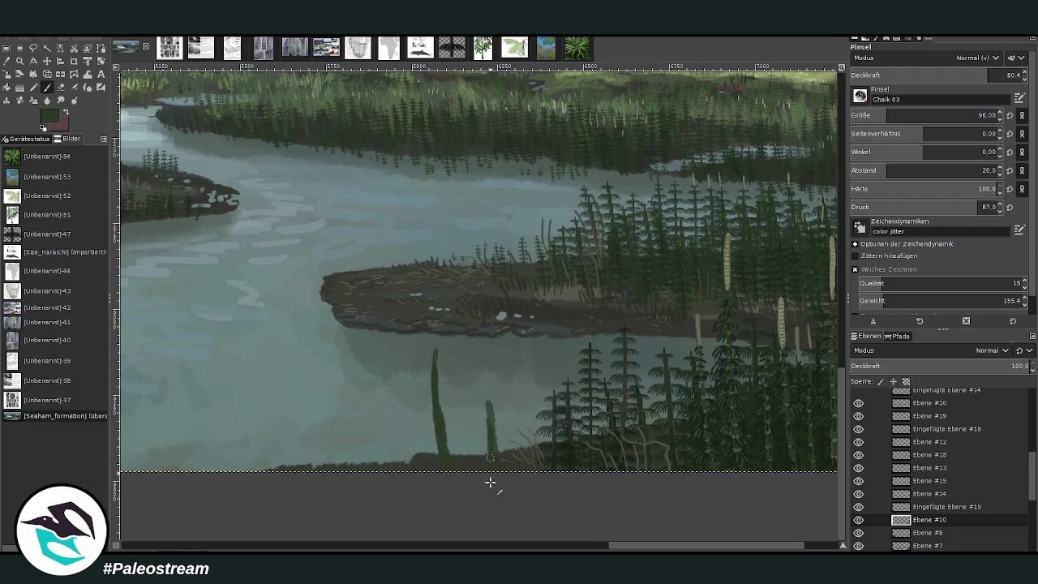
{"action": "mouse_move", "coordinate": [344, 462]}
{"action": "left_mouse_down"}
{"action": "mouse_move", "coordinate": [316, 355]}
{"action": "mouse_move", "coordinate": [356, 462]}
{"action": "left_mouse_up"}
{"action": "mouse_move", "coordinate": [388, 432]}
{"action": "left_mouse_down"}
{"action": "mouse_move", "coordinate": [389, 475]}
{"action": "mouse_move", "coordinate": [382, 385]}
{"action": "mouse_move", "coordinate": [389, 472]}
{"action": "left_mouse_up"}
{"action": "left_click_drag", "start_coordinate": [384, 361], "coordinate": [390, 463]}
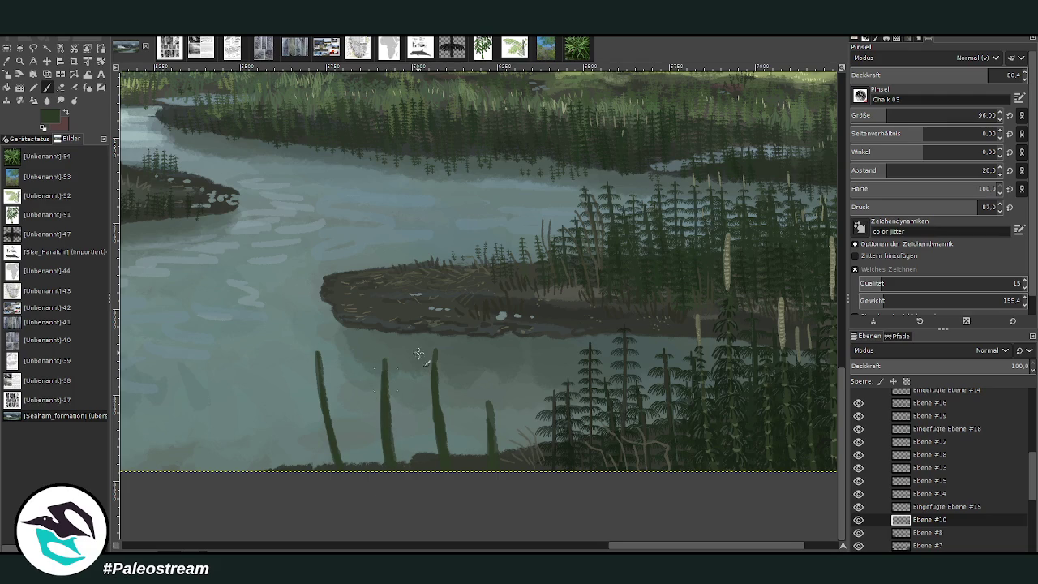
{"action": "left_click", "coordinate": [876, 170]}
{"action": "left_click_drag", "start_coordinate": [386, 357], "coordinate": [390, 462]}
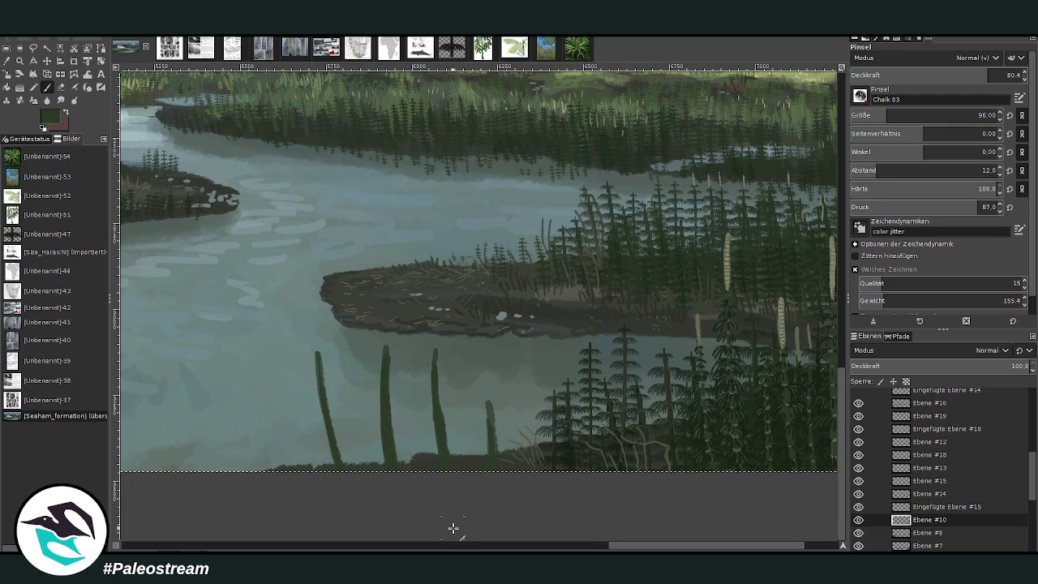
Zoom in on the stems and set a light greyish-brown brush at size 27, about 56% opacity
{"action": "key", "text": "minus"}
{"action": "key", "text": "minus"}
{"action": "key", "text": "z"}
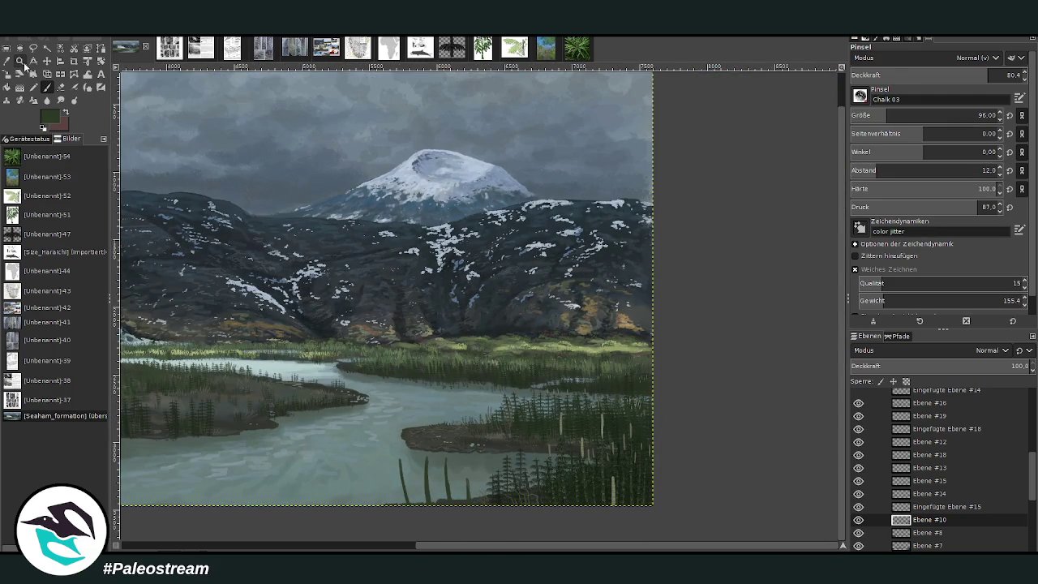
{"action": "left_click_drag", "start_coordinate": [369, 392], "coordinate": [512, 525]}
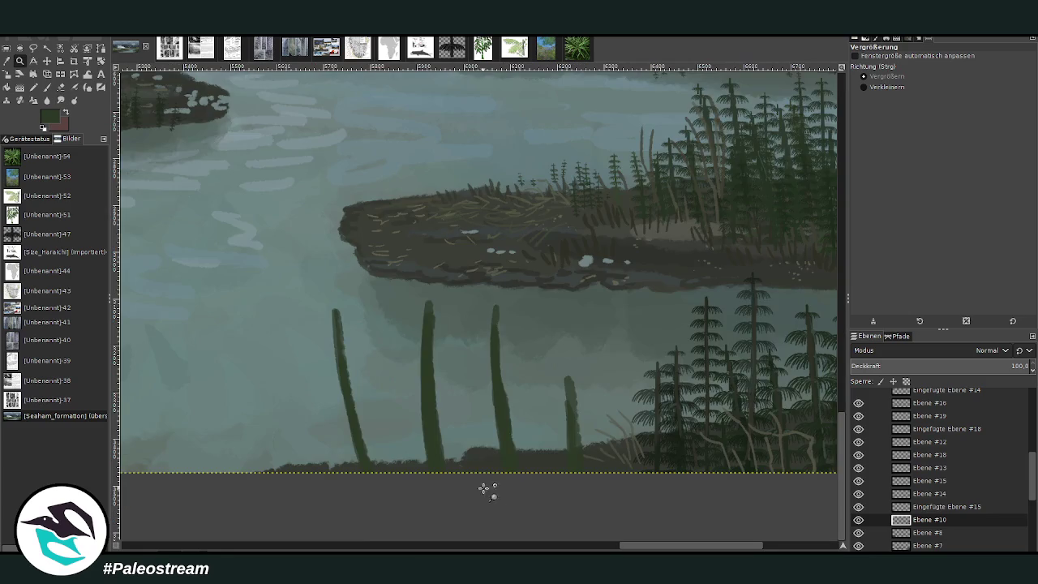
{"action": "left_click_drag", "start_coordinate": [264, 221], "coordinate": [668, 501]}
{"action": "key", "text": "o"}
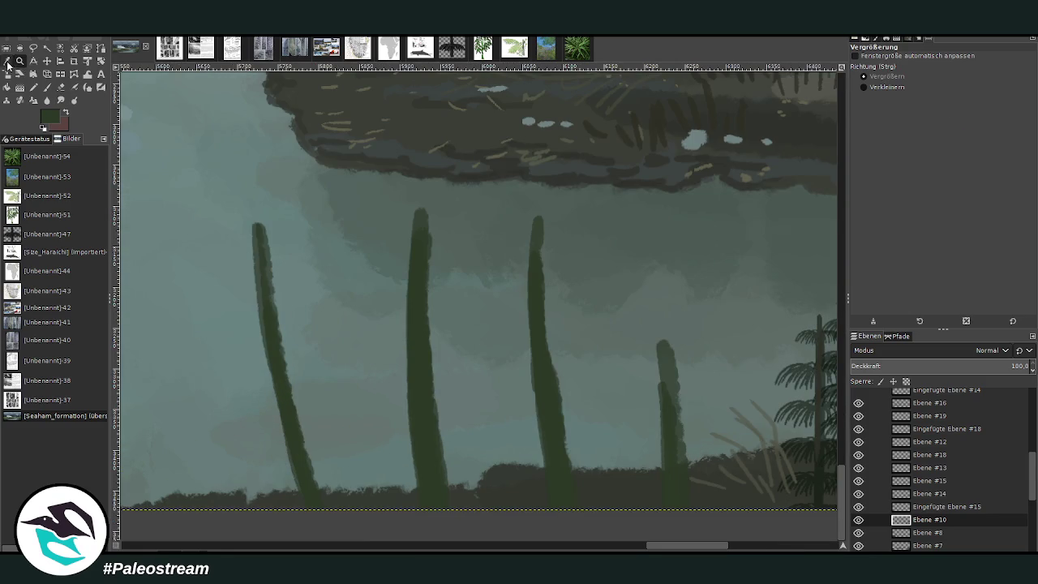
{"action": "left_click", "coordinate": [818, 477]}
{"action": "key", "text": "p"}
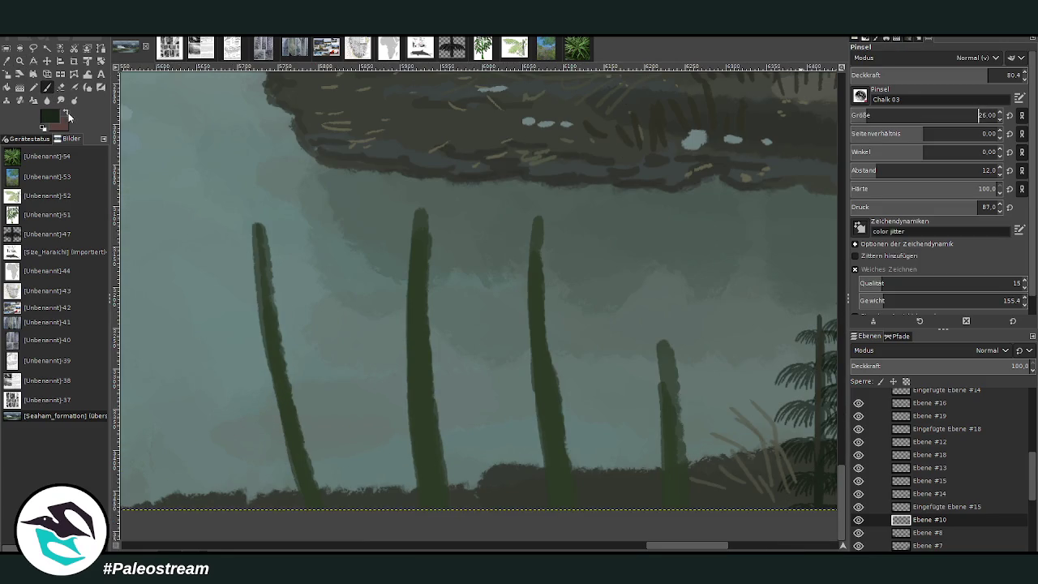
{"action": "left_click", "coordinate": [824, 328], "text": "ctrl"}
{"action": "left_click", "coordinate": [978, 115]}
{"action": "left_click_drag", "start_coordinate": [957, 74], "coordinate": [947, 74]}
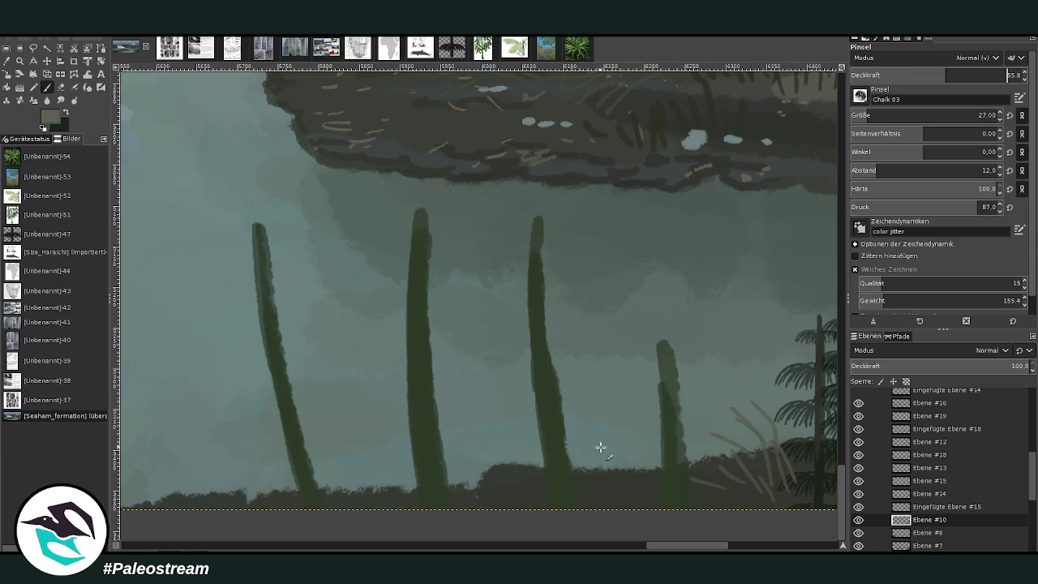
Dab pale node bands up the third and second stems
{"action": "left_click", "coordinate": [558, 487]}
{"action": "left_click", "coordinate": [556, 455]}
{"action": "left_click", "coordinate": [552, 418]}
{"action": "left_click", "coordinate": [539, 332]}
{"action": "left_click", "coordinate": [435, 487]}
{"action": "left_click", "coordinate": [432, 447]}
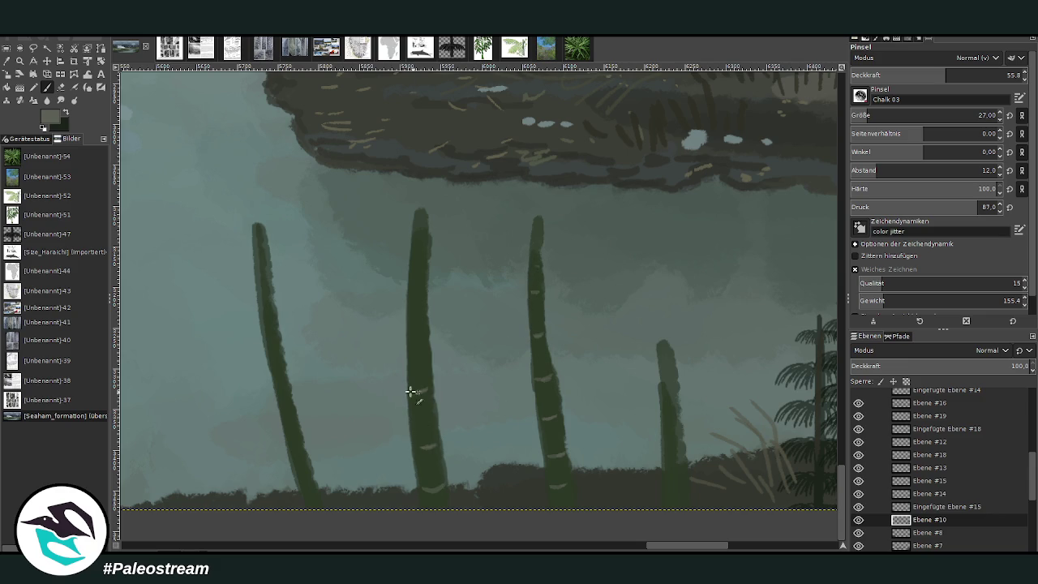
{"action": "left_click", "coordinate": [415, 330]}
{"action": "left_click", "coordinate": [417, 275]}
{"action": "left_click", "coordinate": [421, 242]}
Dab pale node bands along the leftmost and rightmost stems
{"action": "left_click", "coordinate": [293, 479]}
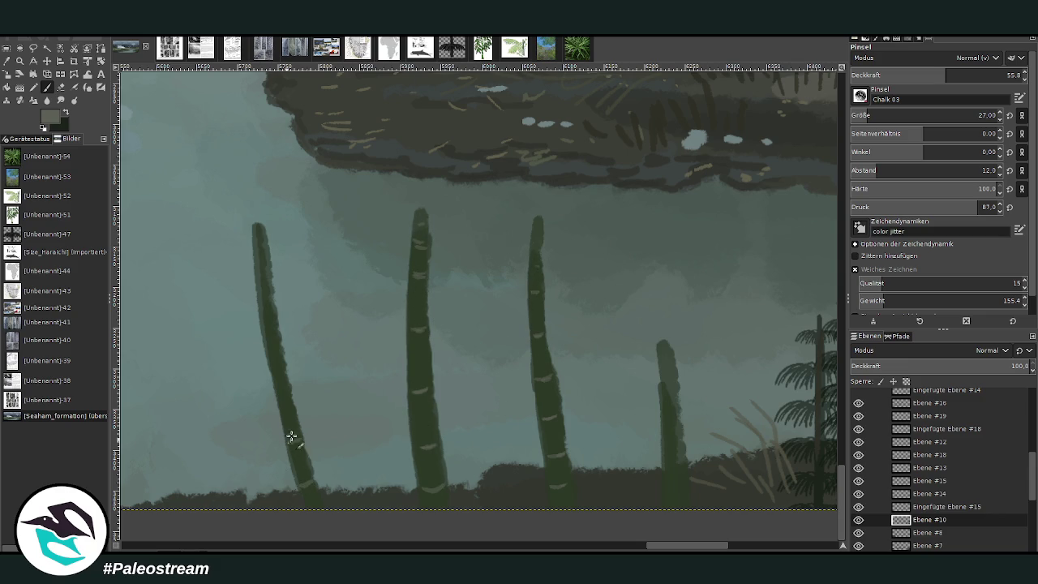
{"action": "left_click", "coordinate": [284, 381]}
{"action": "left_click", "coordinate": [271, 334]}
{"action": "left_click", "coordinate": [265, 251]}
{"action": "left_click", "coordinate": [677, 485]}
{"action": "left_click", "coordinate": [674, 430]}
{"action": "left_click", "coordinate": [667, 390]}
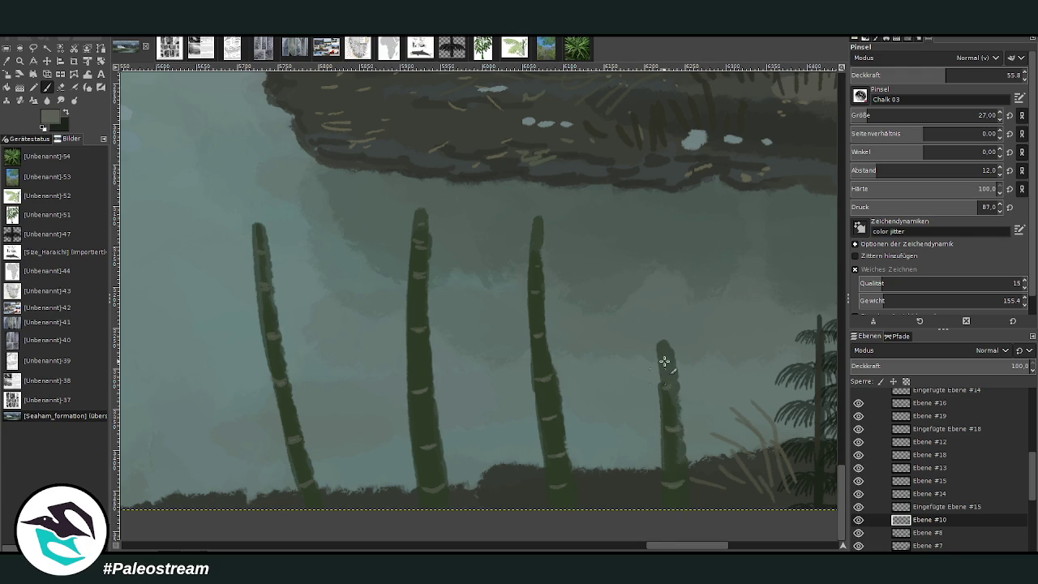
Switch to dark green with the brush at 82 opacity and size 23
{"action": "key", "text": "x"}
{"action": "key", "text": "greater"}
{"action": "key", "text": "greater"}
{"action": "key", "text": "bracketleft"}
{"action": "key", "text": "bracketleft"}
{"action": "key", "text": "bracketleft"}
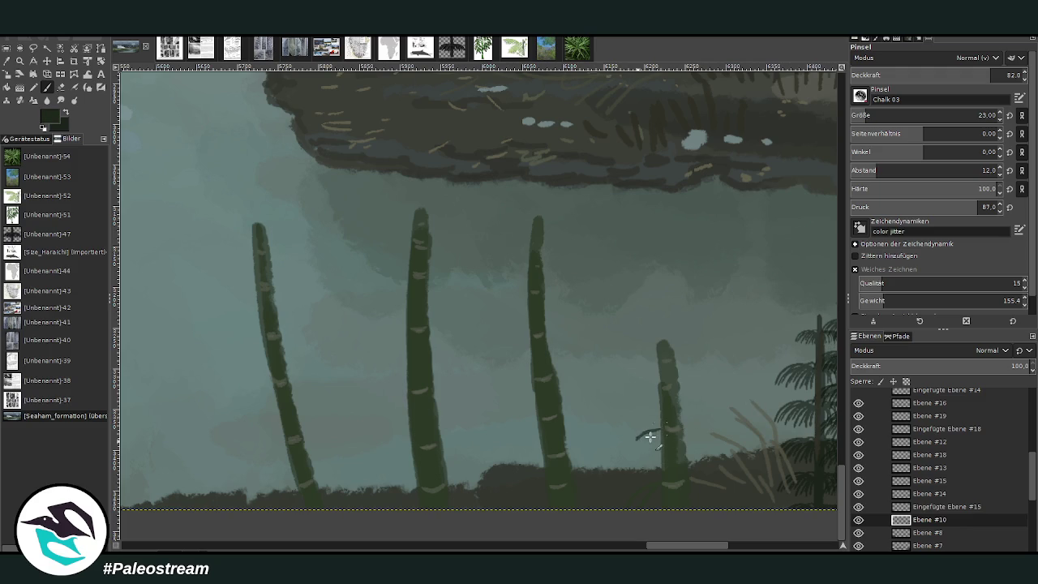
Paint dark curved blades and fronds on the fern crown beside the rightmost stem
{"action": "left_click_drag", "start_coordinate": [658, 428], "coordinate": [624, 466]}
{"action": "mouse_move", "coordinate": [653, 430]}
{"action": "left_mouse_down"}
{"action": "mouse_move", "coordinate": [631, 474]}
{"action": "mouse_move", "coordinate": [653, 464]}
{"action": "mouse_move", "coordinate": [647, 479]}
{"action": "mouse_move", "coordinate": [657, 485]}
{"action": "mouse_move", "coordinate": [632, 414]}
{"action": "mouse_move", "coordinate": [613, 451]}
{"action": "left_mouse_up"}
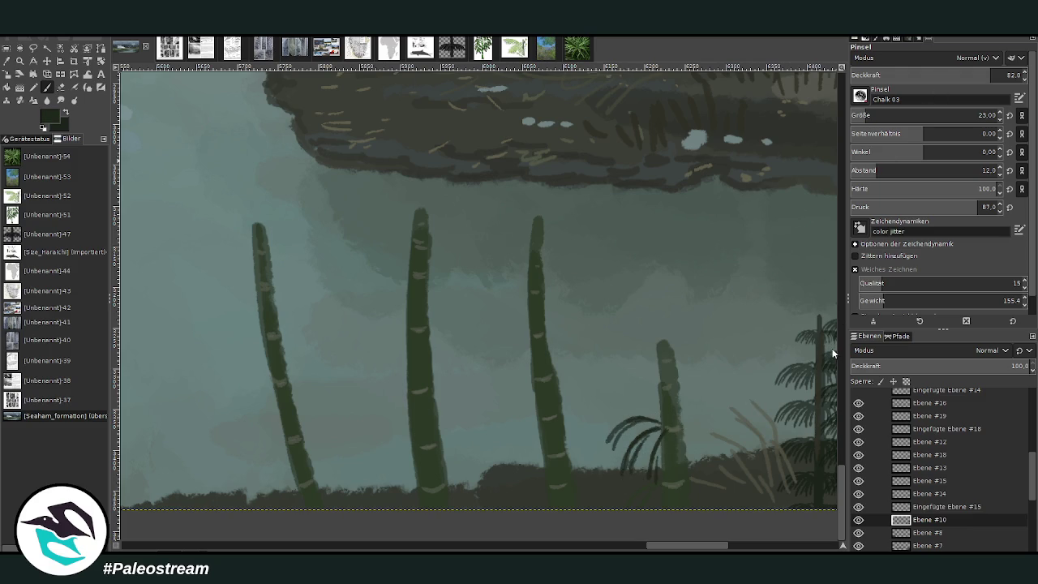
{"action": "left_click_drag", "start_coordinate": [649, 412], "coordinate": [622, 433]}
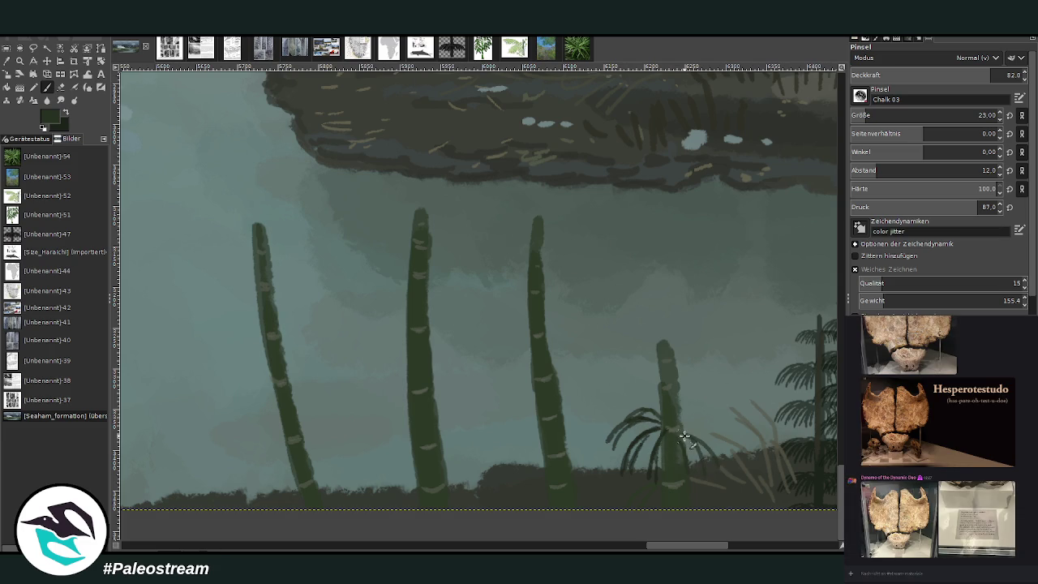
{"action": "mouse_move", "coordinate": [680, 423]}
{"action": "left_mouse_down"}
{"action": "mouse_move", "coordinate": [723, 450]}
{"action": "mouse_move", "coordinate": [700, 413]}
{"action": "mouse_move", "coordinate": [714, 419]}
{"action": "mouse_move", "coordinate": [677, 419]}
{"action": "mouse_move", "coordinate": [706, 405]}
{"action": "mouse_move", "coordinate": [628, 399]}
{"action": "mouse_move", "coordinate": [634, 412]}
{"action": "left_mouse_up"}
{"action": "mouse_move", "coordinate": [671, 383]}
{"action": "left_mouse_down"}
{"action": "mouse_move", "coordinate": [709, 389]}
{"action": "mouse_move", "coordinate": [701, 401]}
{"action": "left_mouse_up"}
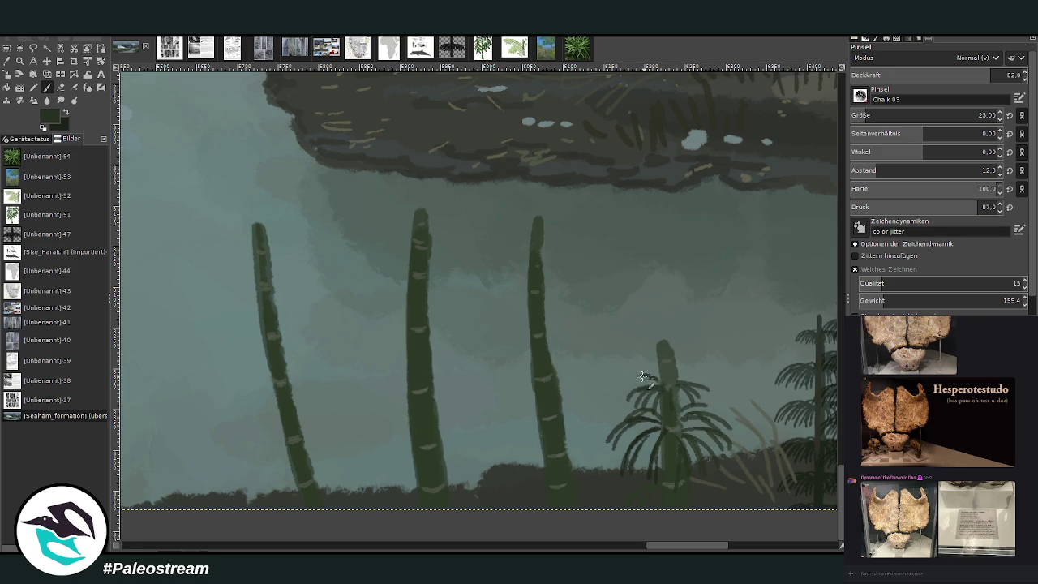
{"action": "mouse_move", "coordinate": [641, 377]}
{"action": "left_mouse_down"}
{"action": "mouse_move", "coordinate": [657, 388]}
{"action": "mouse_move", "coordinate": [696, 374]}
{"action": "mouse_move", "coordinate": [641, 350]}
{"action": "mouse_move", "coordinate": [632, 378]}
{"action": "left_mouse_up"}
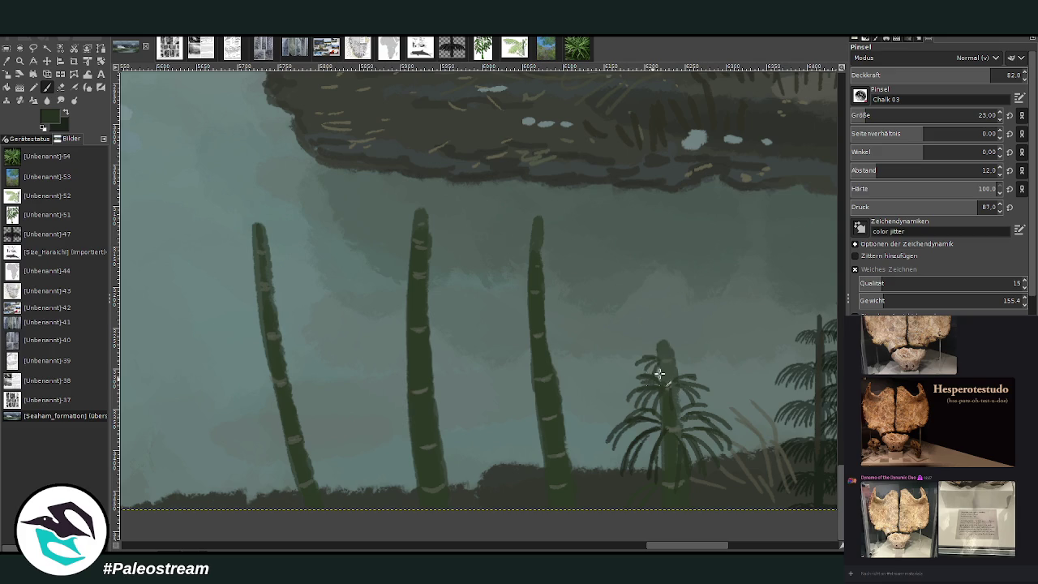
{"action": "left_click_drag", "start_coordinate": [688, 354], "coordinate": [667, 359]}
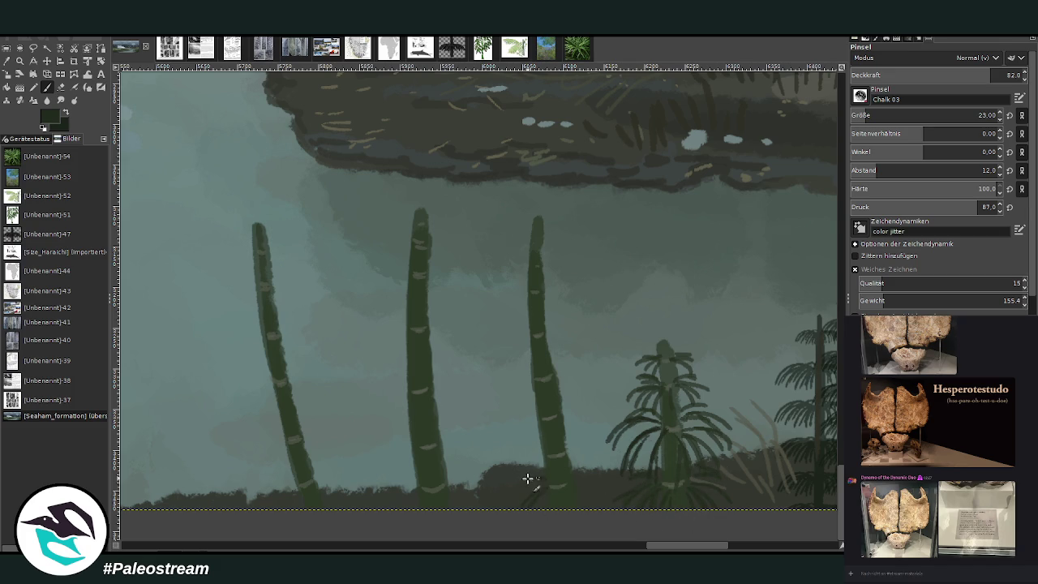
Paint dark spiky fronds around the base of the third horsetail stalk
{"action": "mouse_move", "coordinate": [527, 479]}
{"action": "left_mouse_down"}
{"action": "mouse_move", "coordinate": [506, 496]}
{"action": "mouse_move", "coordinate": [558, 493]}
{"action": "left_mouse_up"}
{"action": "mouse_move", "coordinate": [584, 464]}
{"action": "left_mouse_down"}
{"action": "mouse_move", "coordinate": [597, 476]}
{"action": "mouse_move", "coordinate": [612, 455]}
{"action": "mouse_move", "coordinate": [566, 452]}
{"action": "mouse_move", "coordinate": [512, 468]}
{"action": "mouse_move", "coordinate": [532, 466]}
{"action": "left_mouse_up"}
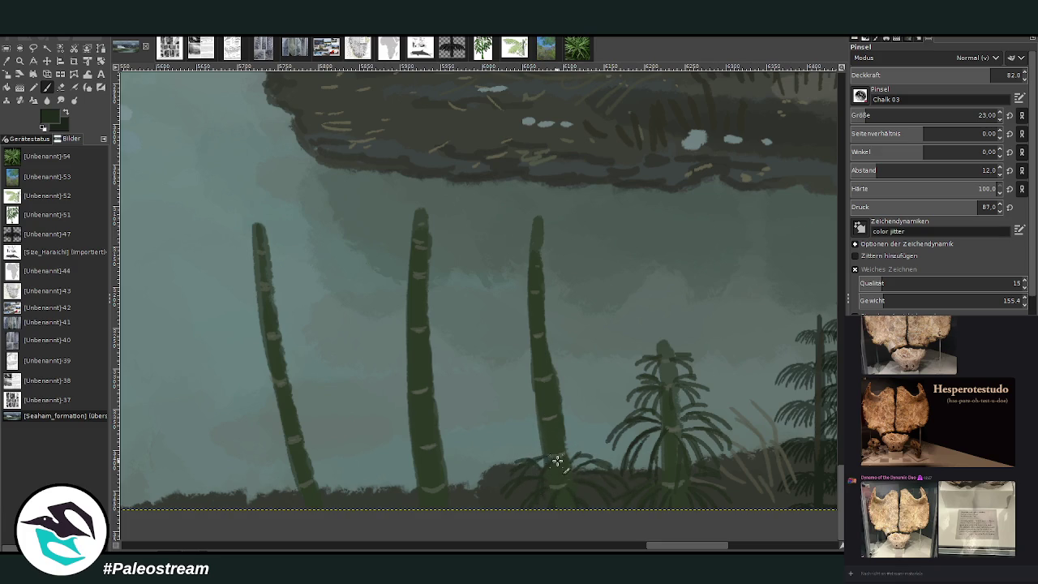
{"action": "left_click_drag", "start_coordinate": [571, 459], "coordinate": [598, 491]}
{"action": "mouse_move", "coordinate": [579, 457]}
{"action": "left_mouse_down"}
{"action": "mouse_move", "coordinate": [602, 458]}
{"action": "mouse_move", "coordinate": [588, 440]}
{"action": "left_mouse_up"}
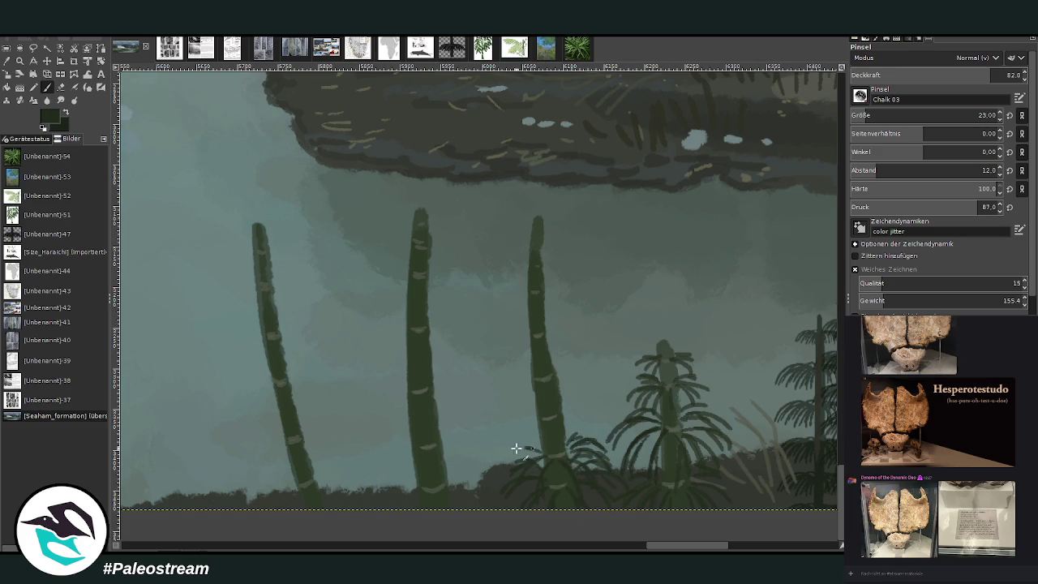
{"action": "mouse_move", "coordinate": [516, 447]}
{"action": "left_mouse_down"}
{"action": "mouse_move", "coordinate": [535, 461]}
{"action": "mouse_move", "coordinate": [527, 442]}
{"action": "mouse_move", "coordinate": [515, 451]}
{"action": "left_mouse_up"}
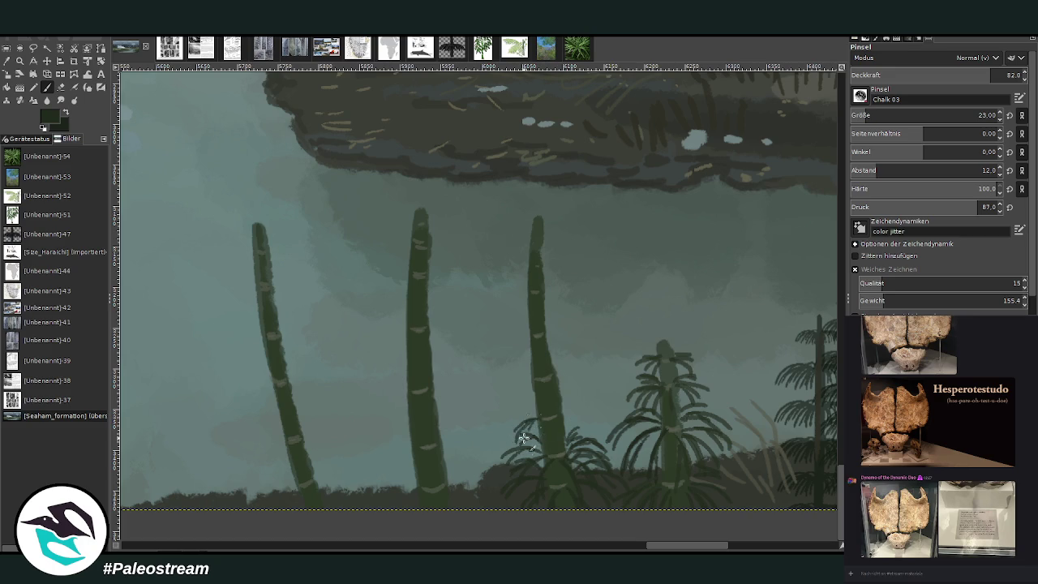
{"action": "mouse_move", "coordinate": [566, 415]}
{"action": "left_mouse_down"}
{"action": "mouse_move", "coordinate": [600, 432]}
{"action": "mouse_move", "coordinate": [588, 438]}
{"action": "left_mouse_up"}
At 90.2 opacity, darken the third stalk's base fronds and paint its next whorl
{"action": "left_click", "coordinate": [1006, 74]}
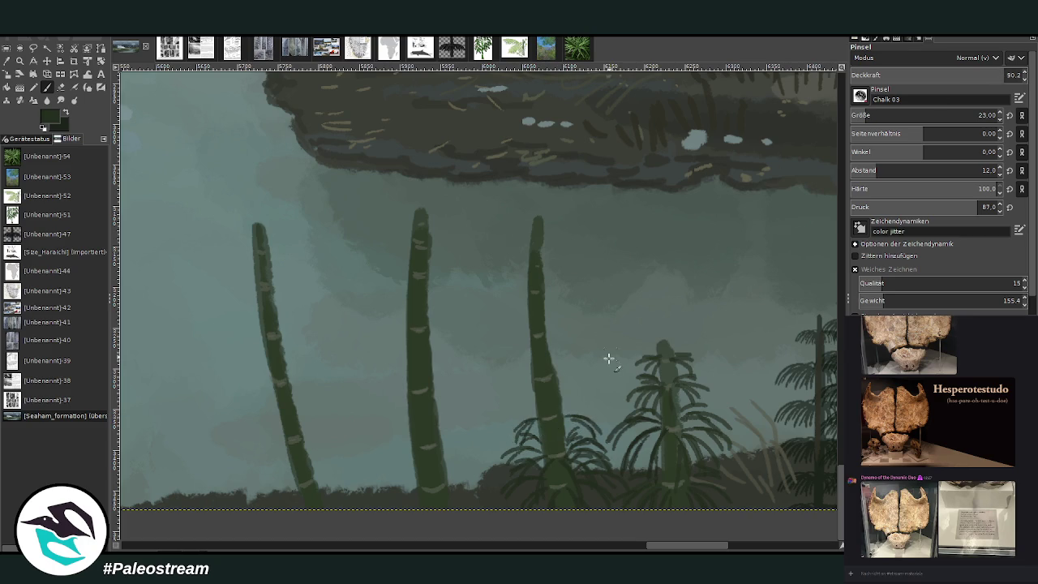
{"action": "mouse_move", "coordinate": [528, 443]}
{"action": "left_mouse_down"}
{"action": "mouse_move", "coordinate": [532, 463]}
{"action": "mouse_move", "coordinate": [542, 454]}
{"action": "mouse_move", "coordinate": [556, 467]}
{"action": "left_mouse_up"}
{"action": "mouse_move", "coordinate": [552, 417]}
{"action": "left_mouse_down"}
{"action": "mouse_move", "coordinate": [559, 424]}
{"action": "mouse_move", "coordinate": [494, 432]}
{"action": "left_mouse_up"}
{"action": "left_click_drag", "start_coordinate": [540, 408], "coordinate": [513, 422]}
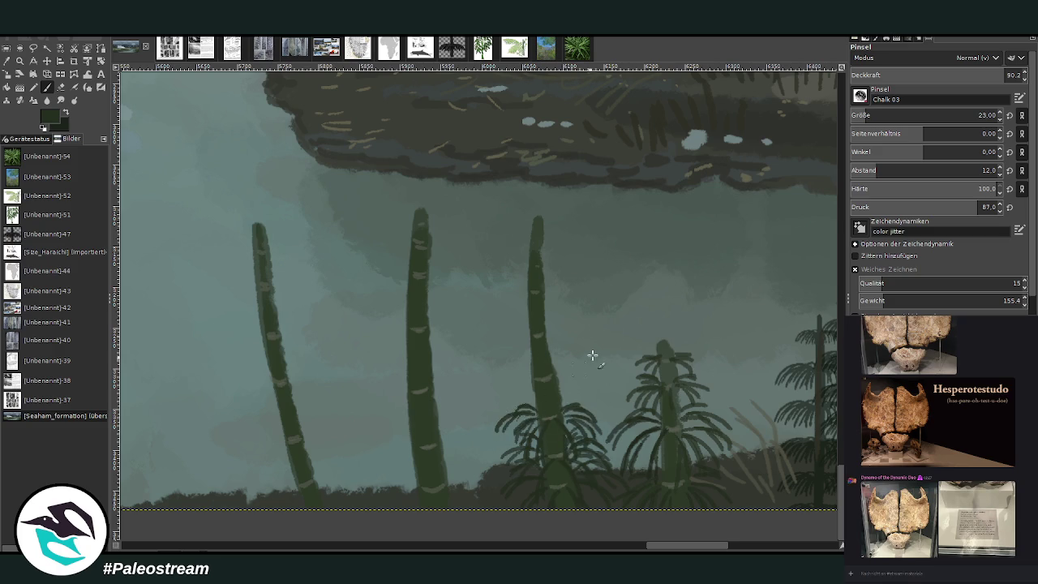
{"action": "left_click_drag", "start_coordinate": [536, 380], "coordinate": [503, 404]}
{"action": "left_click_drag", "start_coordinate": [553, 378], "coordinate": [589, 404]}
{"action": "mouse_move", "coordinate": [555, 375]}
{"action": "left_mouse_down"}
{"action": "mouse_move", "coordinate": [586, 390]}
{"action": "mouse_move", "coordinate": [509, 381]}
{"action": "left_mouse_up"}
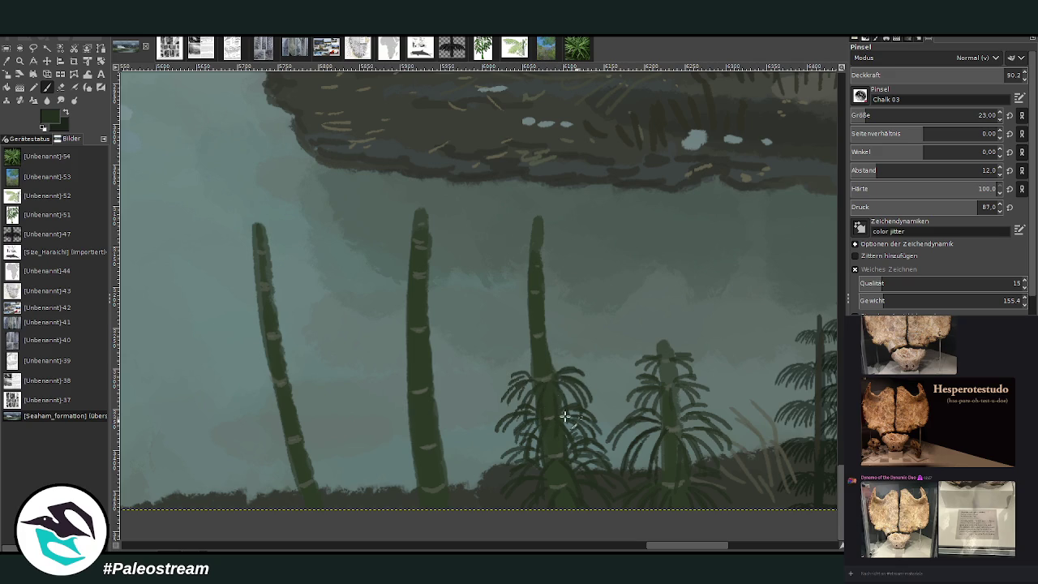
Paint higher frond whorls up the third stalk to its tip
{"action": "mouse_move", "coordinate": [526, 336]}
{"action": "left_mouse_down"}
{"action": "mouse_move", "coordinate": [505, 341]}
{"action": "mouse_move", "coordinate": [495, 358]}
{"action": "mouse_move", "coordinate": [508, 361]}
{"action": "left_mouse_up"}
{"action": "mouse_move", "coordinate": [551, 333]}
{"action": "left_mouse_down"}
{"action": "mouse_move", "coordinate": [584, 361]}
{"action": "mouse_move", "coordinate": [567, 367]}
{"action": "mouse_move", "coordinate": [569, 383]}
{"action": "left_mouse_up"}
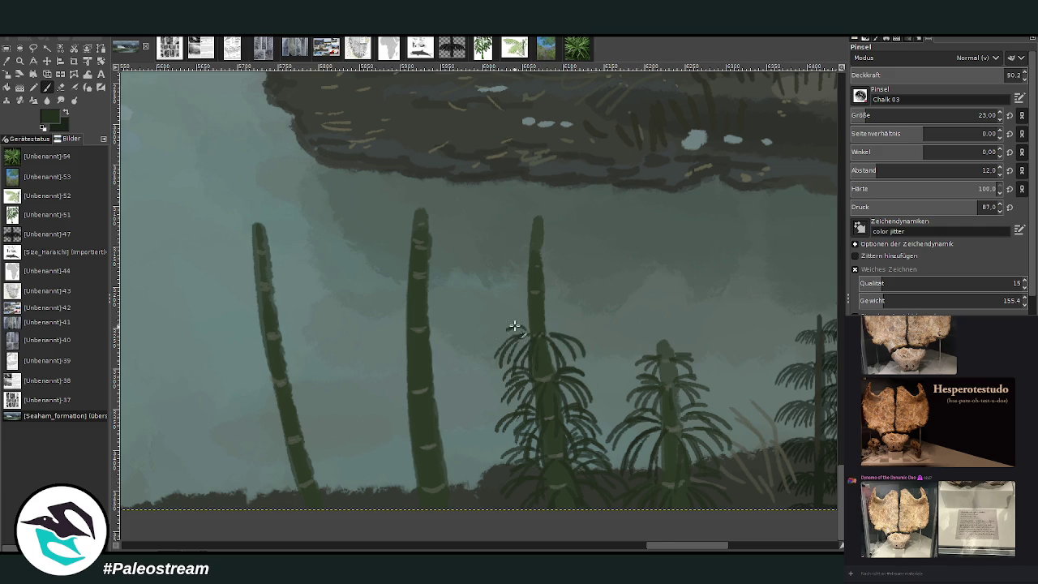
{"action": "mouse_move", "coordinate": [526, 328]}
{"action": "left_mouse_down"}
{"action": "mouse_move", "coordinate": [498, 345]}
{"action": "mouse_move", "coordinate": [572, 343]}
{"action": "left_mouse_up"}
{"action": "mouse_move", "coordinate": [518, 294]}
{"action": "left_mouse_down"}
{"action": "mouse_move", "coordinate": [498, 314]}
{"action": "mouse_move", "coordinate": [536, 298]}
{"action": "mouse_move", "coordinate": [575, 318]}
{"action": "left_mouse_up"}
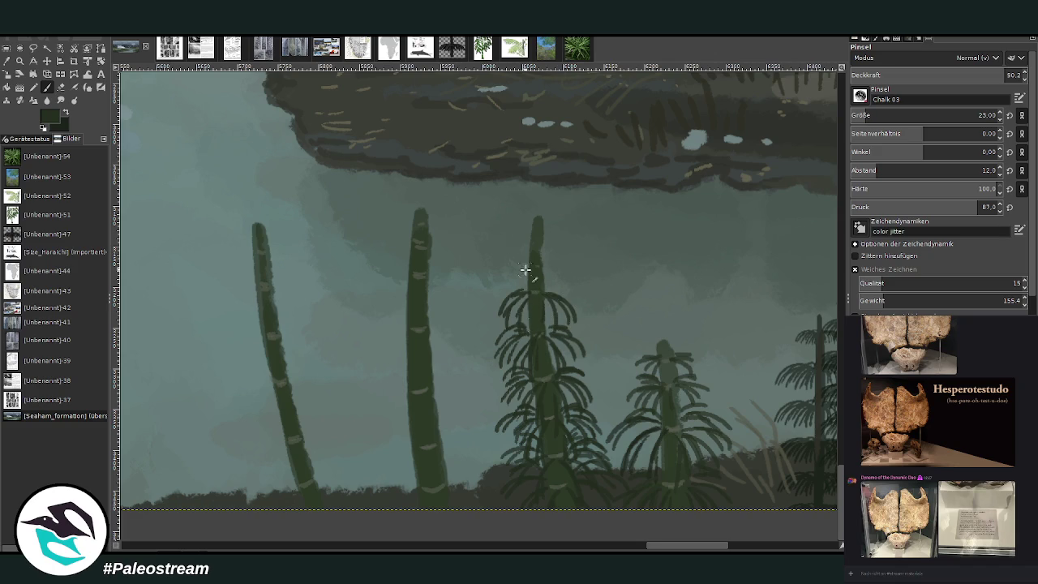
{"action": "mouse_move", "coordinate": [525, 266]}
{"action": "left_mouse_down"}
{"action": "mouse_move", "coordinate": [503, 288]}
{"action": "mouse_move", "coordinate": [569, 290]}
{"action": "left_mouse_up"}
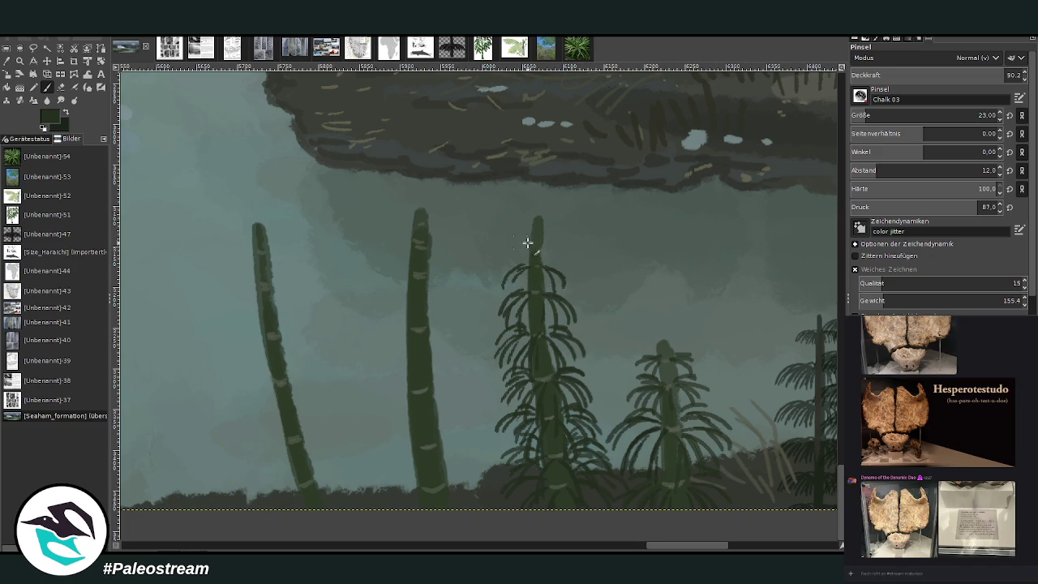
{"action": "mouse_move", "coordinate": [512, 241]}
{"action": "left_mouse_down"}
{"action": "mouse_move", "coordinate": [504, 261]}
{"action": "mouse_move", "coordinate": [560, 261]}
{"action": "mouse_move", "coordinate": [511, 243]}
{"action": "left_mouse_up"}
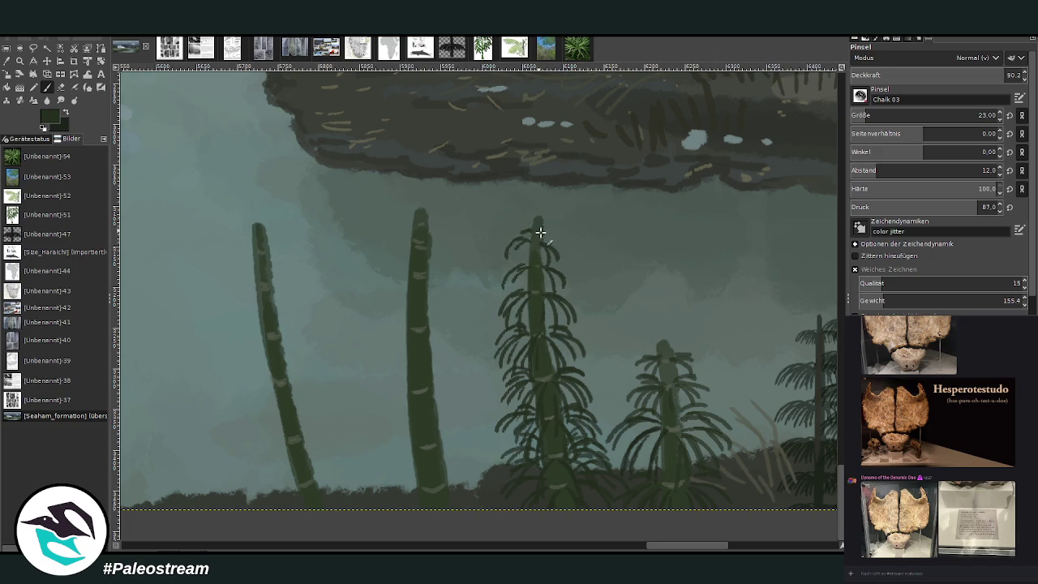
Paint fronds around the second stalk's base and its lower whorls
{"action": "mouse_move", "coordinate": [435, 446]}
{"action": "left_mouse_down"}
{"action": "mouse_move", "coordinate": [461, 456]}
{"action": "mouse_move", "coordinate": [462, 472]}
{"action": "left_mouse_up"}
{"action": "mouse_move", "coordinate": [410, 448]}
{"action": "left_mouse_down"}
{"action": "mouse_move", "coordinate": [391, 471]}
{"action": "mouse_move", "coordinate": [394, 485]}
{"action": "mouse_move", "coordinate": [438, 496]}
{"action": "left_mouse_up"}
{"action": "left_click_drag", "start_coordinate": [440, 457], "coordinate": [447, 486]}
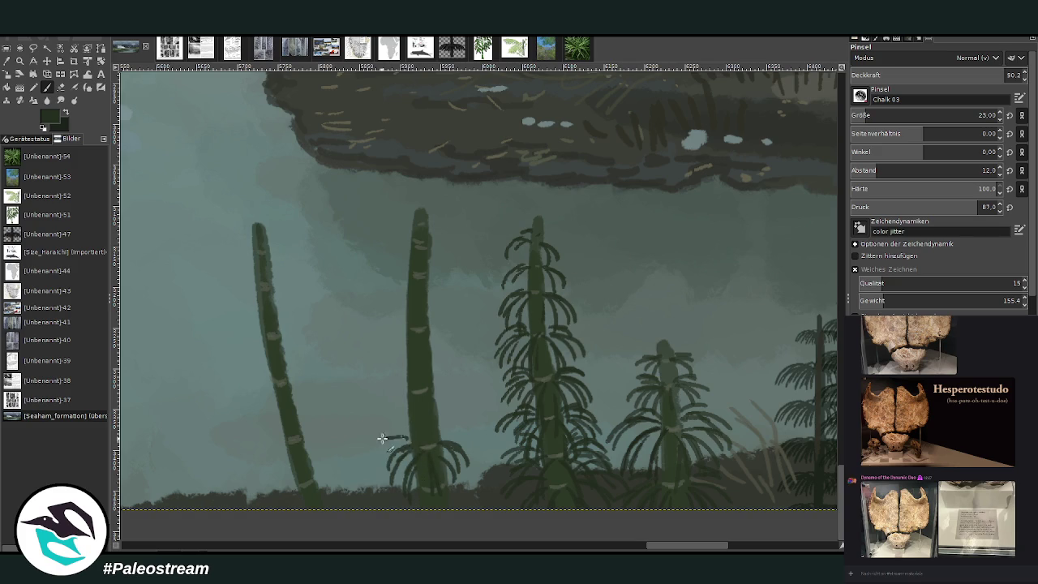
{"action": "mouse_move", "coordinate": [404, 433]}
{"action": "left_mouse_down"}
{"action": "mouse_move", "coordinate": [369, 451]}
{"action": "mouse_move", "coordinate": [376, 464]}
{"action": "mouse_move", "coordinate": [386, 441]}
{"action": "mouse_move", "coordinate": [469, 430]}
{"action": "mouse_move", "coordinate": [483, 451]}
{"action": "mouse_move", "coordinate": [474, 454]}
{"action": "mouse_move", "coordinate": [459, 433]}
{"action": "left_mouse_up"}
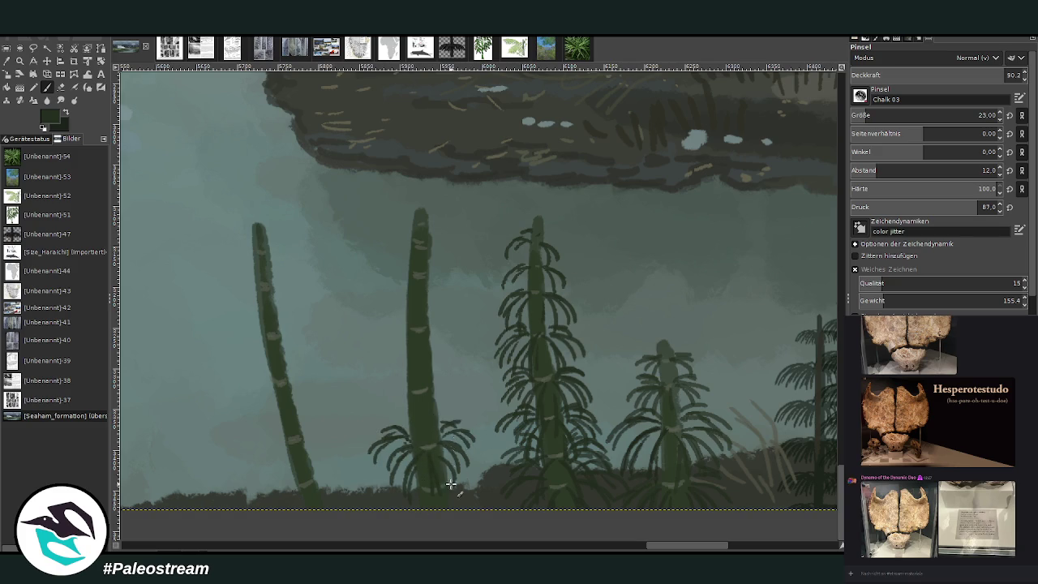
{"action": "mouse_move", "coordinate": [409, 396]}
{"action": "left_mouse_down"}
{"action": "mouse_move", "coordinate": [382, 391]}
{"action": "mouse_move", "coordinate": [374, 416]}
{"action": "mouse_move", "coordinate": [395, 431]}
{"action": "left_mouse_up"}
{"action": "mouse_move", "coordinate": [406, 386]}
{"action": "left_mouse_down"}
{"action": "mouse_move", "coordinate": [373, 384]}
{"action": "mouse_move", "coordinate": [378, 402]}
{"action": "mouse_move", "coordinate": [471, 409]}
{"action": "mouse_move", "coordinate": [459, 414]}
{"action": "left_mouse_up"}
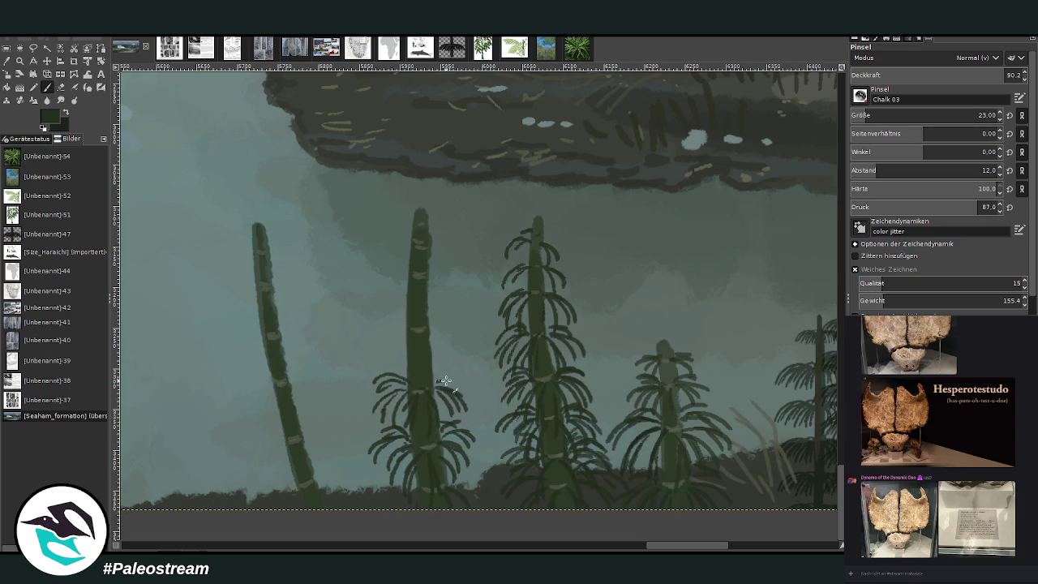
{"action": "left_click_drag", "start_coordinate": [439, 382], "coordinate": [473, 398]}
{"action": "left_click_drag", "start_coordinate": [404, 370], "coordinate": [384, 378]}
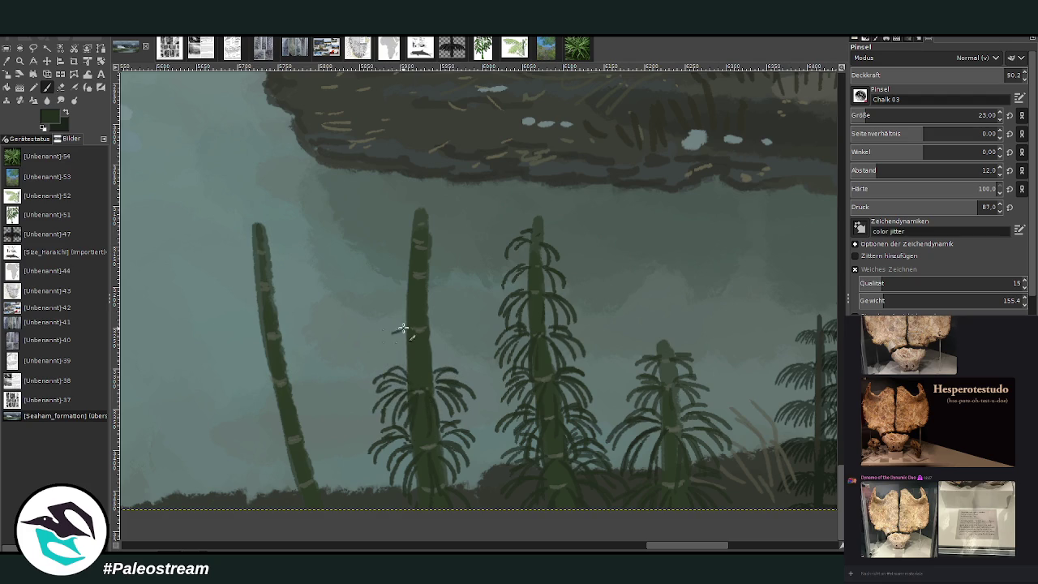
Paint whorls up the second stalk and finish the tips of both stalks
{"action": "left_click_drag", "start_coordinate": [408, 328], "coordinate": [381, 352]}
{"action": "mouse_move", "coordinate": [437, 331]}
{"action": "left_mouse_down"}
{"action": "mouse_move", "coordinate": [458, 365]}
{"action": "mouse_move", "coordinate": [446, 365]}
{"action": "mouse_move", "coordinate": [459, 347]}
{"action": "left_mouse_up"}
{"action": "mouse_move", "coordinate": [406, 319]}
{"action": "left_mouse_down"}
{"action": "mouse_move", "coordinate": [371, 337]}
{"action": "mouse_move", "coordinate": [447, 367]}
{"action": "mouse_move", "coordinate": [386, 328]}
{"action": "left_mouse_up"}
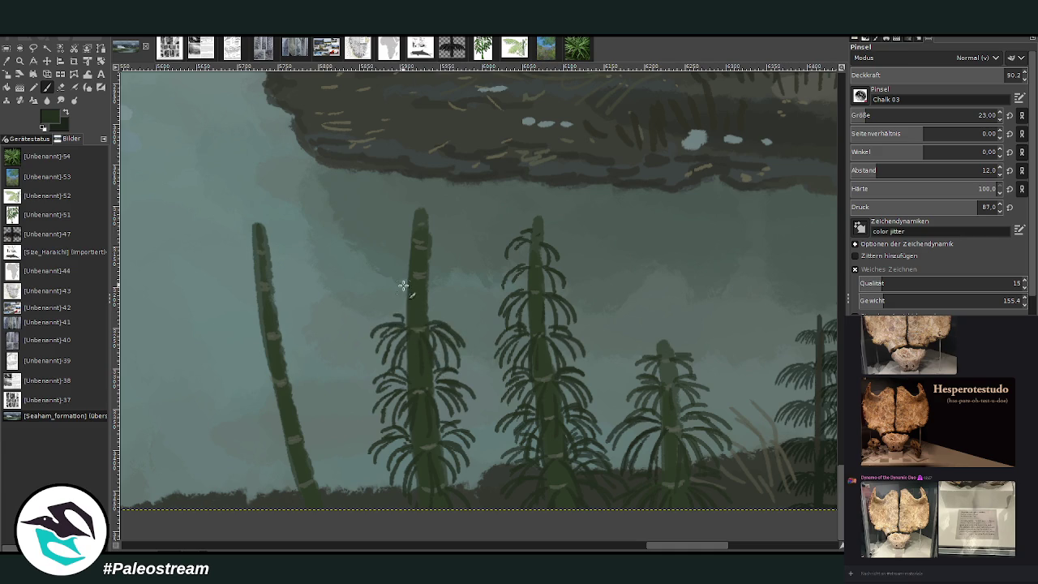
{"action": "mouse_move", "coordinate": [406, 278]}
{"action": "left_mouse_down"}
{"action": "mouse_move", "coordinate": [380, 285]}
{"action": "mouse_move", "coordinate": [389, 317]}
{"action": "left_mouse_up"}
{"action": "left_click_drag", "start_coordinate": [405, 389], "coordinate": [370, 406]}
{"action": "mouse_move", "coordinate": [425, 274]}
{"action": "left_mouse_down"}
{"action": "mouse_move", "coordinate": [447, 284]}
{"action": "mouse_move", "coordinate": [459, 310]}
{"action": "left_mouse_up"}
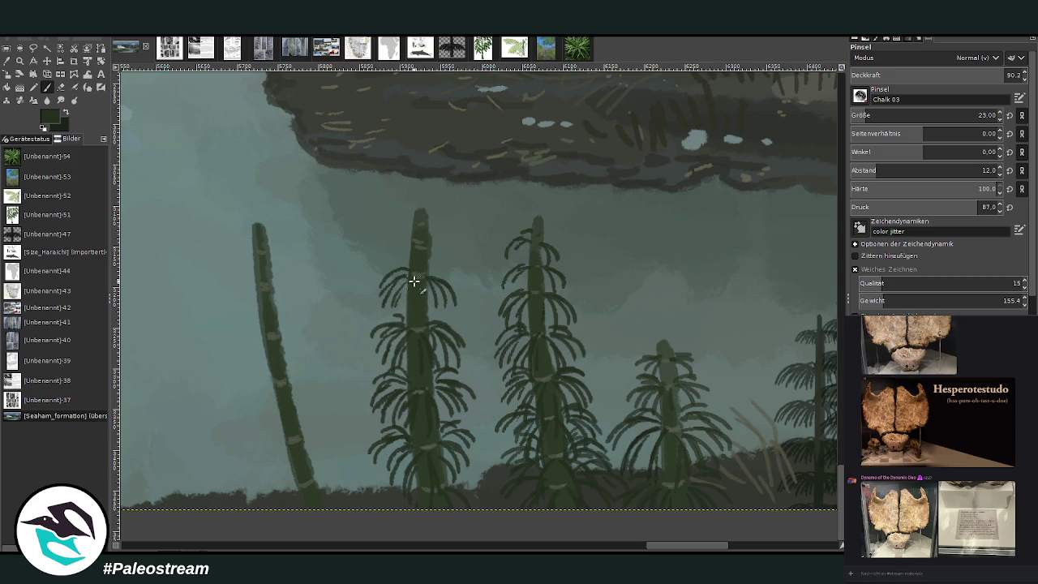
{"action": "left_click_drag", "start_coordinate": [412, 268], "coordinate": [382, 276]}
{"action": "mouse_move", "coordinate": [407, 242]}
{"action": "left_mouse_down"}
{"action": "mouse_move", "coordinate": [387, 253]}
{"action": "mouse_move", "coordinate": [454, 263]}
{"action": "mouse_move", "coordinate": [451, 271]}
{"action": "mouse_move", "coordinate": [392, 258]}
{"action": "mouse_move", "coordinate": [397, 242]}
{"action": "mouse_move", "coordinate": [448, 253]}
{"action": "mouse_move", "coordinate": [442, 247]}
{"action": "left_mouse_up"}
{"action": "mouse_move", "coordinate": [417, 211]}
{"action": "left_mouse_down"}
{"action": "mouse_move", "coordinate": [404, 224]}
{"action": "mouse_move", "coordinate": [433, 228]}
{"action": "left_mouse_up"}
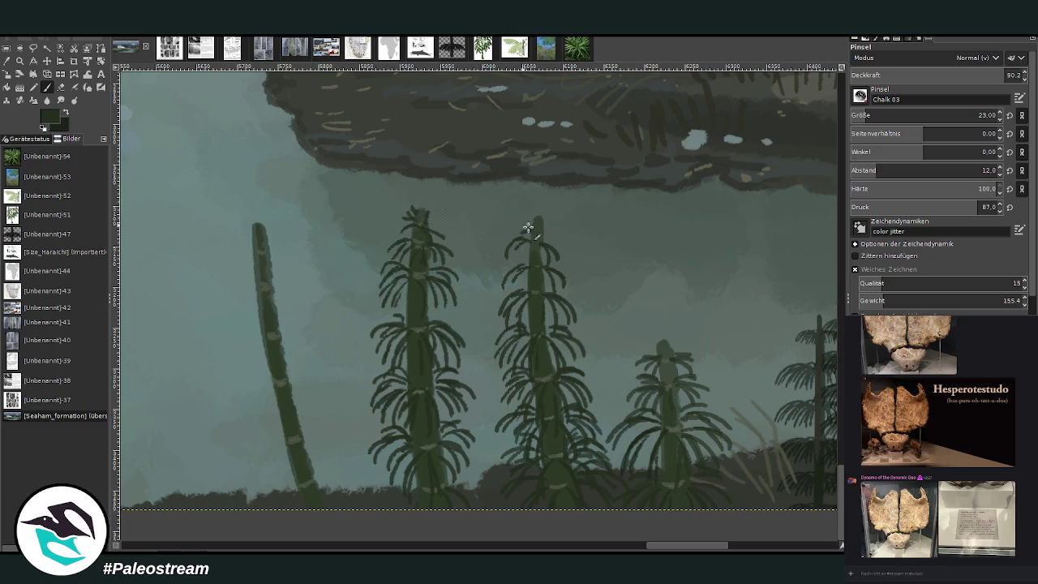
{"action": "mouse_move", "coordinate": [538, 229]}
{"action": "left_mouse_down"}
{"action": "mouse_move", "coordinate": [556, 245]}
{"action": "mouse_move", "coordinate": [511, 276]}
{"action": "mouse_move", "coordinate": [553, 267]}
{"action": "left_mouse_up"}
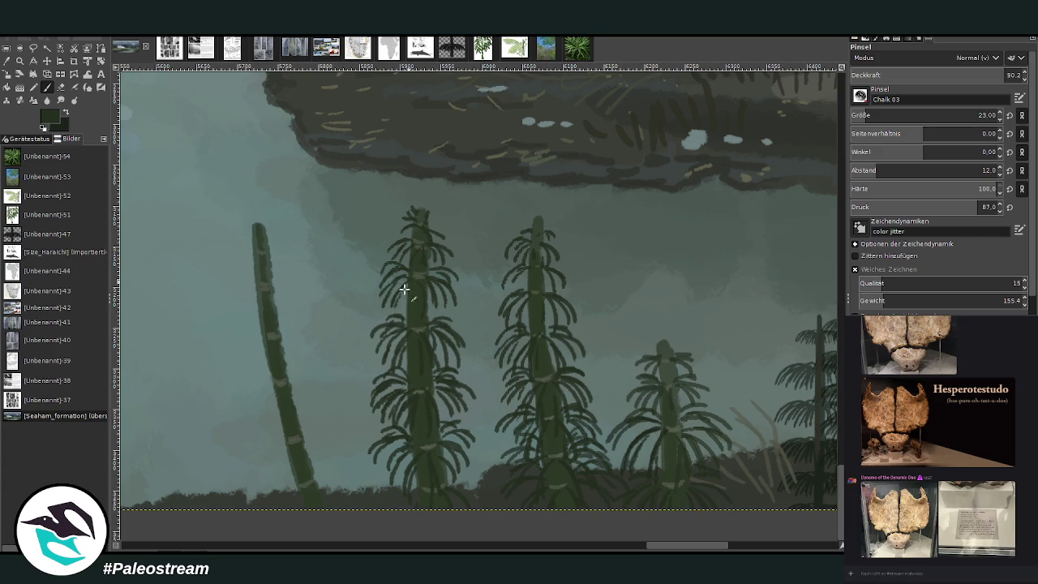
Scroll to the leaning leftmost stalk and paint dark fronds arching around its base
{"action": "scroll", "coordinate": [631, 534], "scroll_direction": "left", "scroll_amount": 2}
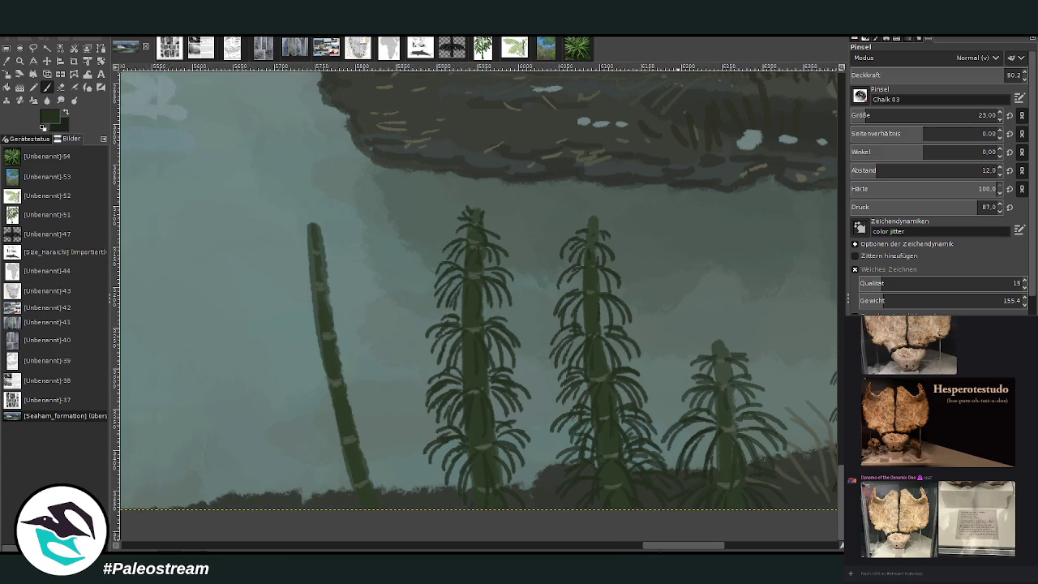
{"action": "scroll", "coordinate": [560, 430], "scroll_direction": "left", "scroll_amount": 3}
{"action": "mouse_move", "coordinate": [429, 488]}
{"action": "left_mouse_down"}
{"action": "mouse_move", "coordinate": [422, 509]}
{"action": "mouse_move", "coordinate": [443, 489]}
{"action": "mouse_move", "coordinate": [503, 491]}
{"action": "mouse_move", "coordinate": [454, 485]}
{"action": "mouse_move", "coordinate": [497, 491]}
{"action": "mouse_move", "coordinate": [494, 466]}
{"action": "mouse_move", "coordinate": [417, 479]}
{"action": "mouse_move", "coordinate": [425, 471]}
{"action": "mouse_move", "coordinate": [412, 464]}
{"action": "mouse_move", "coordinate": [481, 473]}
{"action": "left_mouse_up"}
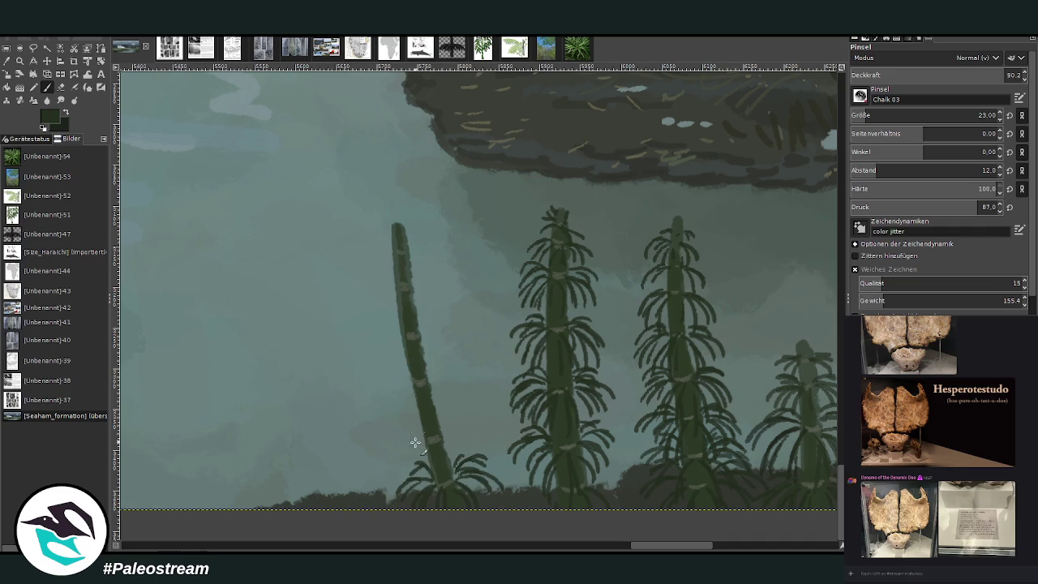
{"action": "left_click_drag", "start_coordinate": [420, 437], "coordinate": [393, 477]}
{"action": "mouse_move", "coordinate": [424, 436]}
{"action": "left_mouse_down"}
{"action": "mouse_move", "coordinate": [409, 459]}
{"action": "mouse_move", "coordinate": [446, 451]}
{"action": "mouse_move", "coordinate": [419, 474]}
{"action": "mouse_move", "coordinate": [462, 433]}
{"action": "mouse_move", "coordinate": [485, 428]}
{"action": "mouse_move", "coordinate": [489, 442]}
{"action": "mouse_move", "coordinate": [394, 425]}
{"action": "mouse_move", "coordinate": [462, 417]}
{"action": "left_mouse_up"}
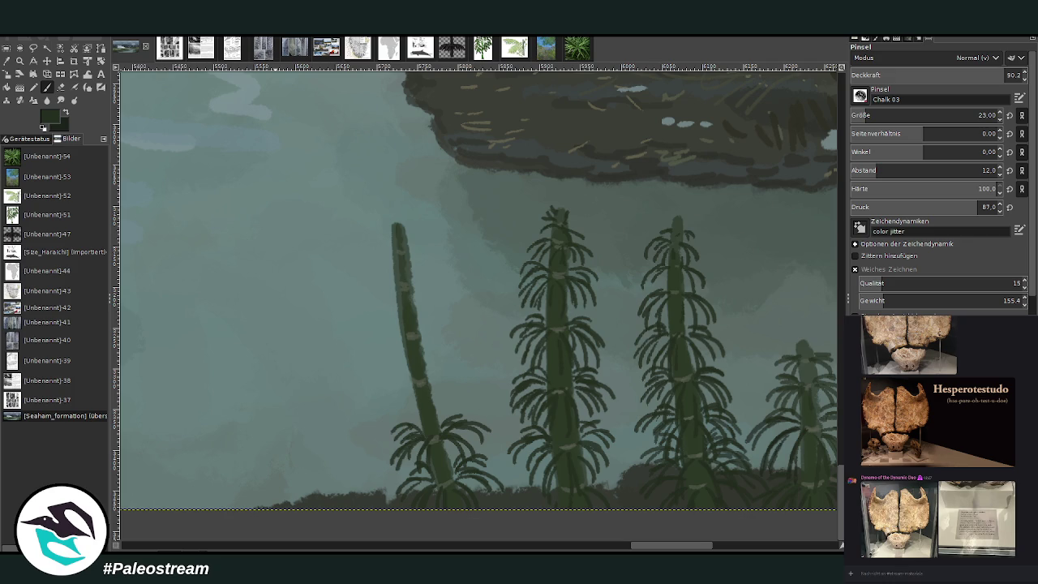
{"action": "left_click_drag", "start_coordinate": [404, 381], "coordinate": [391, 407]}
Make the brush more opaque and add fronds around the leaning stalk's lower part
{"action": "left_click", "coordinate": [1009, 74]}
{"action": "left_click", "coordinate": [866, 170]}
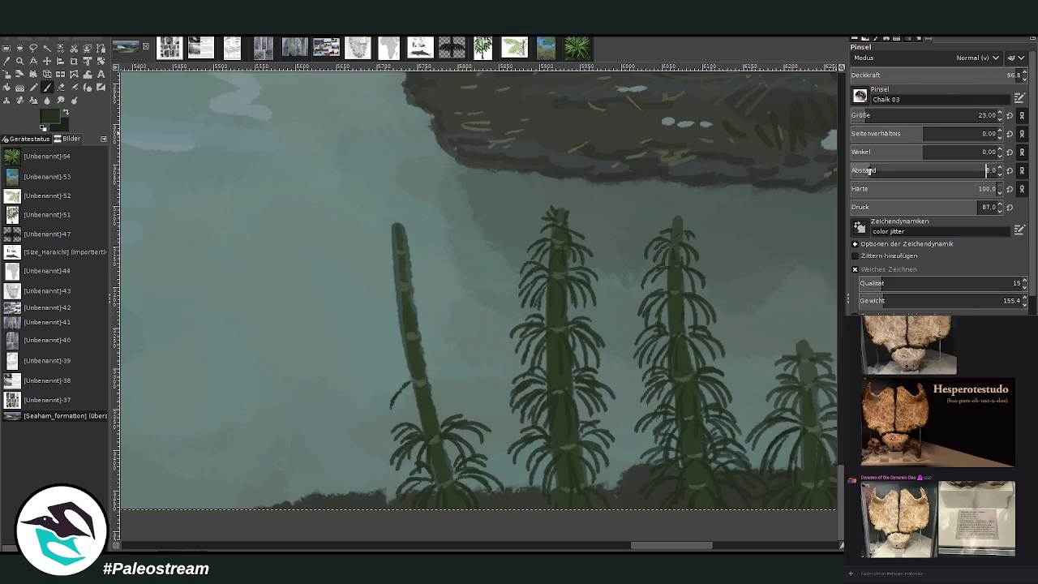
{"action": "mouse_move", "coordinate": [409, 386]}
{"action": "left_mouse_down"}
{"action": "mouse_move", "coordinate": [393, 416]}
{"action": "mouse_move", "coordinate": [389, 402]}
{"action": "mouse_move", "coordinate": [380, 408]}
{"action": "left_mouse_up"}
{"action": "mouse_move", "coordinate": [395, 370]}
{"action": "left_mouse_down"}
{"action": "mouse_move", "coordinate": [383, 389]}
{"action": "mouse_move", "coordinate": [409, 421]}
{"action": "left_mouse_up"}
{"action": "mouse_move", "coordinate": [434, 377]}
{"action": "left_mouse_down"}
{"action": "mouse_move", "coordinate": [449, 407]}
{"action": "mouse_move", "coordinate": [456, 385]}
{"action": "mouse_move", "coordinate": [475, 381]}
{"action": "left_mouse_up"}
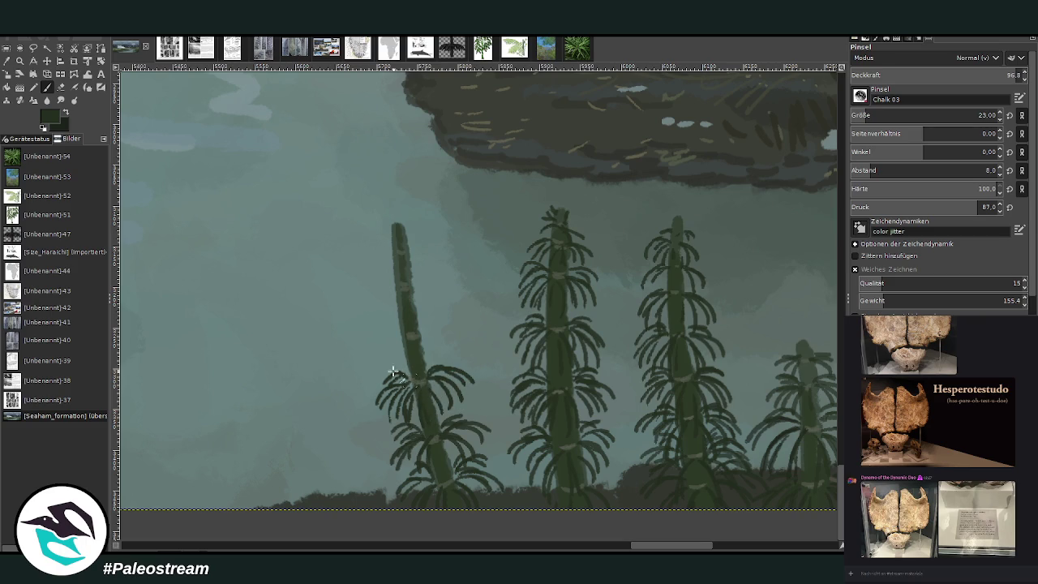
{"action": "left_click_drag", "start_coordinate": [405, 449], "coordinate": [410, 471]}
Paint frond whorls up the leaning stalk to its tip and reduce brush size to 14
{"action": "mouse_move", "coordinate": [398, 339]}
{"action": "left_mouse_down"}
{"action": "mouse_move", "coordinate": [376, 364]}
{"action": "mouse_move", "coordinate": [397, 375]}
{"action": "mouse_move", "coordinate": [448, 329]}
{"action": "mouse_move", "coordinate": [459, 360]}
{"action": "mouse_move", "coordinate": [385, 376]}
{"action": "left_mouse_up"}
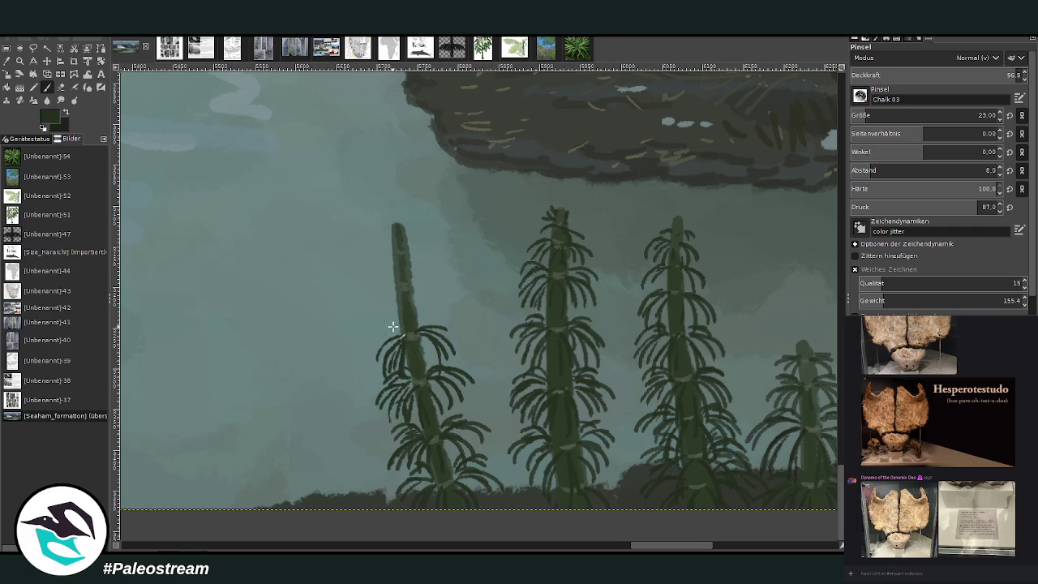
{"action": "mouse_move", "coordinate": [399, 324]}
{"action": "left_mouse_down"}
{"action": "mouse_move", "coordinate": [372, 349]}
{"action": "mouse_move", "coordinate": [449, 328]}
{"action": "mouse_move", "coordinate": [377, 332]}
{"action": "mouse_move", "coordinate": [378, 349]}
{"action": "left_mouse_up"}
{"action": "mouse_move", "coordinate": [393, 288]}
{"action": "left_mouse_down"}
{"action": "mouse_move", "coordinate": [365, 311]}
{"action": "mouse_move", "coordinate": [376, 320]}
{"action": "mouse_move", "coordinate": [440, 302]}
{"action": "mouse_move", "coordinate": [382, 316]}
{"action": "left_mouse_up"}
{"action": "mouse_move", "coordinate": [397, 252]}
{"action": "left_mouse_down"}
{"action": "mouse_move", "coordinate": [367, 275]}
{"action": "mouse_move", "coordinate": [438, 268]}
{"action": "mouse_move", "coordinate": [418, 286]}
{"action": "left_mouse_up"}
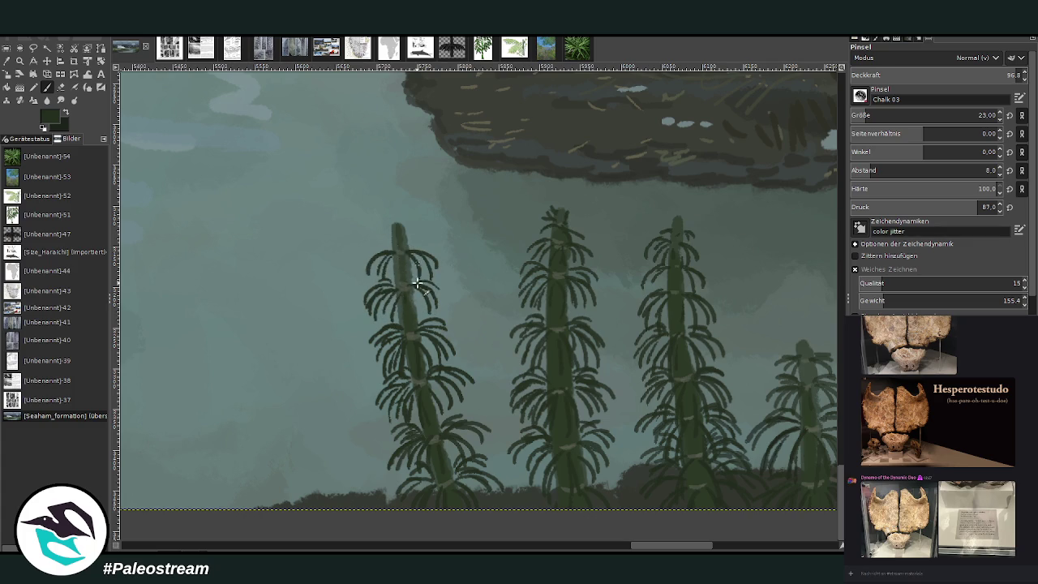
{"action": "left_click_drag", "start_coordinate": [399, 251], "coordinate": [389, 285]}
{"action": "mouse_move", "coordinate": [402, 232]}
{"action": "left_mouse_down"}
{"action": "mouse_move", "coordinate": [416, 228]}
{"action": "mouse_move", "coordinate": [390, 234]}
{"action": "left_mouse_up"}
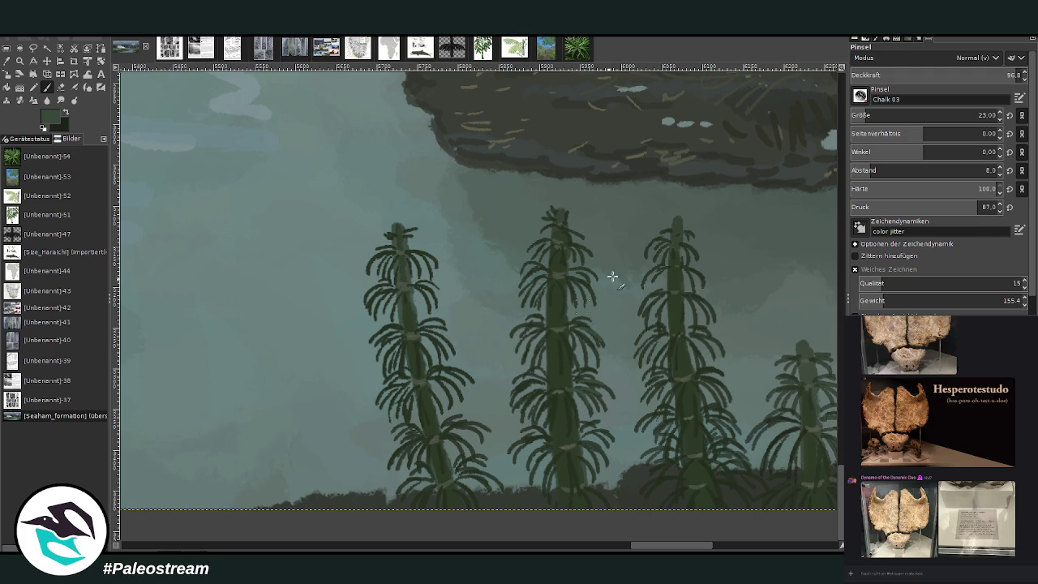
{"action": "left_click_drag", "start_coordinate": [957, 119], "coordinate": [908, 118]}
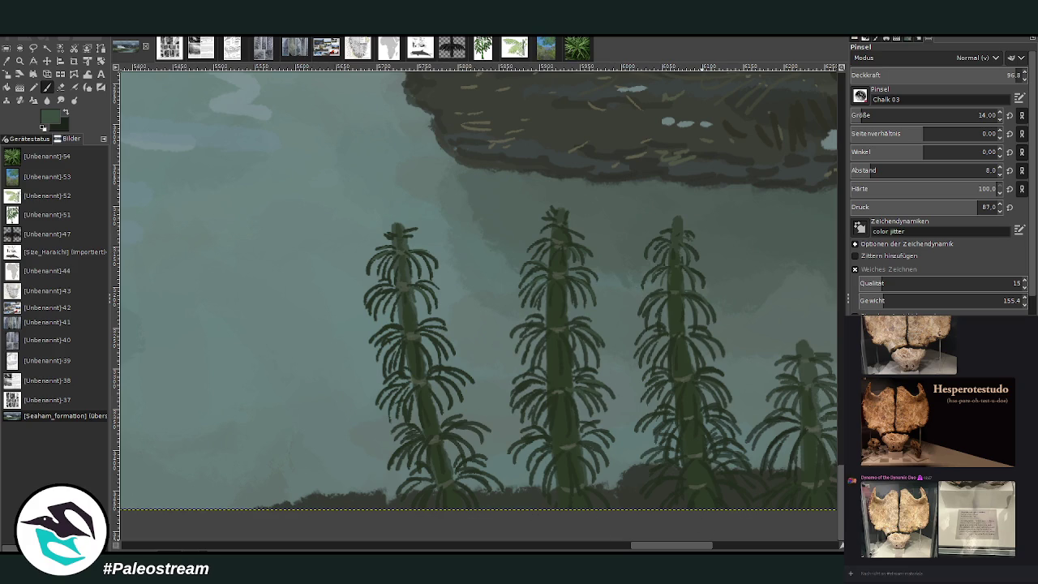
Choose a lighter green at 69.1 opacity and zoom out to the whole painting
{"action": "left_click_drag", "start_coordinate": [681, 550], "coordinate": [708, 549]}
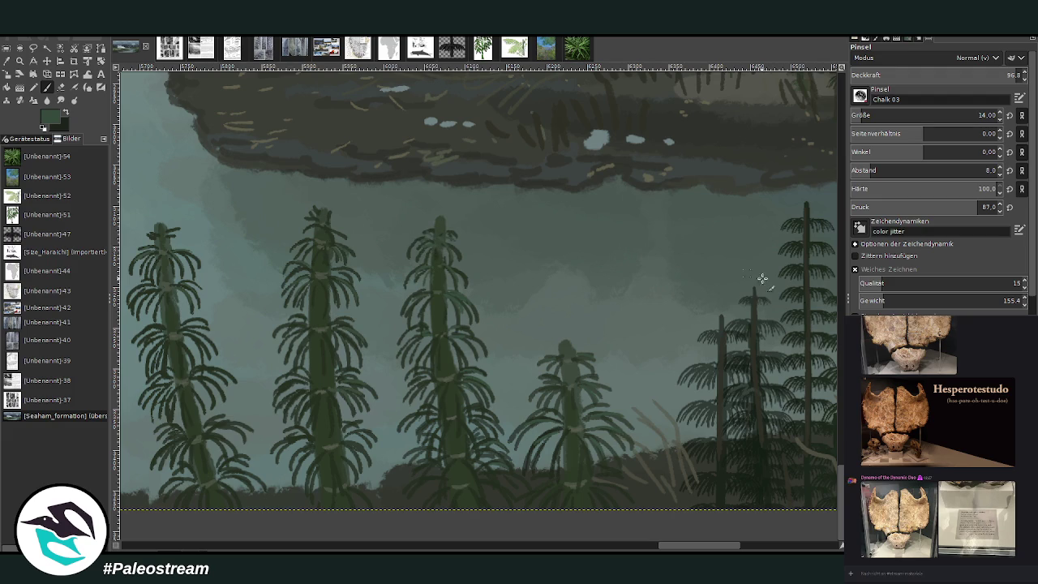
{"action": "left_click", "coordinate": [820, 327], "text": "ctrl"}
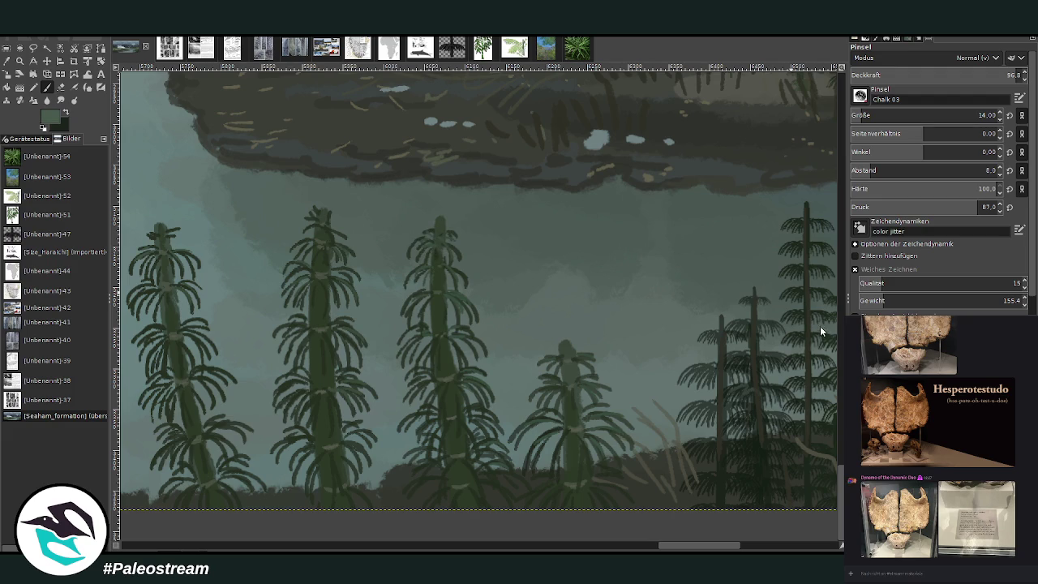
{"action": "left_click", "coordinate": [968, 75]}
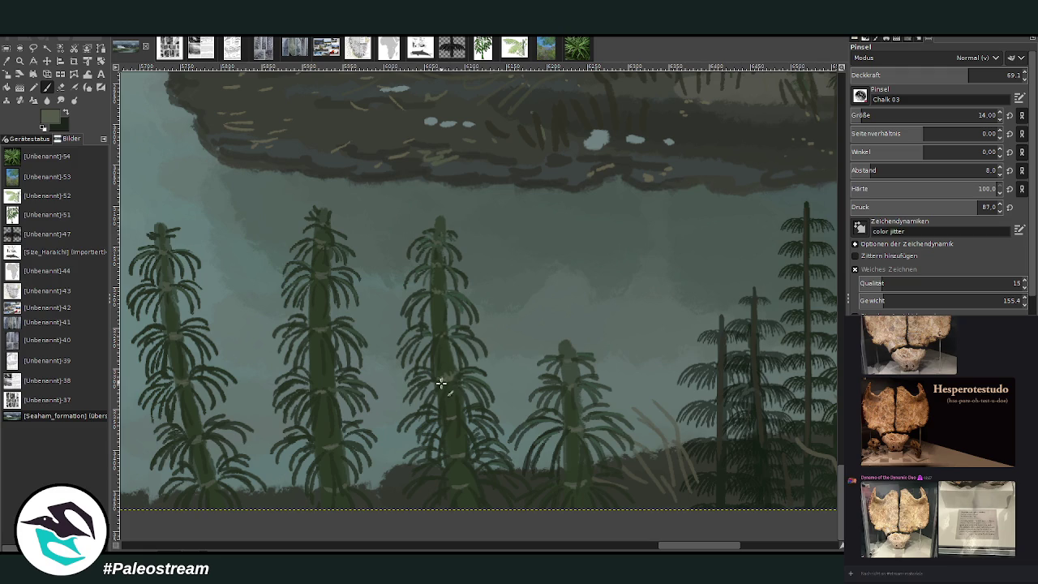
{"action": "scroll", "coordinate": [579, 390], "scroll_direction": "left", "scroll_amount": 5}
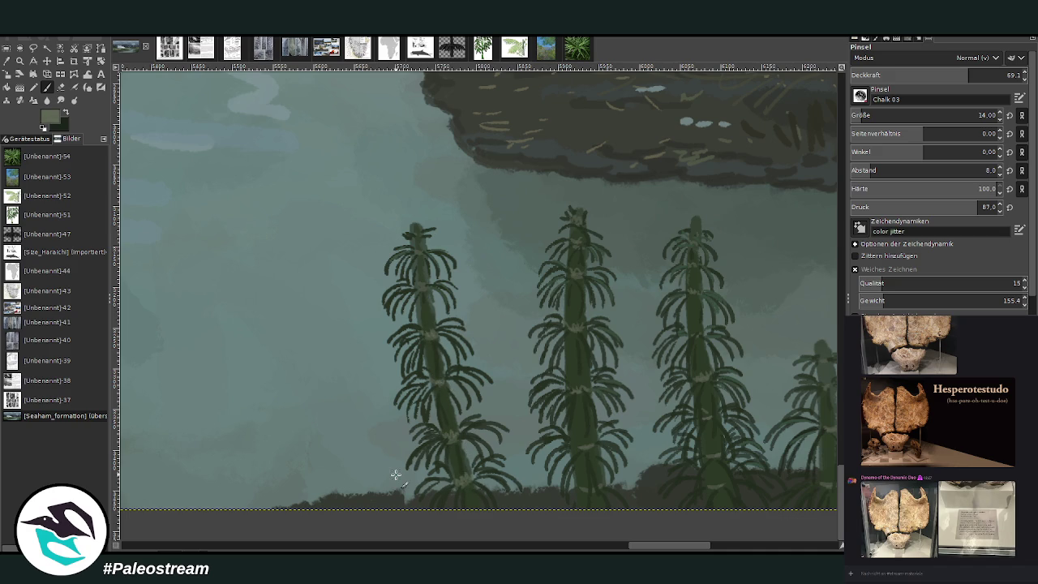
{"action": "scroll", "coordinate": [396, 474], "scroll_direction": "down", "scroll_amount": 3}
{"action": "scroll", "coordinate": [395, 475], "scroll_direction": "down", "scroll_amount": 2}
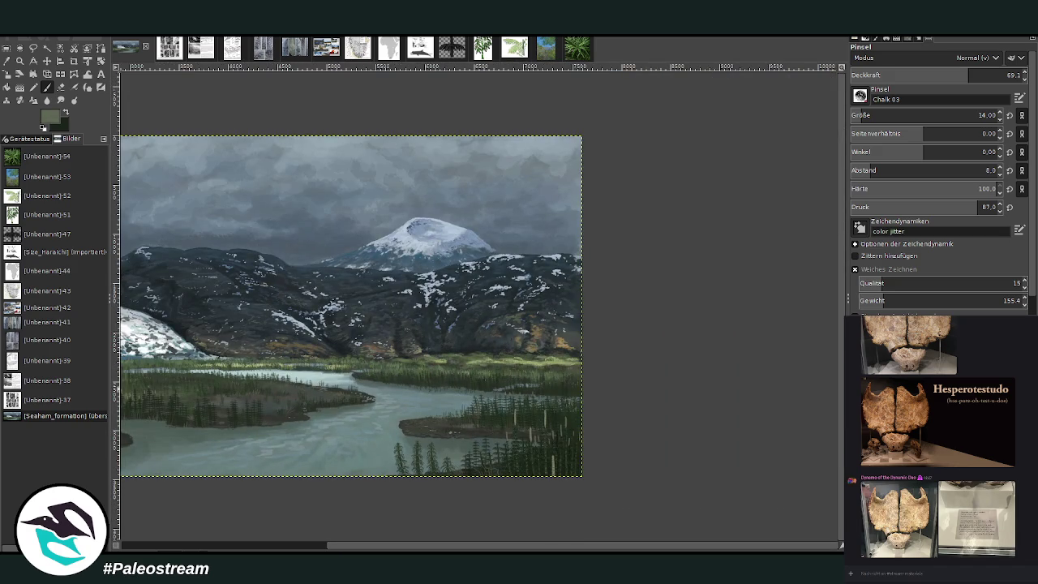
Zoom in on the river island's horsetail stand and pick dark green for painting
{"action": "left_click", "coordinate": [20, 61]}
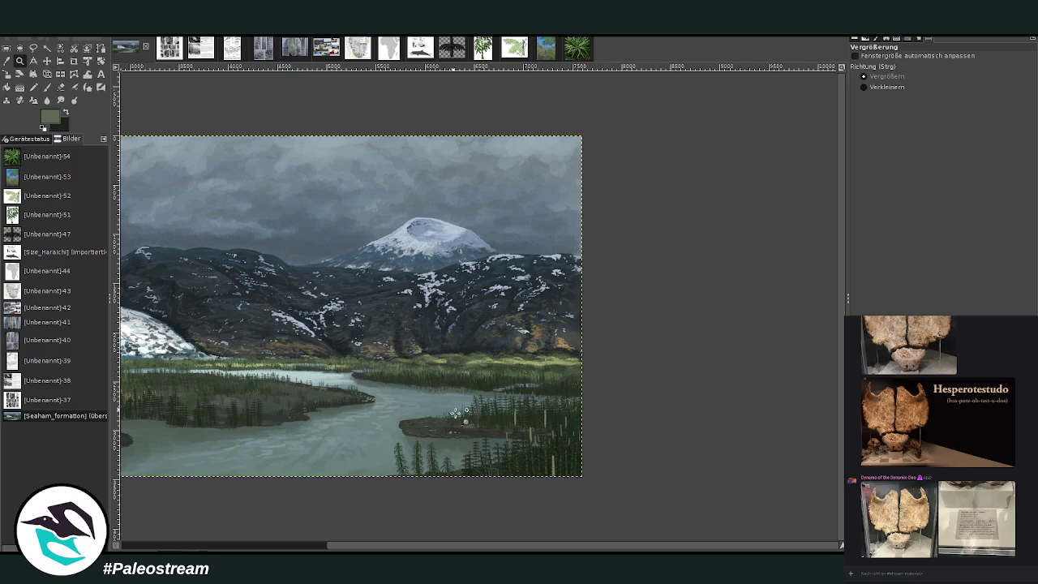
{"action": "left_click_drag", "start_coordinate": [359, 545], "coordinate": [256, 545]}
{"action": "left_click", "coordinate": [572, 408]}
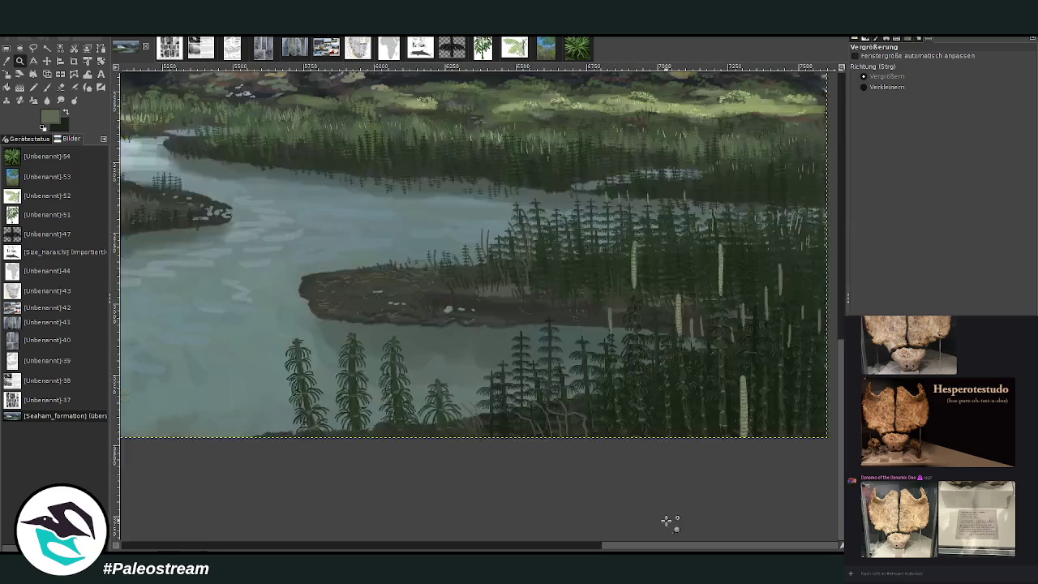
{"action": "left_click_drag", "start_coordinate": [316, 222], "coordinate": [516, 421]}
{"action": "mouse_move", "coordinate": [404, 205]}
{"action": "left_mouse_down"}
{"action": "mouse_move", "coordinate": [541, 262]}
{"action": "mouse_move", "coordinate": [714, 455]}
{"action": "left_mouse_up"}
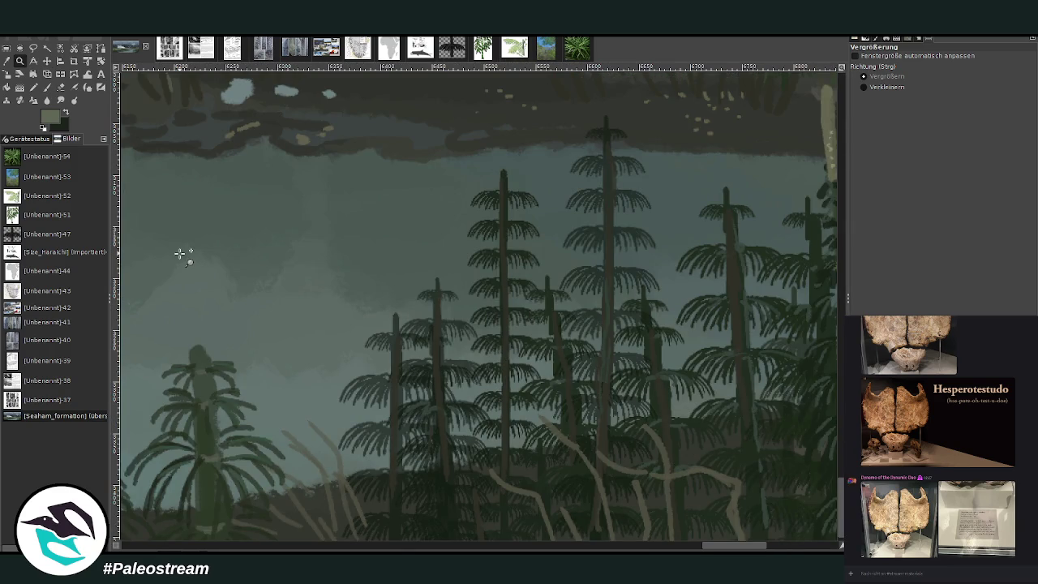
{"action": "key", "text": "o"}
{"action": "left_click", "coordinate": [592, 442]}
{"action": "key", "text": "p"}
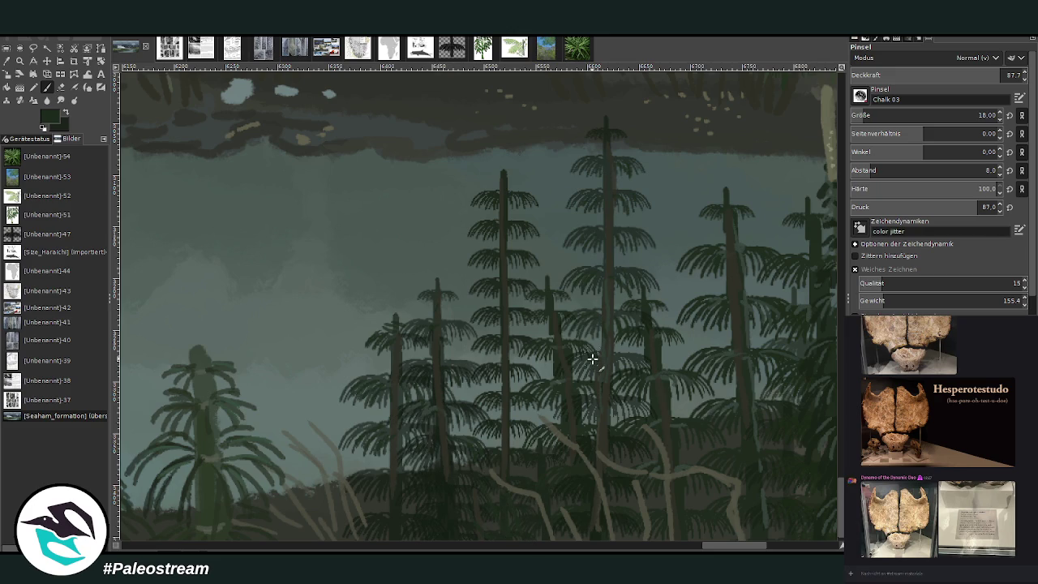
At 93.4 opacity, dab detail on the tall background horsetail, sample lighter green, zoom out
{"action": "key", "text": "greater"}
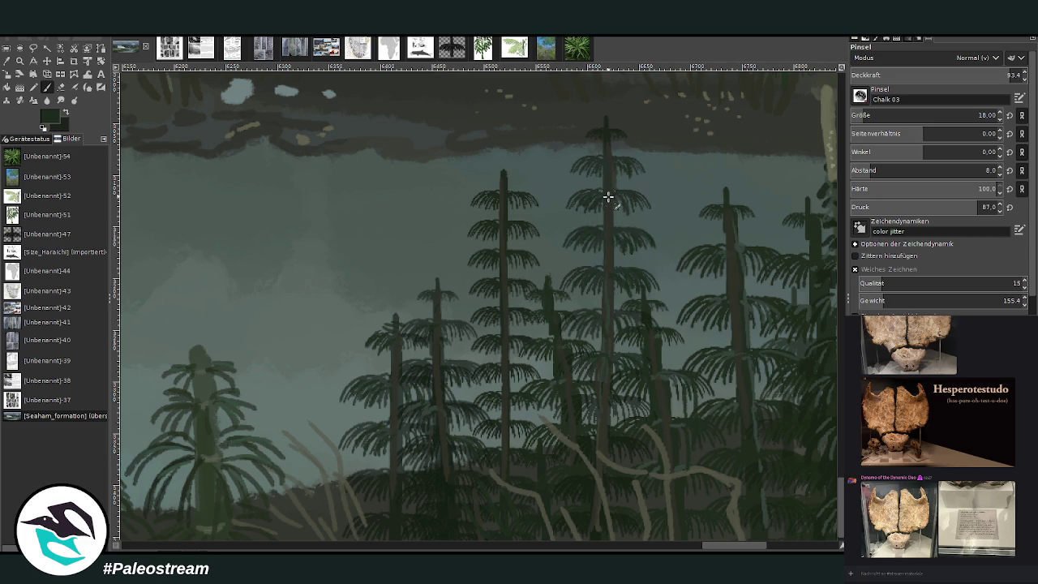
{"action": "left_click", "coordinate": [655, 150]}
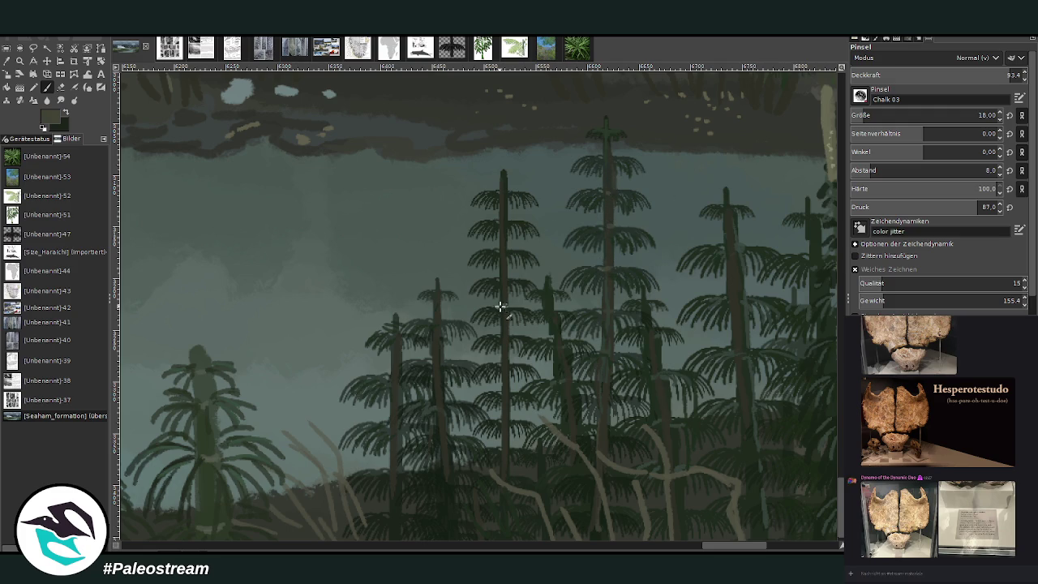
{"action": "left_click", "coordinate": [778, 233], "text": "ctrl"}
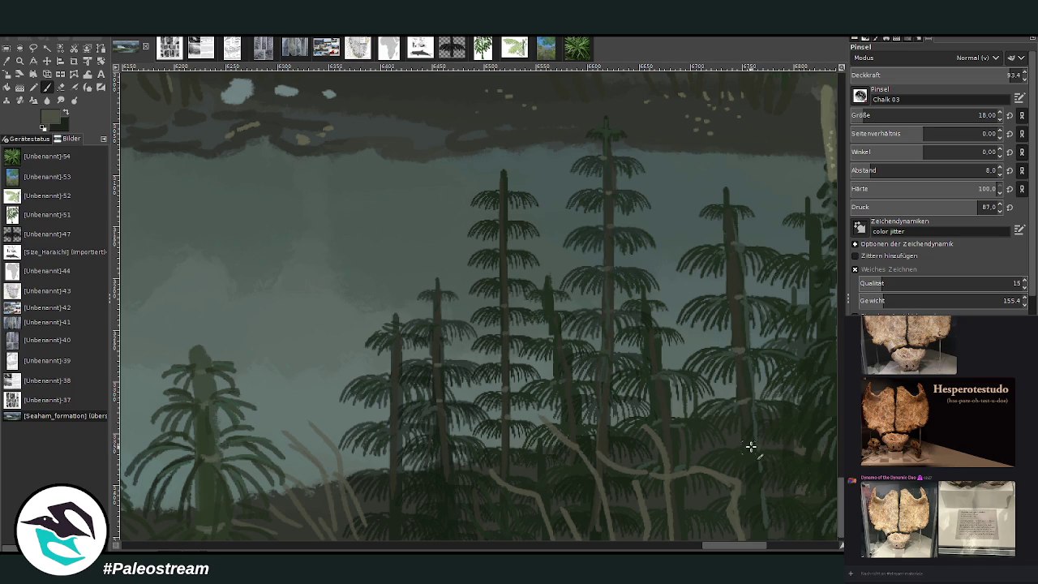
{"action": "left_click_drag", "start_coordinate": [709, 548], "coordinate": [659, 549]}
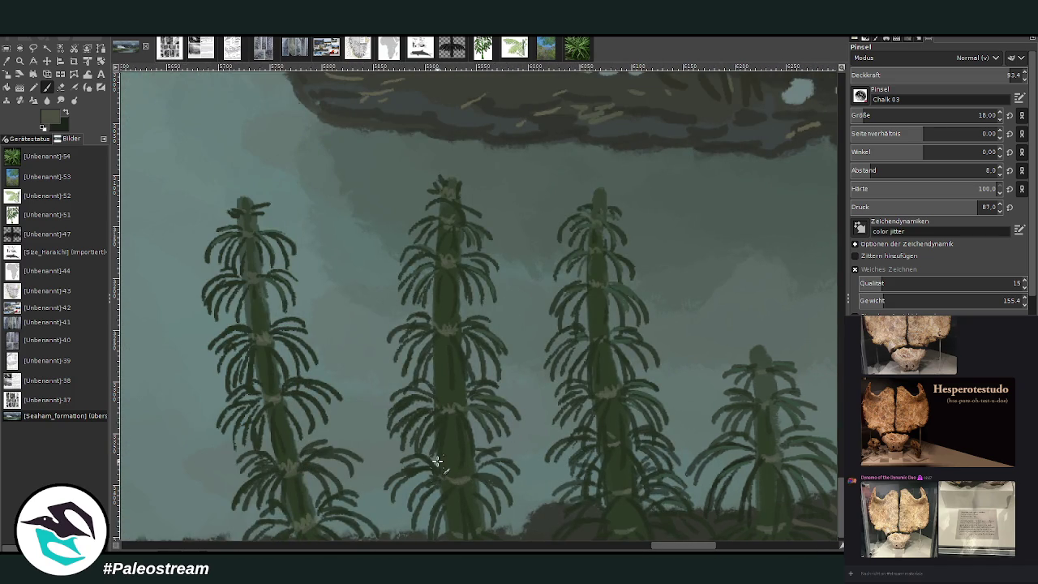
{"action": "scroll", "coordinate": [437, 460], "scroll_direction": "down", "scroll_amount": 2}
{"action": "scroll", "coordinate": [436, 461], "scroll_direction": "down", "scroll_amount": 2}
{"action": "scroll", "coordinate": [436, 461], "scroll_direction": "down", "scroll_amount": 1}
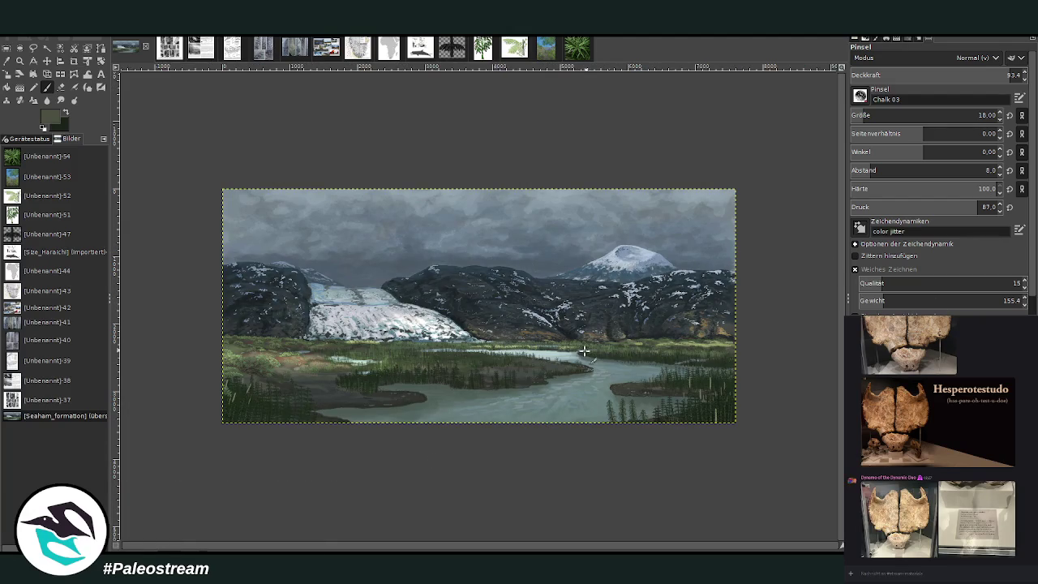
Zoom in on the river island and the four foreground horsetails
{"action": "key", "text": "z"}
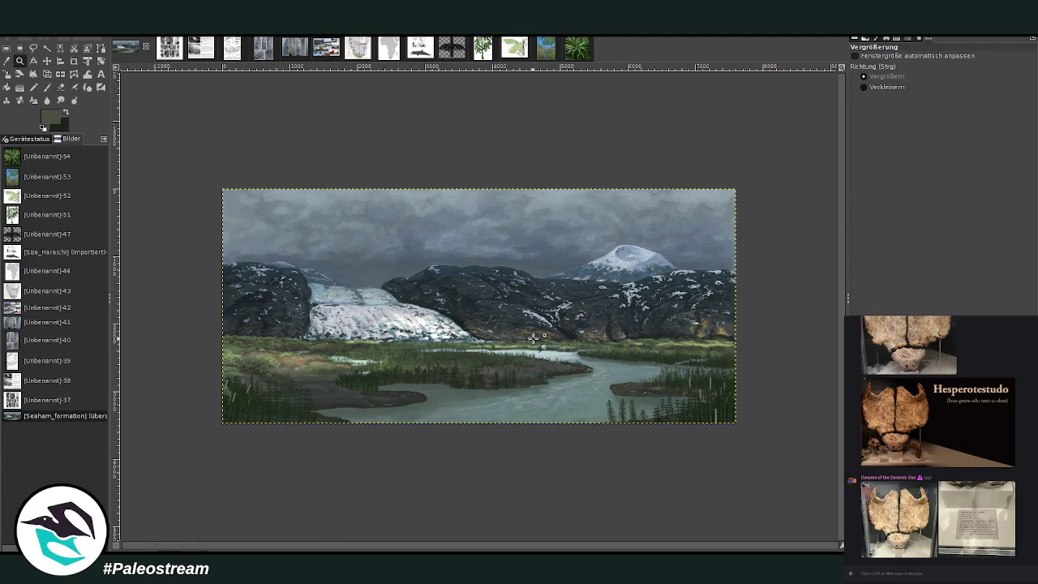
{"action": "left_click_drag", "start_coordinate": [524, 317], "coordinate": [704, 467]}
{"action": "left_click", "coordinate": [618, 460]}
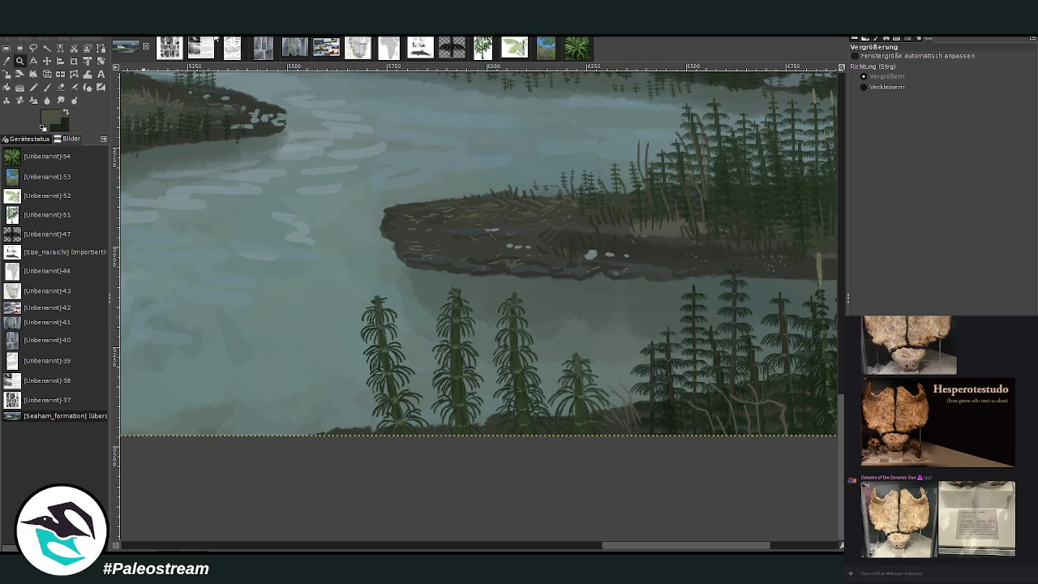
Rectangle-select the four foreground horsetails and set the eraser to size 248
{"action": "key", "text": "r"}
{"action": "left_click_drag", "start_coordinate": [333, 236], "coordinate": [621, 459]}
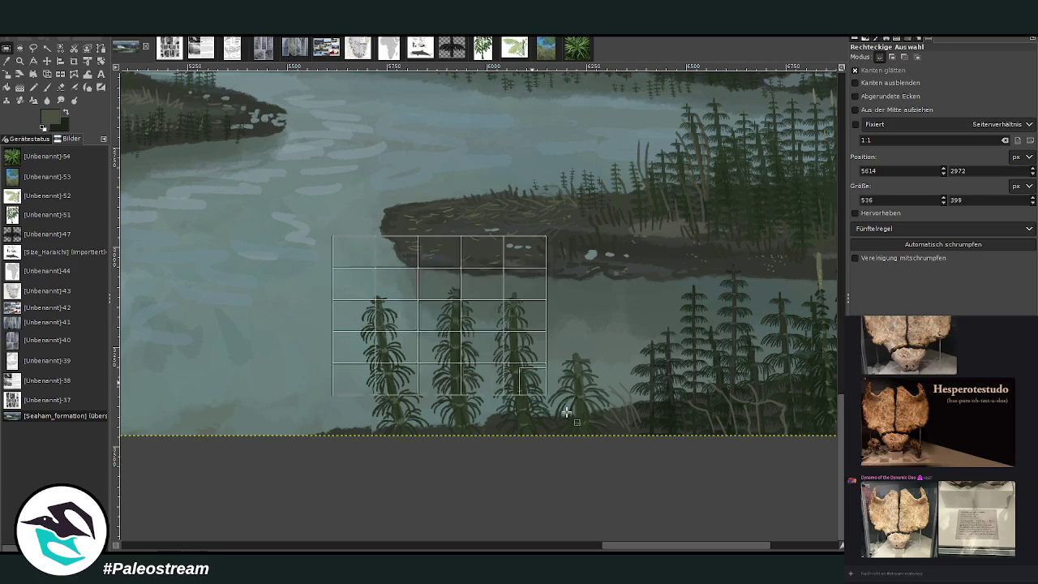
{"action": "left_click", "coordinate": [367, 350]}
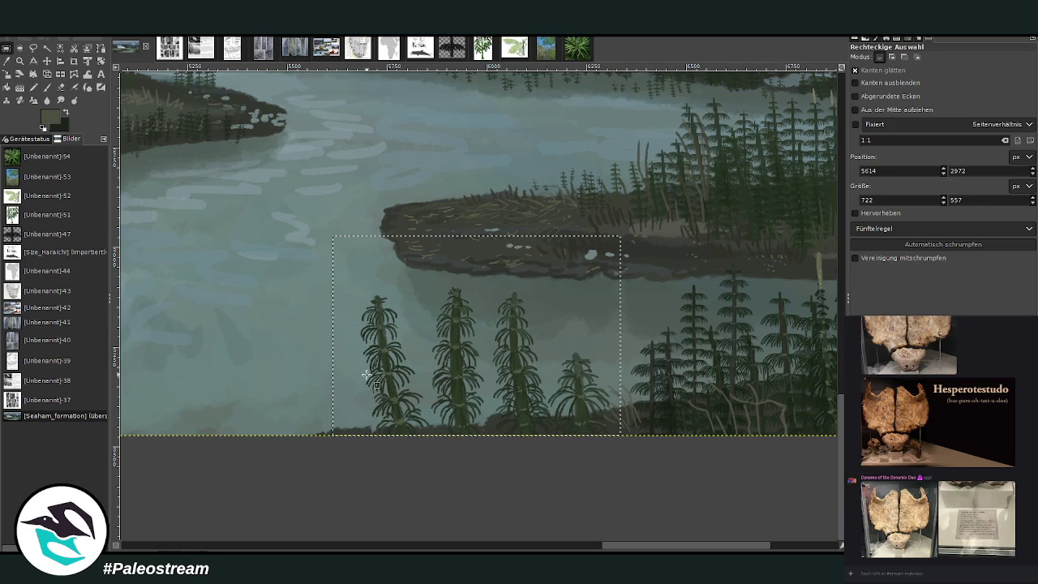
{"action": "key", "text": "ctrl+shift+alt+a"}
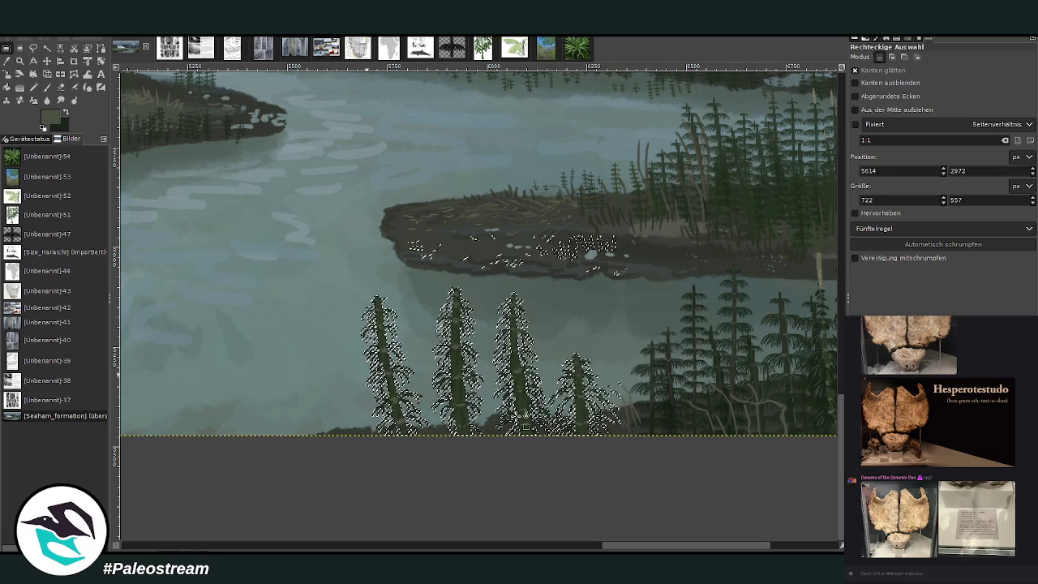
{"action": "key", "text": "ctrl+z"}
{"action": "key", "text": "z"}
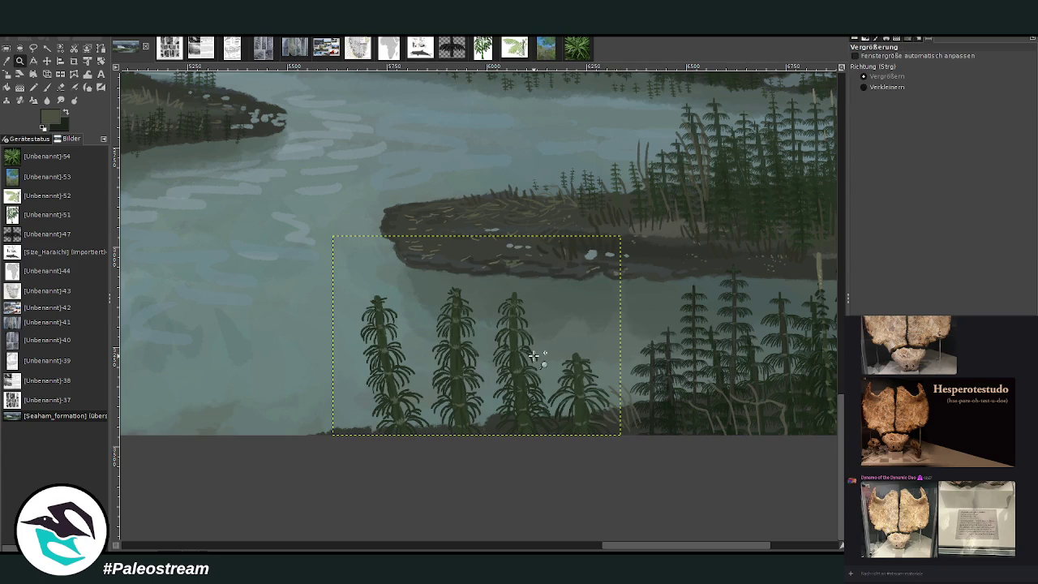
{"action": "left_click", "coordinate": [61, 87]}
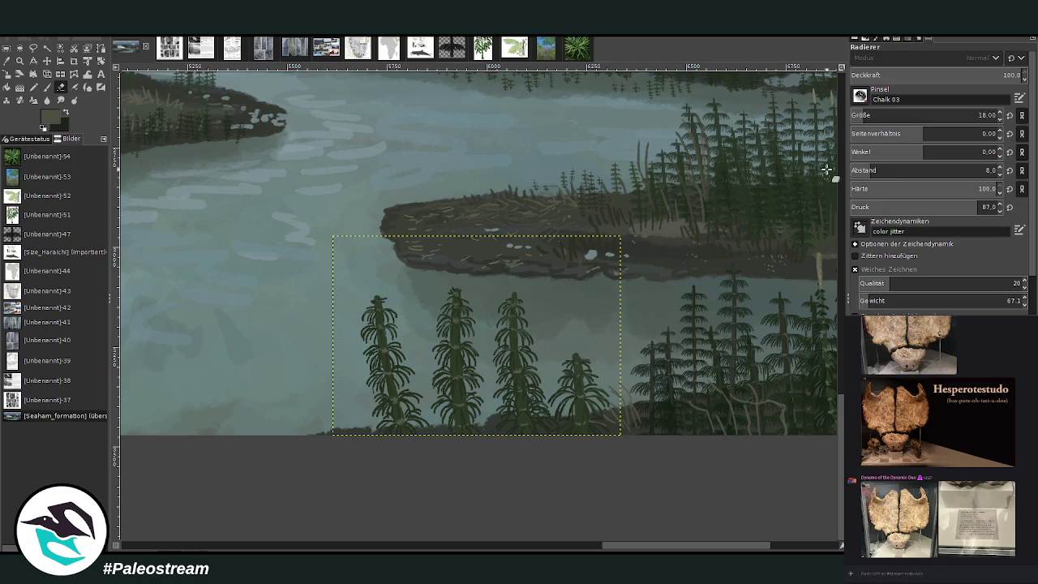
{"action": "left_click_drag", "start_coordinate": [878, 118], "coordinate": [915, 117]}
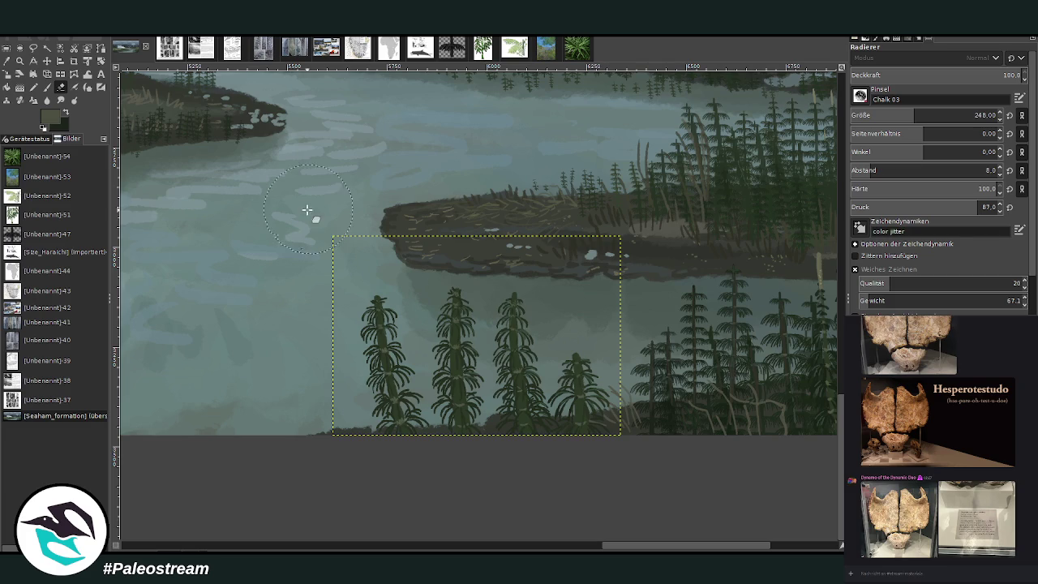
Flip the selected horsetail group horizontally to overlap the originals
{"action": "left_click", "coordinate": [65, 73]}
{"action": "left_click", "coordinate": [487, 334]}
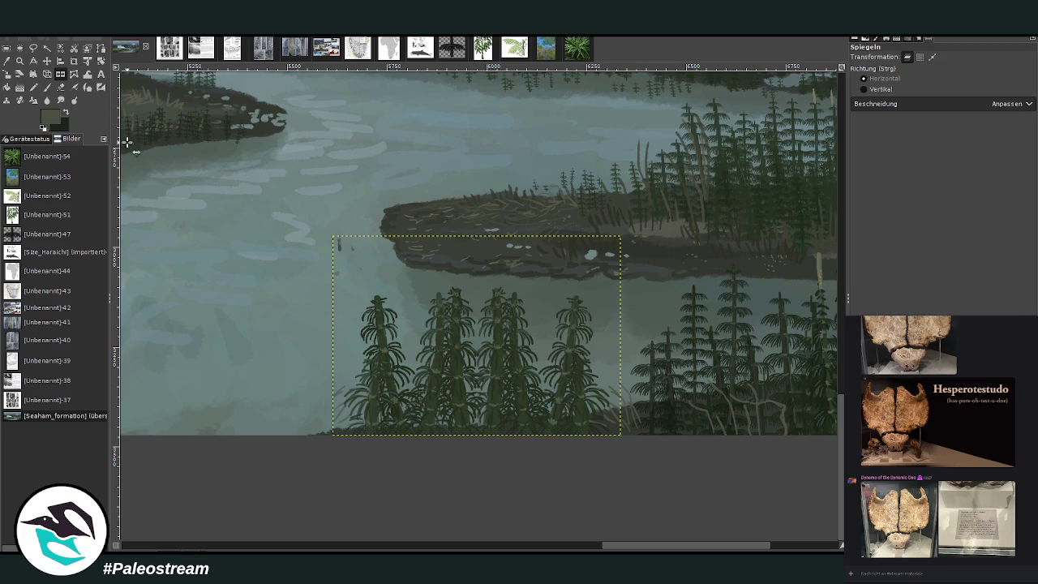
{"action": "left_click", "coordinate": [64, 87]}
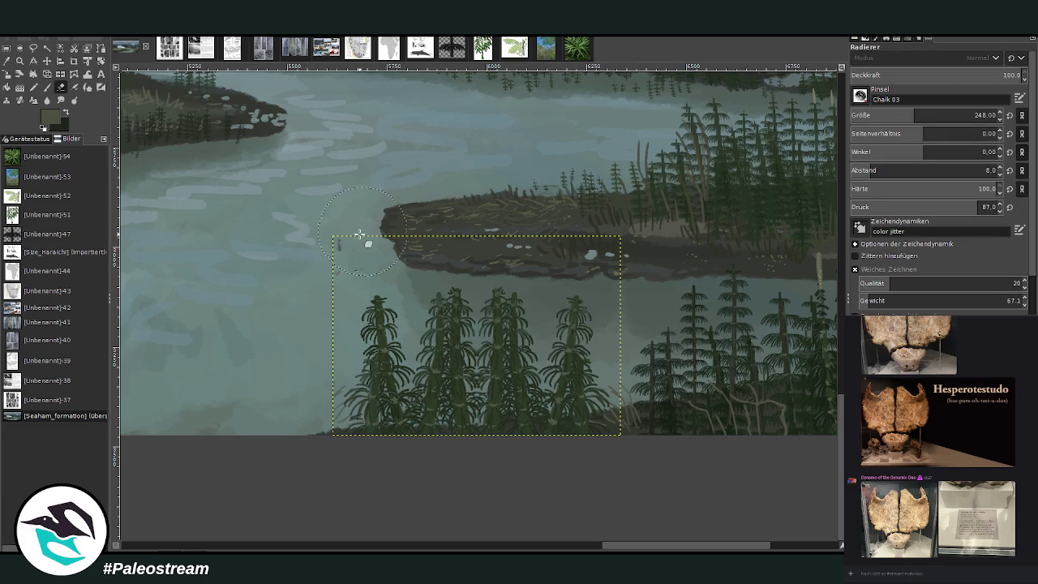
{"action": "left_click", "coordinate": [47, 61]}
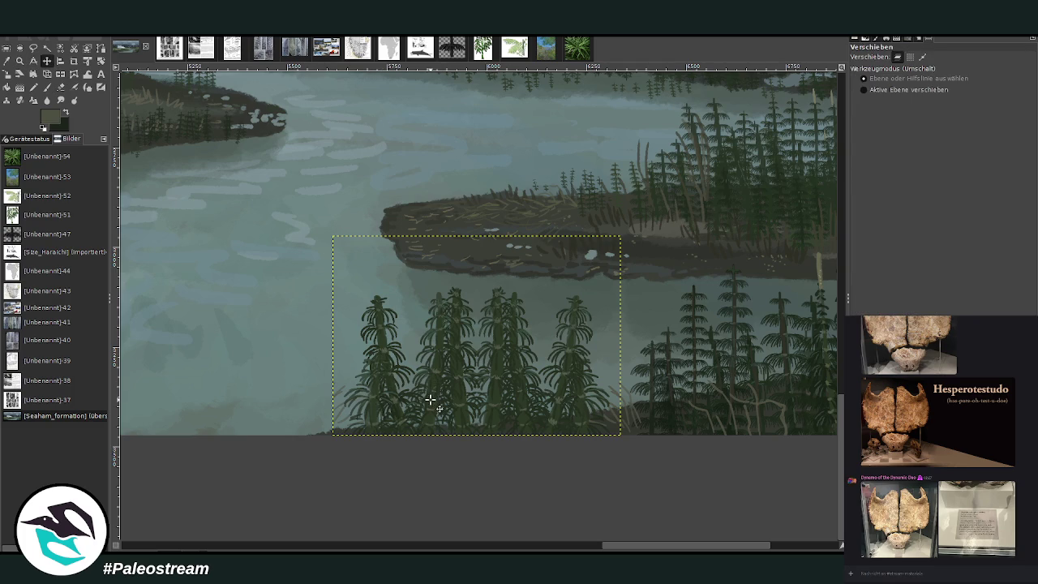
Shift the horsetail copy along the left shore and tilt it about 7.44°
{"action": "left_click_drag", "start_coordinate": [442, 390], "coordinate": [8, 388]}
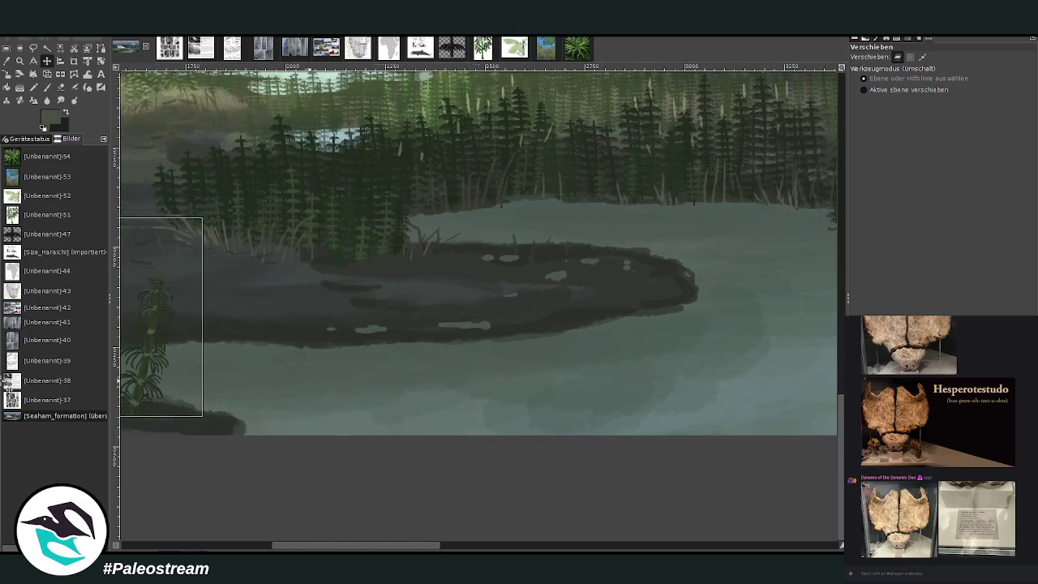
{"action": "mouse_move", "coordinate": [7, 388]}
{"action": "left_mouse_down"}
{"action": "mouse_move", "coordinate": [306, 429]}
{"action": "mouse_move", "coordinate": [270, 427]}
{"action": "left_mouse_up"}
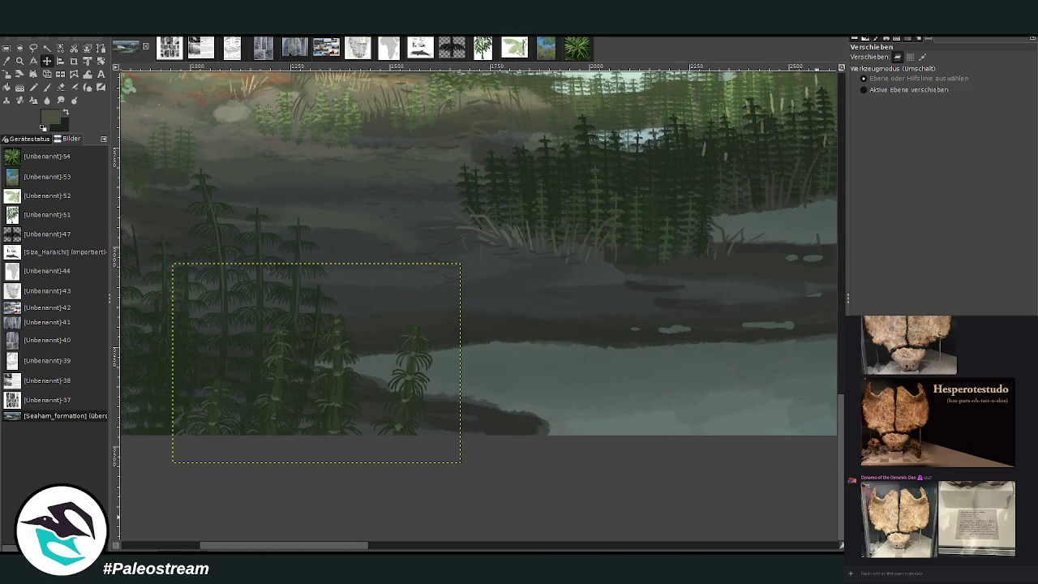
{"action": "left_click", "coordinate": [100, 61]}
{"action": "mouse_move", "coordinate": [371, 325]}
{"action": "left_mouse_down"}
{"action": "mouse_move", "coordinate": [410, 337]}
{"action": "mouse_move", "coordinate": [440, 324]}
{"action": "left_mouse_up"}
{"action": "key", "text": "Return"}
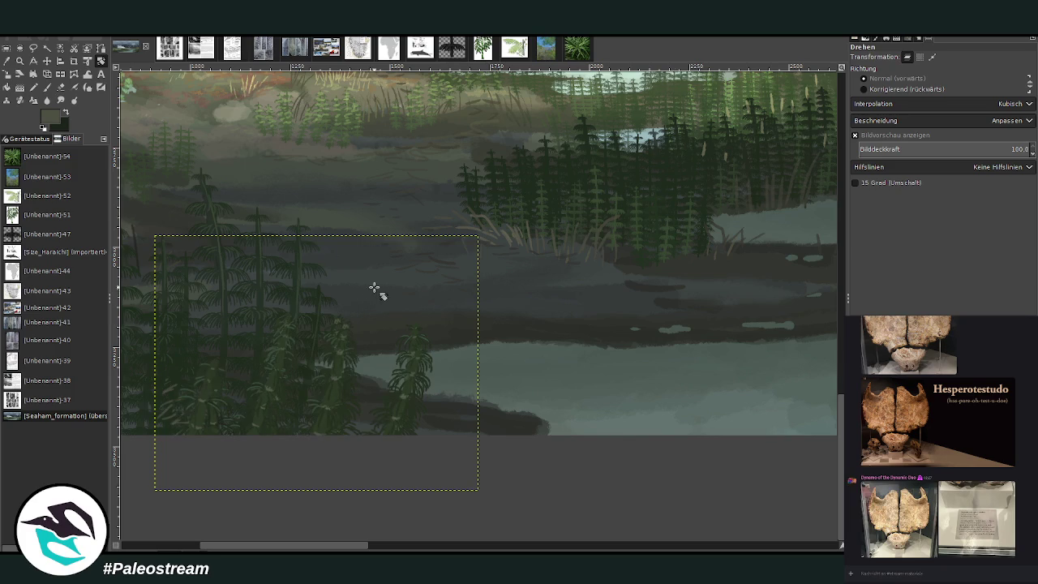
Move the rotated horsetail stand right into the lower centre foreground
{"action": "left_click", "coordinate": [46, 61]}
{"action": "mouse_move", "coordinate": [327, 412]}
{"action": "left_mouse_down"}
{"action": "mouse_move", "coordinate": [7, 379]}
{"action": "mouse_move", "coordinate": [467, 418]}
{"action": "left_mouse_up"}
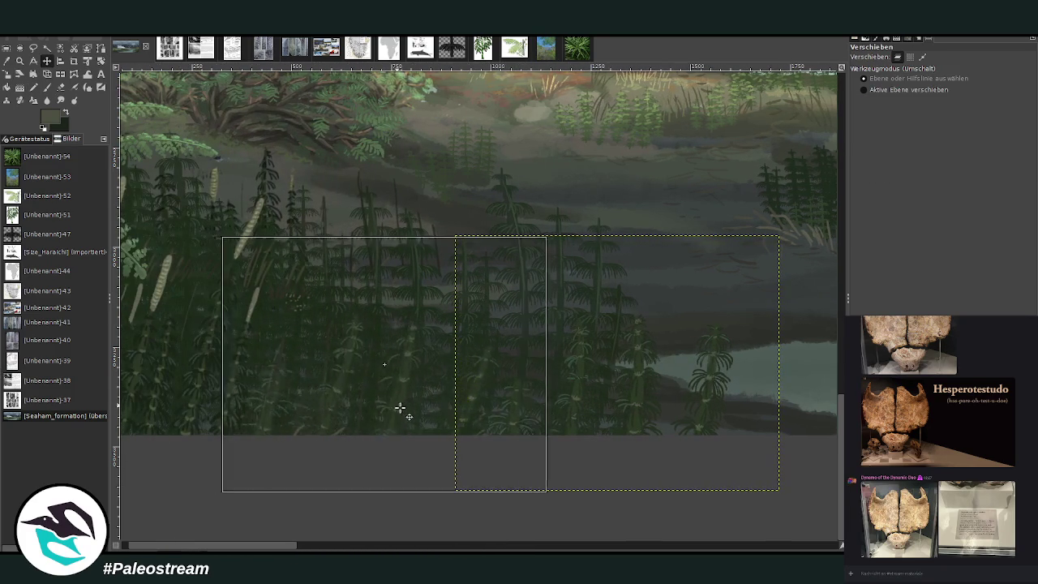
{"action": "left_click_drag", "start_coordinate": [467, 417], "coordinate": [462, 434]}
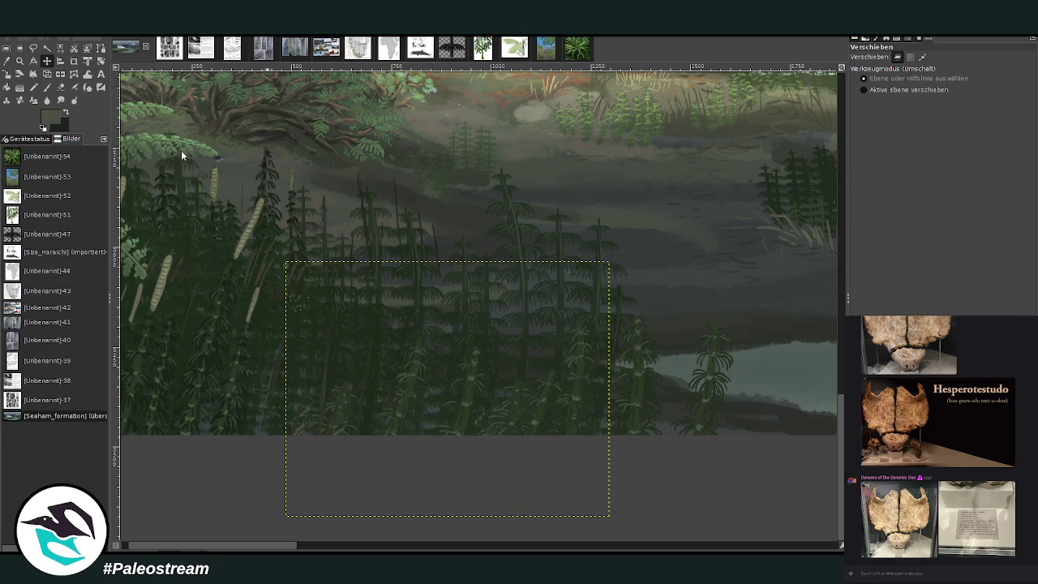
{"action": "key", "text": "ctrl+m"}
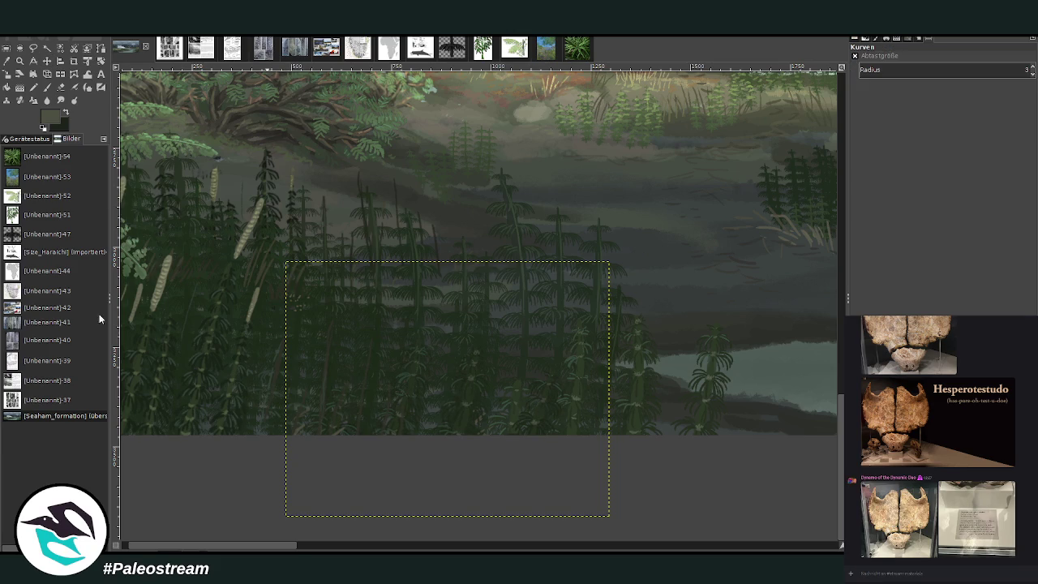
Zoom out to the whole landscape, then zoom in on the lower shoreline and river
{"action": "left_click", "coordinate": [20, 61]}
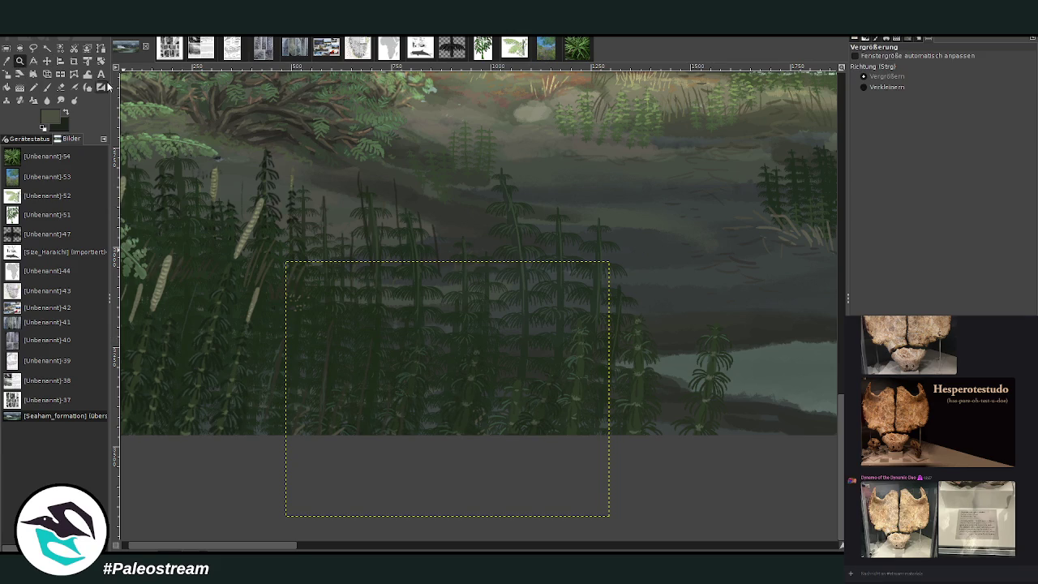
{"action": "left_click", "coordinate": [871, 88]}
{"action": "left_click", "coordinate": [422, 279]}
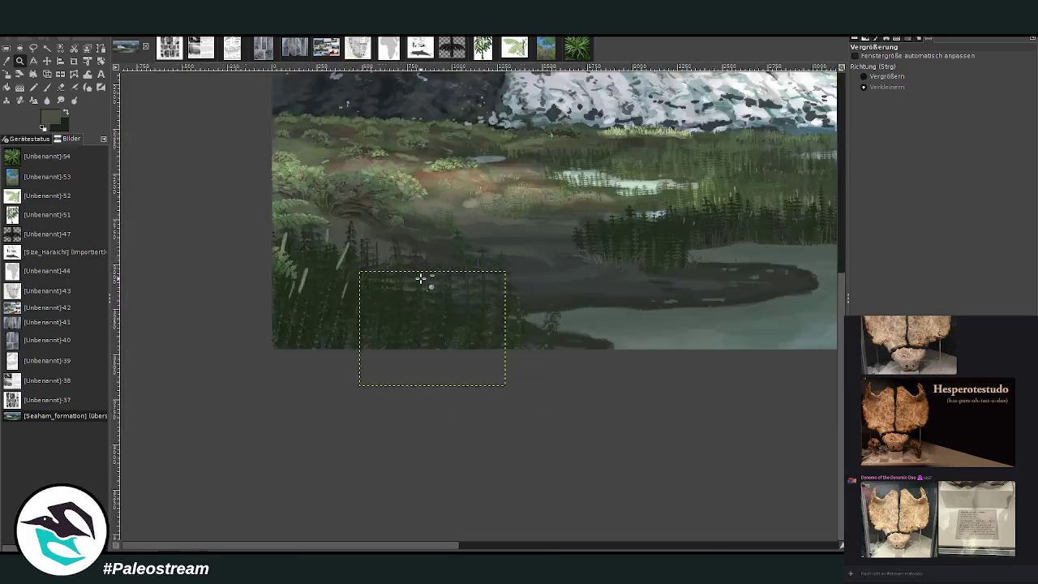
{"action": "left_click", "coordinate": [421, 278]}
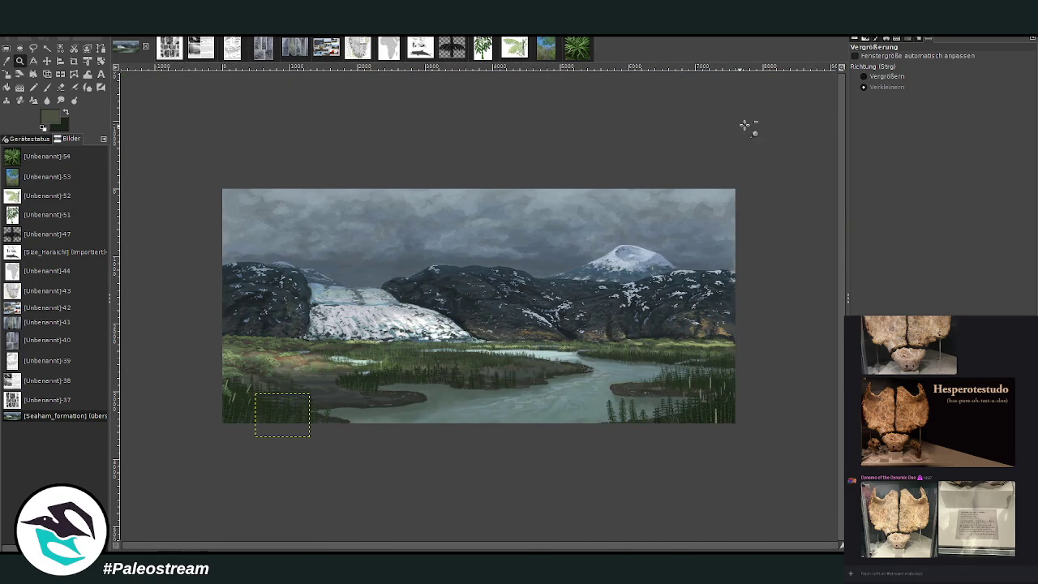
{"action": "left_click", "coordinate": [864, 77]}
{"action": "left_click_drag", "start_coordinate": [257, 354], "coordinate": [400, 413]}
{"action": "left_click_drag", "start_coordinate": [285, 214], "coordinate": [645, 416]}
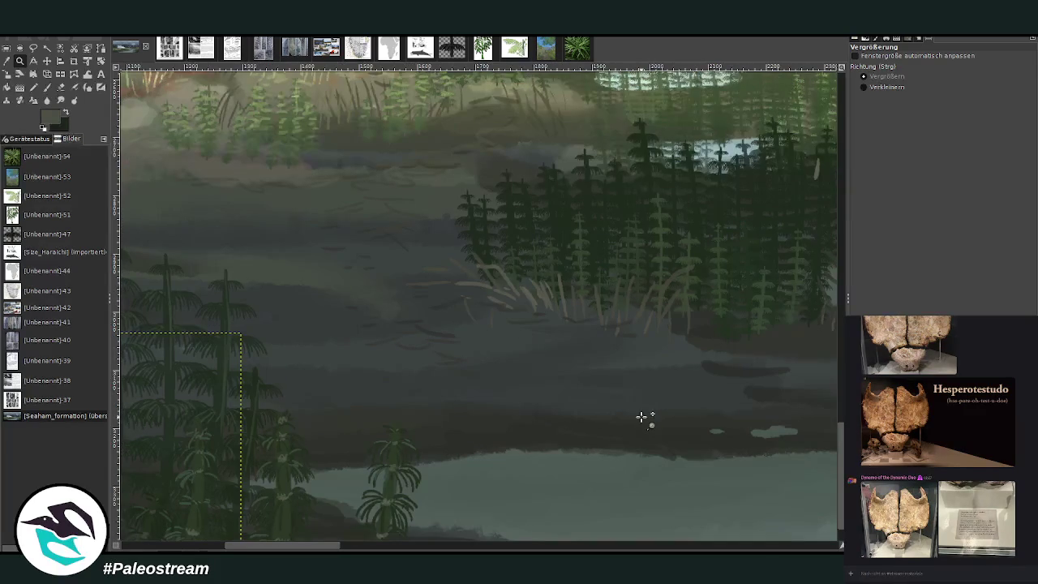
Clear the selection and set up the paintbrush at size 40
{"action": "key", "text": "r"}
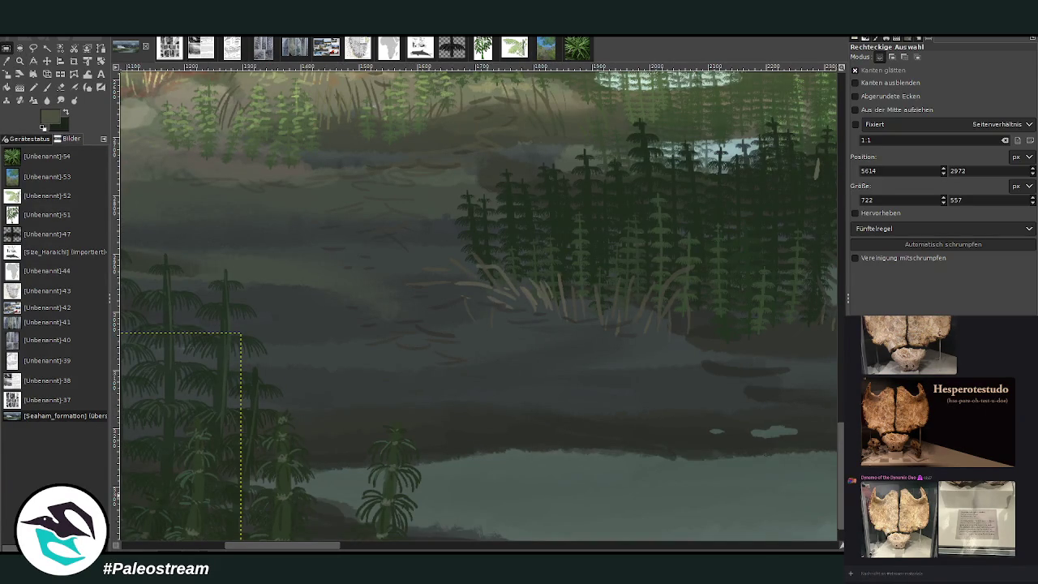
{"action": "key", "text": "ctrl+shift+a"}
{"action": "key", "text": "o"}
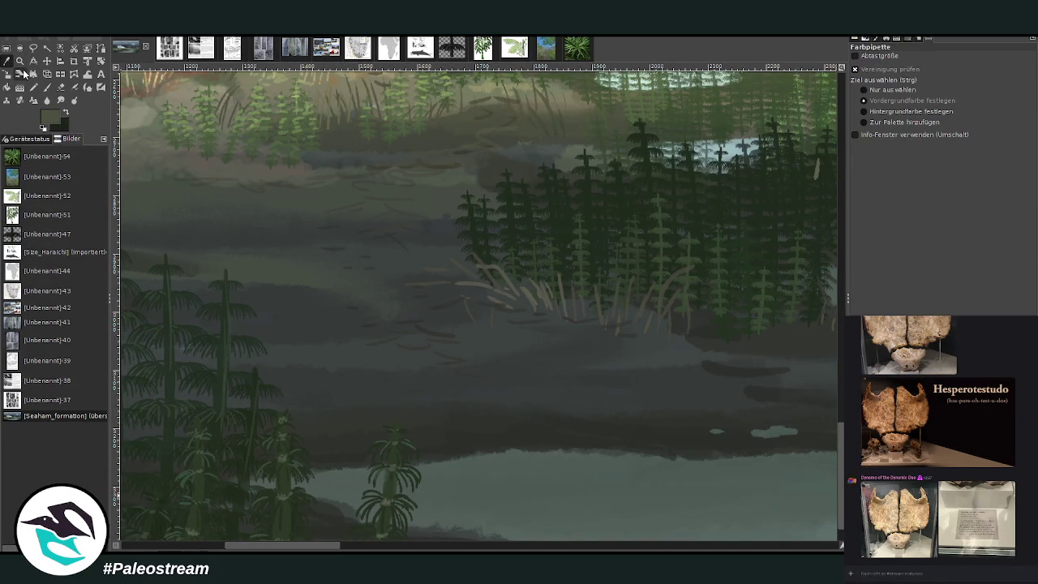
{"action": "left_click", "coordinate": [47, 87]}
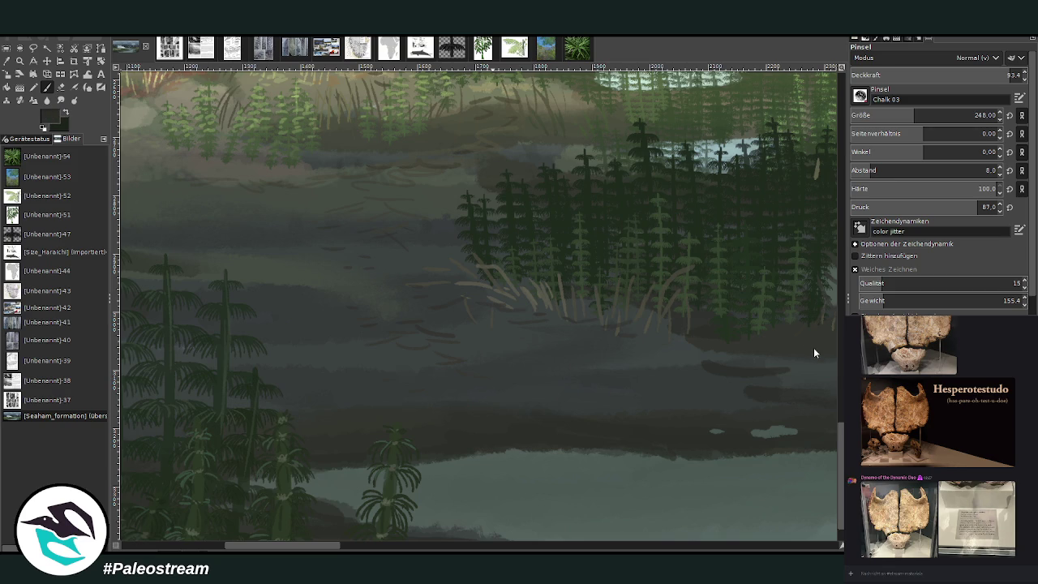
{"action": "left_click_drag", "start_coordinate": [914, 116], "coordinate": [888, 115]}
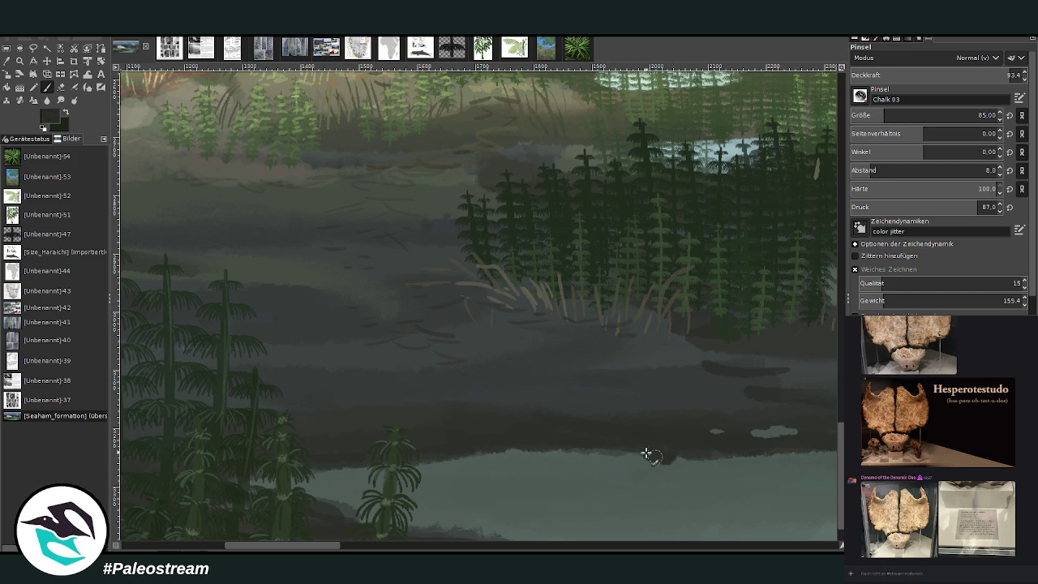
{"action": "left_click", "coordinate": [866, 113]}
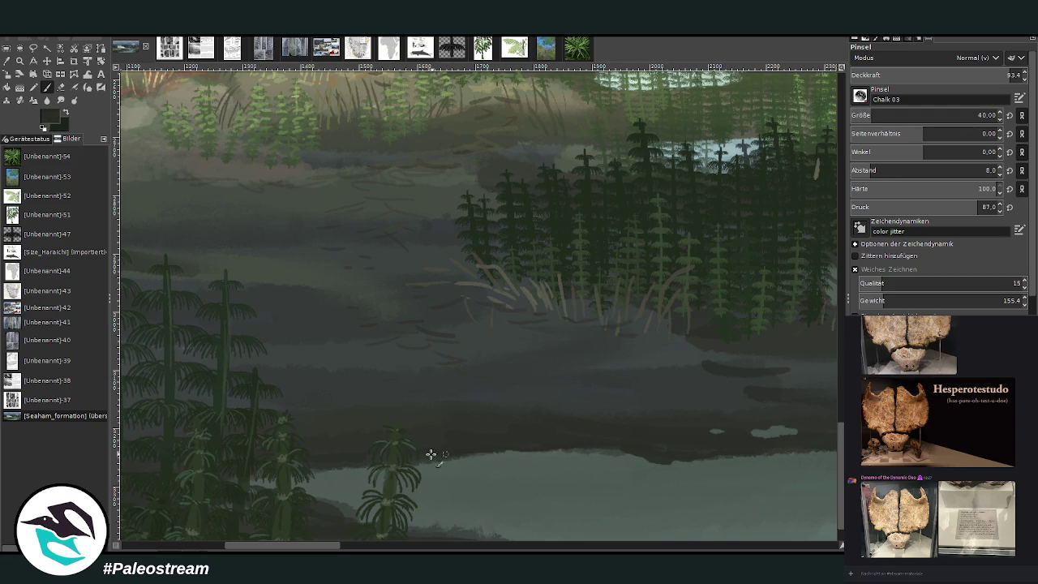
Repaint the dark mud bank's edge along the river
{"action": "scroll", "coordinate": [842, 496], "scroll_direction": "down", "scroll_amount": 1}
{"action": "mouse_move", "coordinate": [592, 531]}
{"action": "left_mouse_down"}
{"action": "mouse_move", "coordinate": [468, 485]}
{"action": "mouse_move", "coordinate": [277, 443]}
{"action": "mouse_move", "coordinate": [308, 429]}
{"action": "mouse_move", "coordinate": [448, 412]}
{"action": "left_mouse_up"}
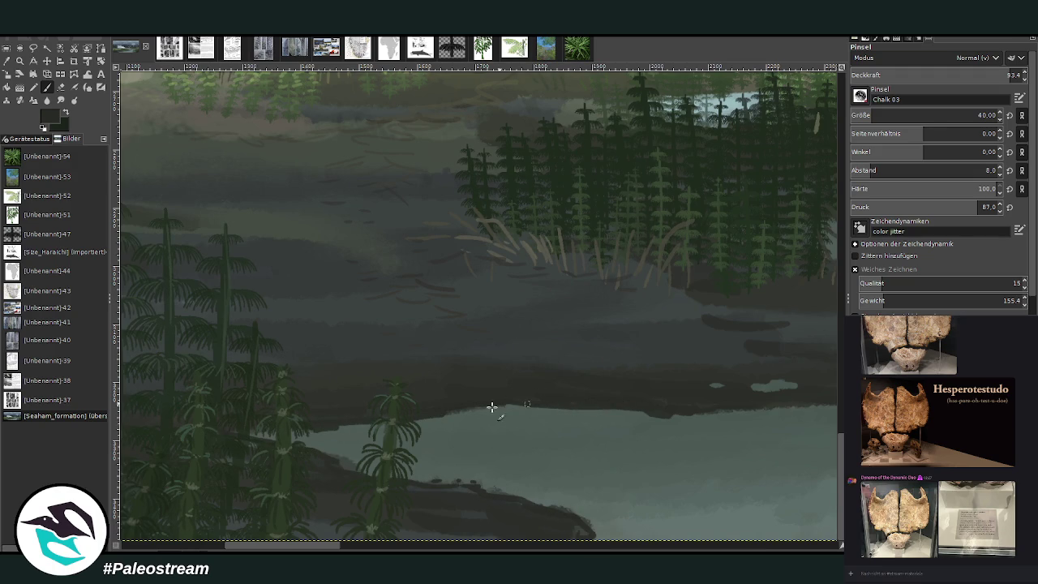
{"action": "left_click", "coordinate": [473, 548]}
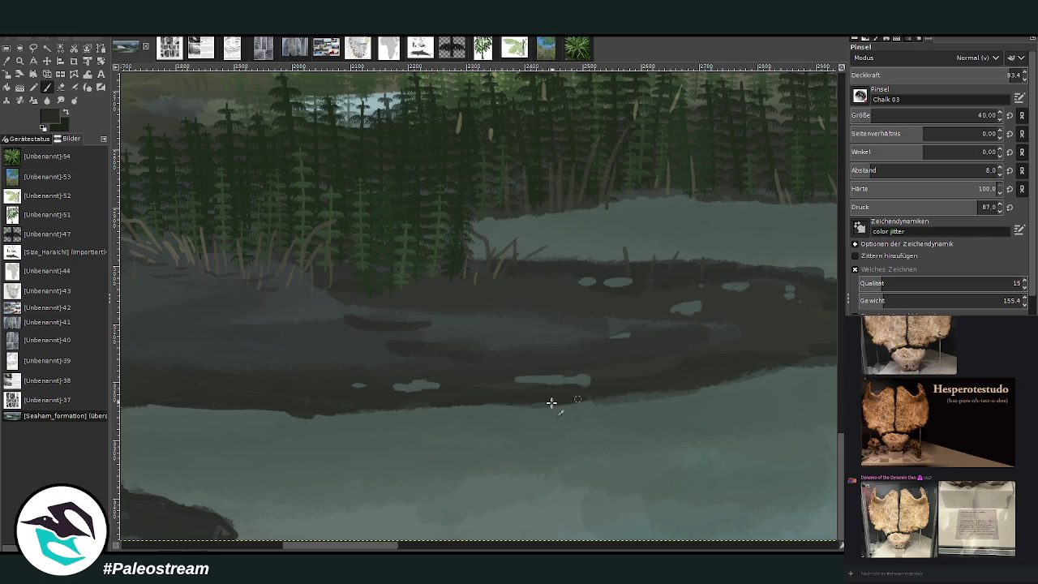
{"action": "left_click_drag", "start_coordinate": [644, 395], "coordinate": [454, 403]}
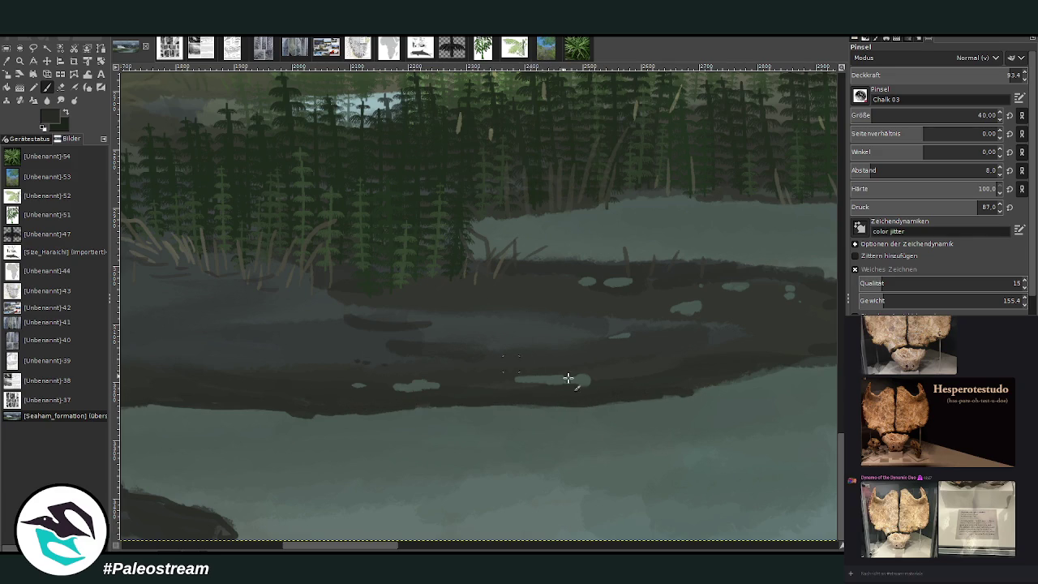
{"action": "left_click_drag", "start_coordinate": [376, 549], "coordinate": [400, 549]}
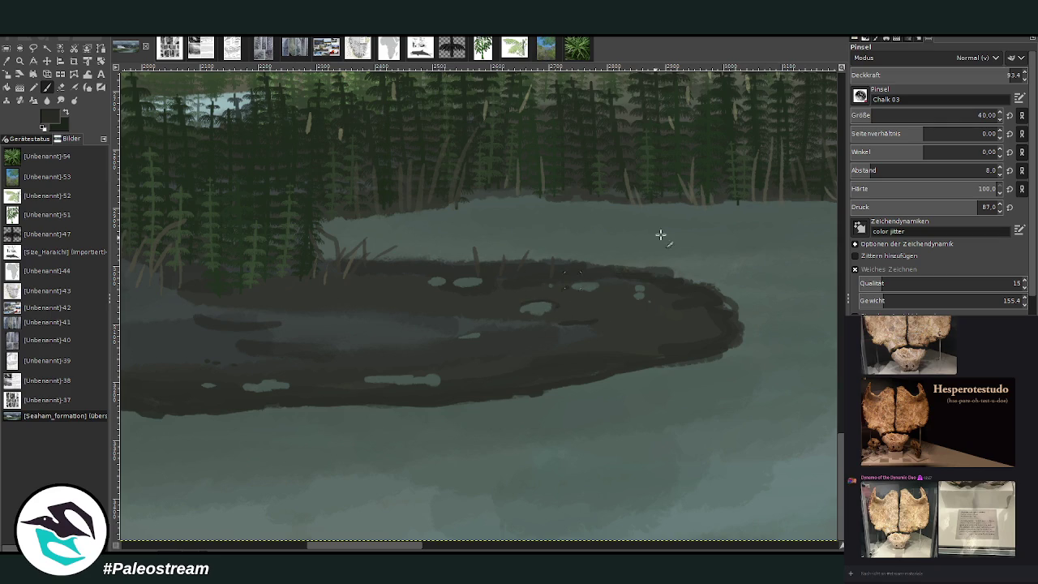
Add darker shoreline strokes, with opacity 72.2, then size 143 and opacity 51.7
{"action": "left_click_drag", "start_coordinate": [1006, 75], "coordinate": [974, 75]}
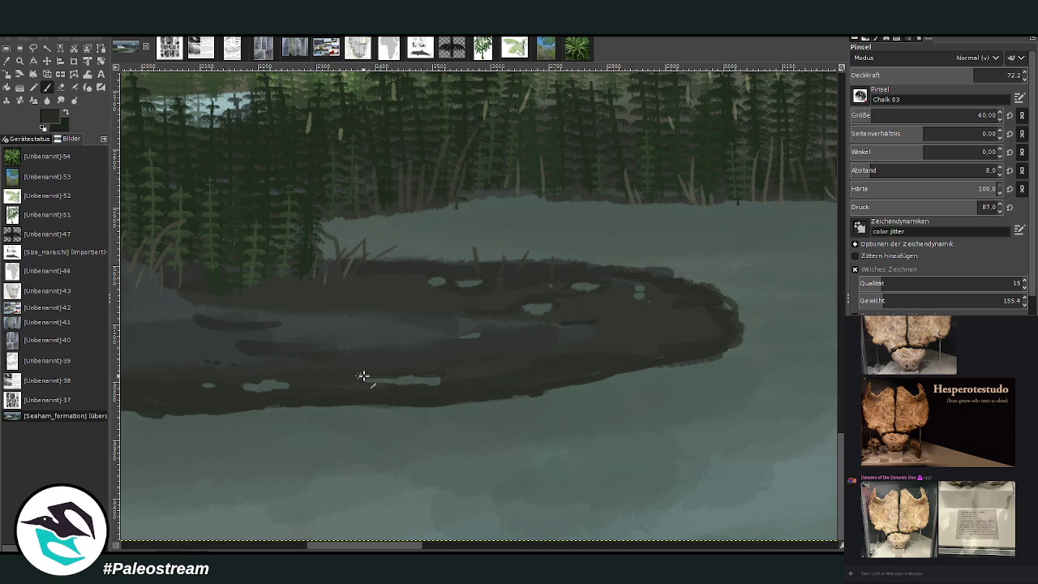
{"action": "left_click_drag", "start_coordinate": [336, 549], "coordinate": [280, 549]}
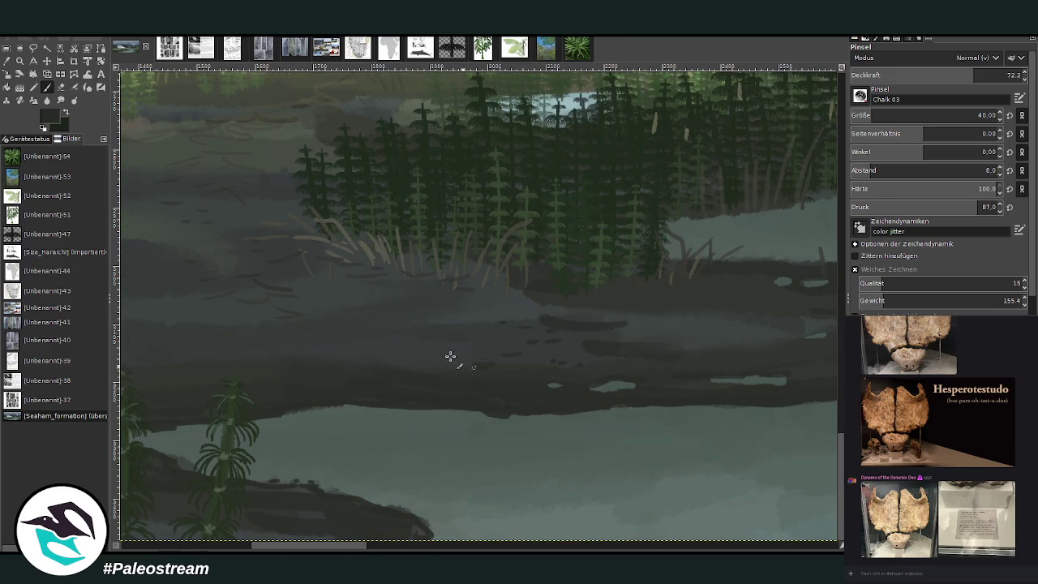
{"action": "left_click_drag", "start_coordinate": [328, 548], "coordinate": [303, 548]}
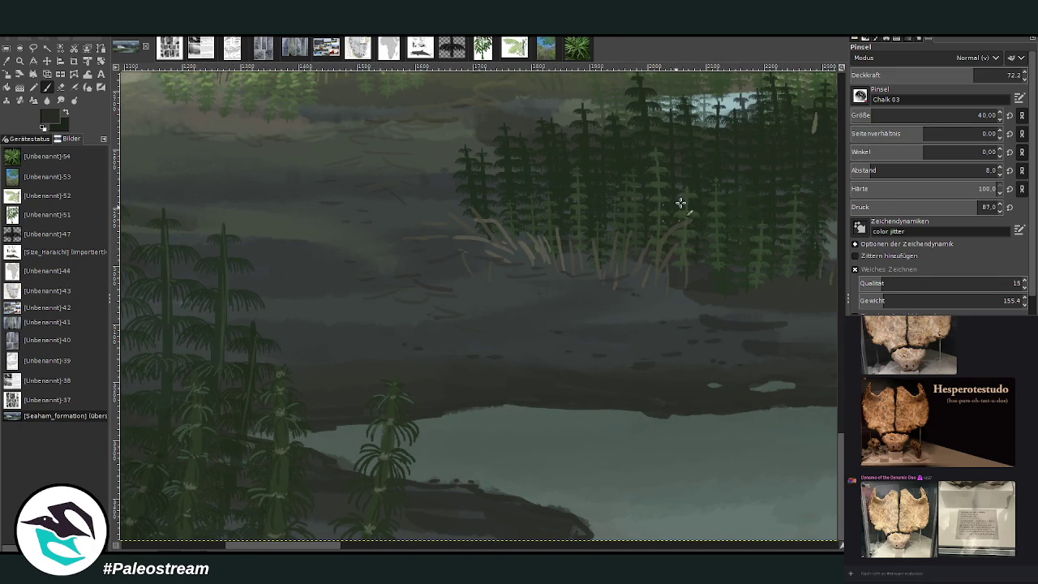
{"action": "left_click_drag", "start_coordinate": [933, 115], "coordinate": [957, 116]}
{"action": "left_click_drag", "start_coordinate": [973, 74], "coordinate": [938, 75]}
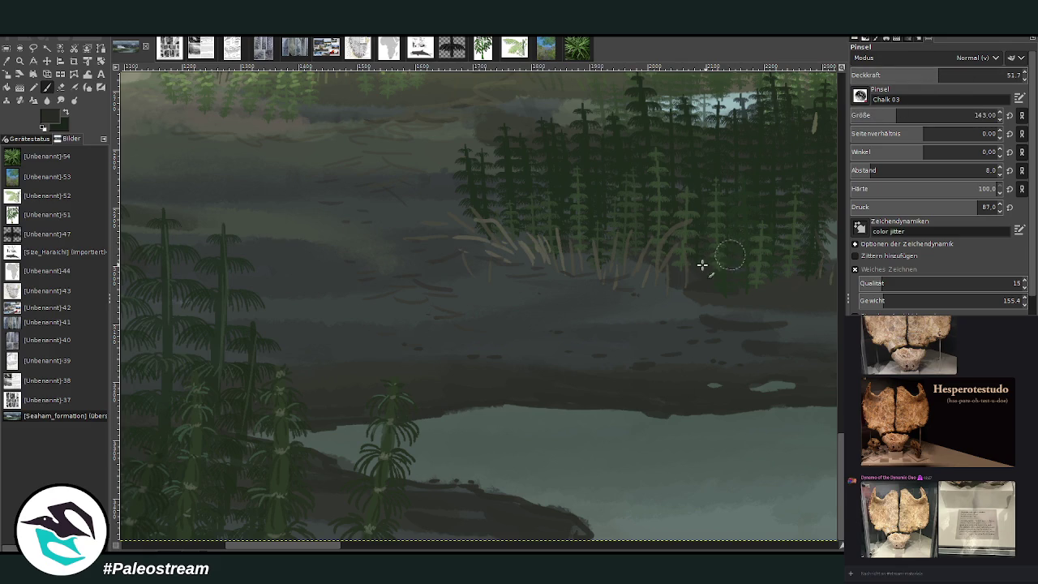
{"action": "left_click_drag", "start_coordinate": [490, 548], "coordinate": [499, 547]}
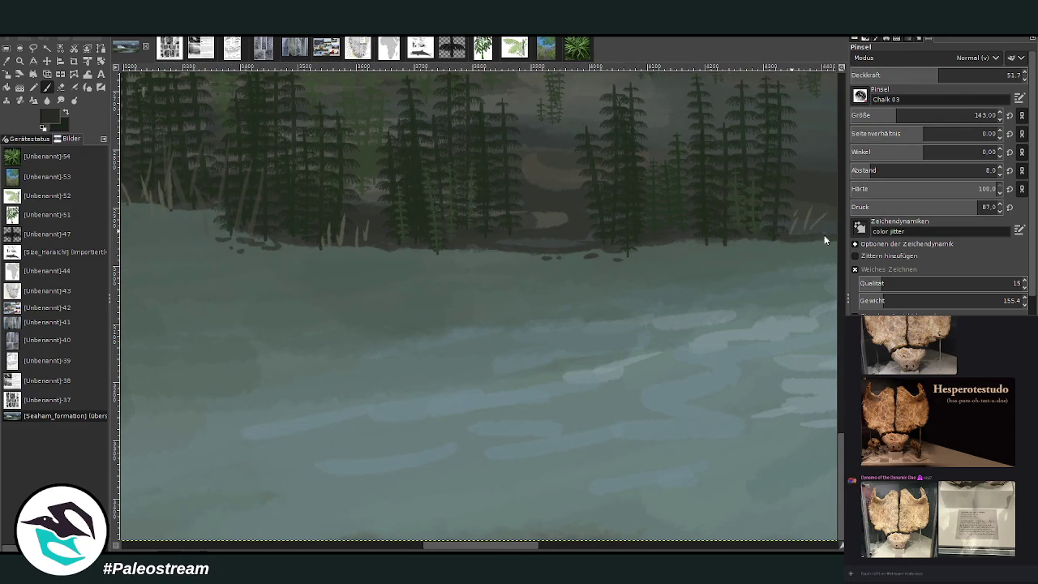
Soften the brush hardness to 51 and lower its opacity to 26.8
{"action": "scroll", "coordinate": [824, 240], "scroll_direction": "up", "scroll_amount": 5}
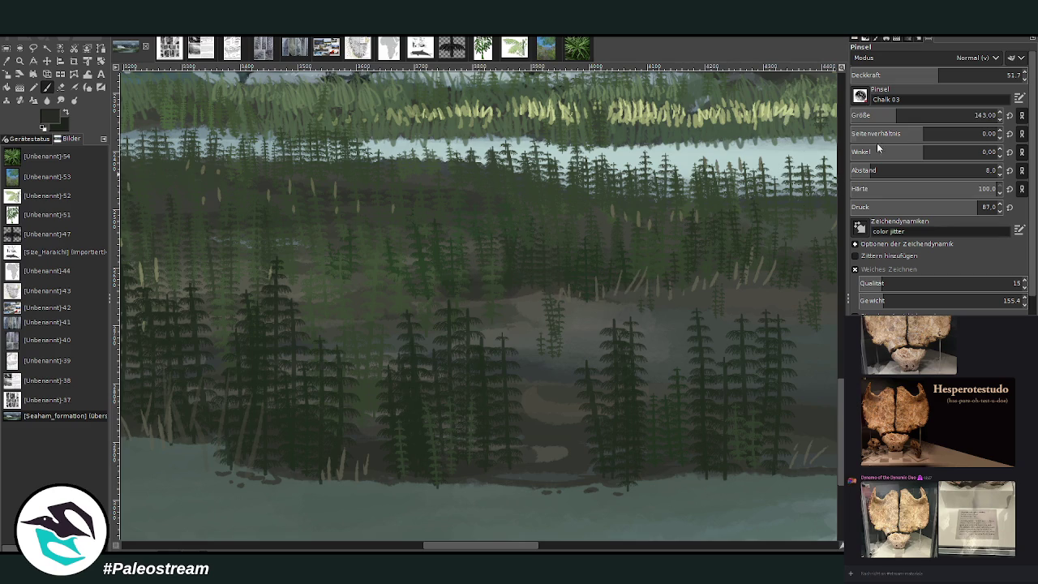
{"action": "left_click", "coordinate": [926, 188]}
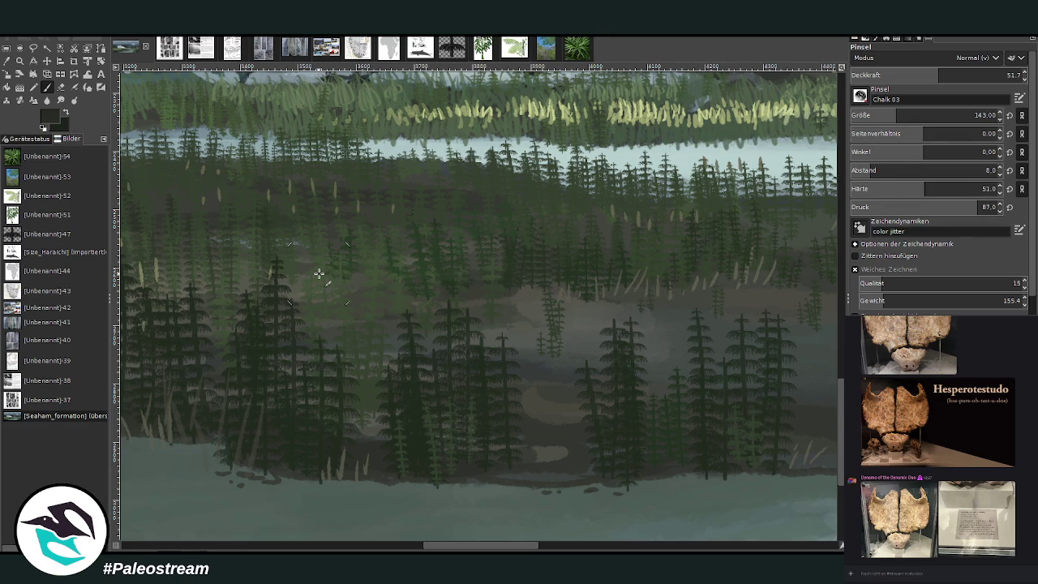
{"action": "left_click", "coordinate": [896, 77]}
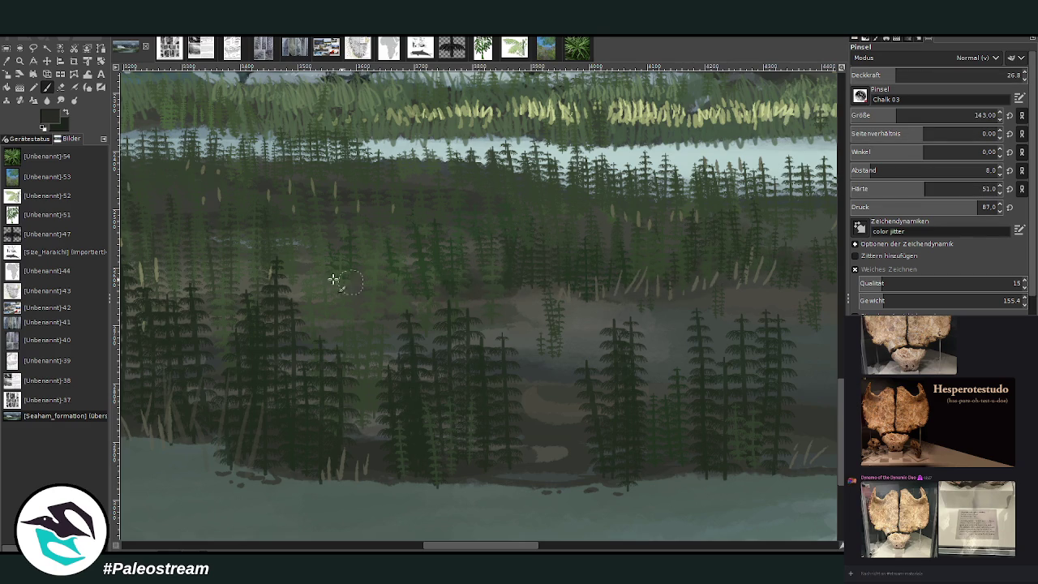
Pan along the river, then fit the whole painting in the window
{"action": "left_click", "coordinate": [538, 547]}
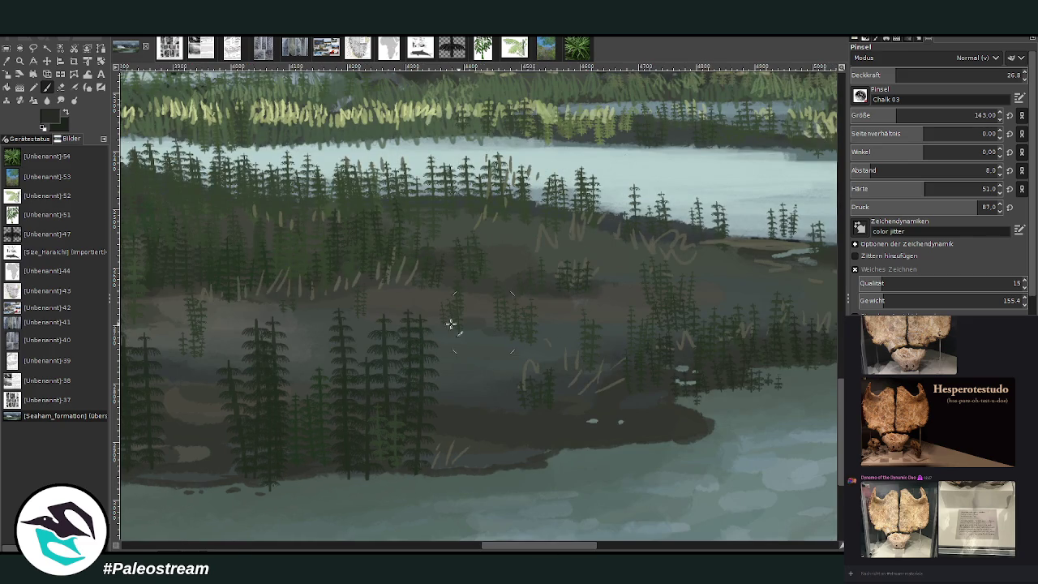
{"action": "scroll", "coordinate": [565, 313], "scroll_direction": "right", "scroll_amount": 5}
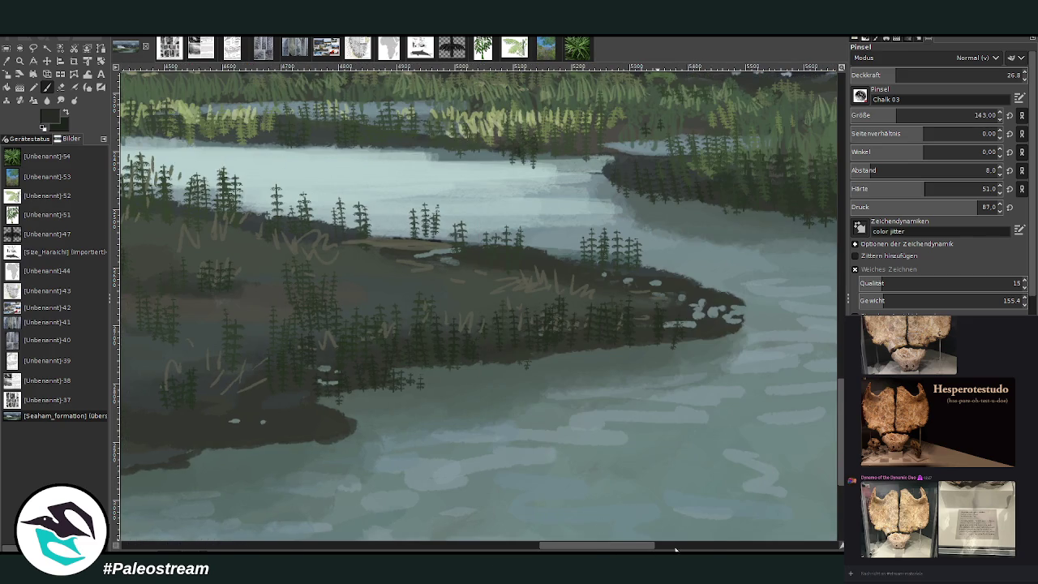
{"action": "scroll", "coordinate": [675, 550], "scroll_direction": "right", "scroll_amount": 5}
{"action": "scroll", "coordinate": [834, 470], "scroll_direction": "up", "scroll_amount": 5}
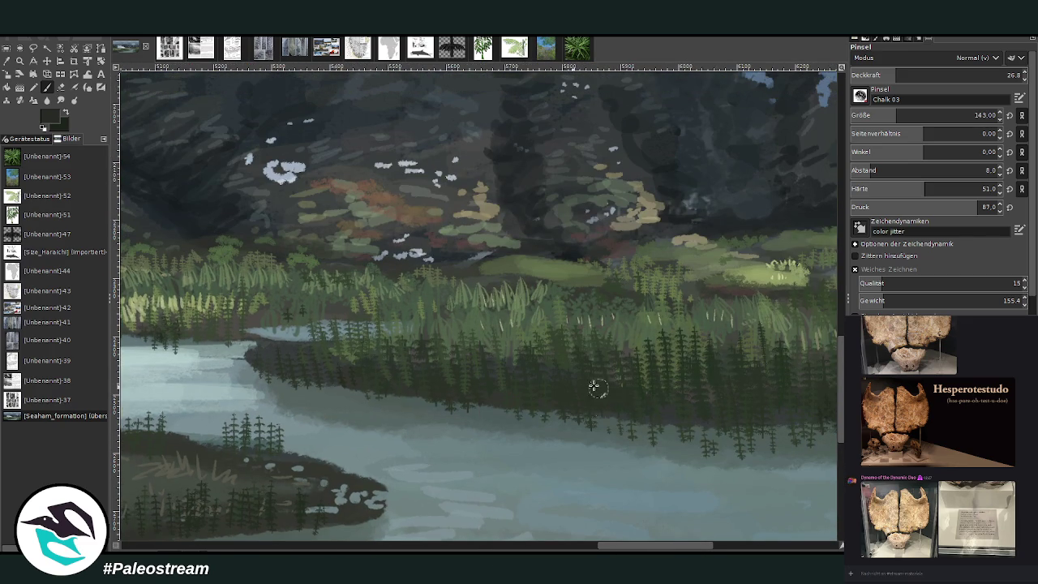
{"action": "scroll", "coordinate": [700, 550], "scroll_direction": "right", "scroll_amount": 5}
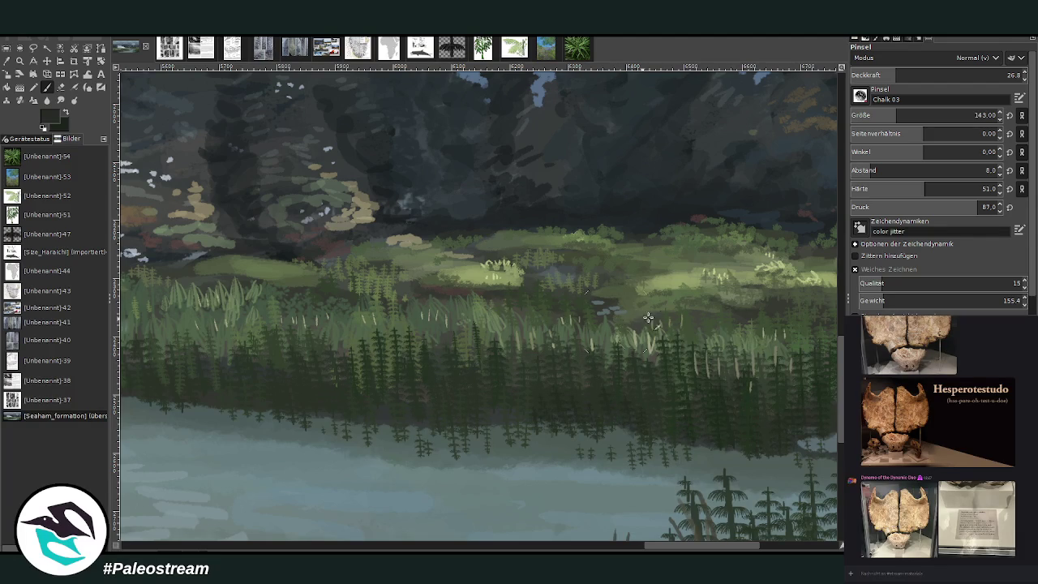
{"action": "scroll", "coordinate": [621, 549], "scroll_direction": "left", "scroll_amount": 5}
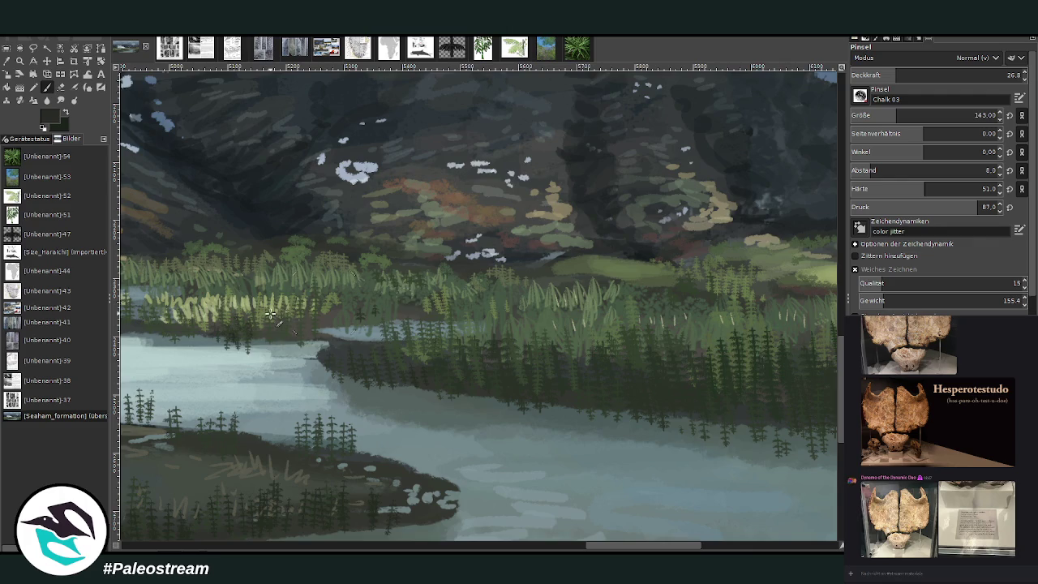
{"action": "key", "text": "shift+ctrl+j"}
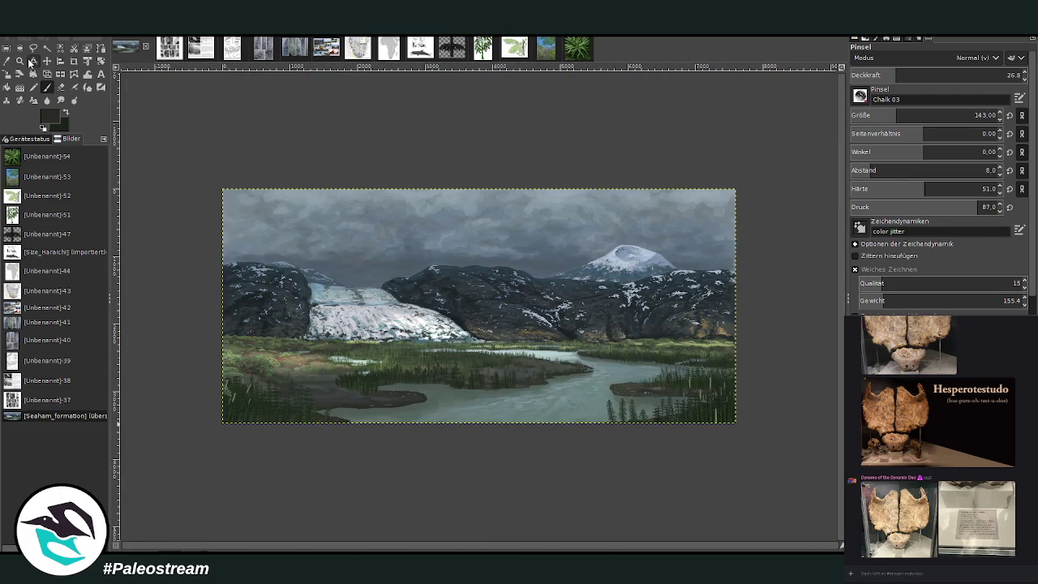
Zoom into a rectangle around the painting so it spans nearly the full window
{"action": "left_click", "coordinate": [21, 62]}
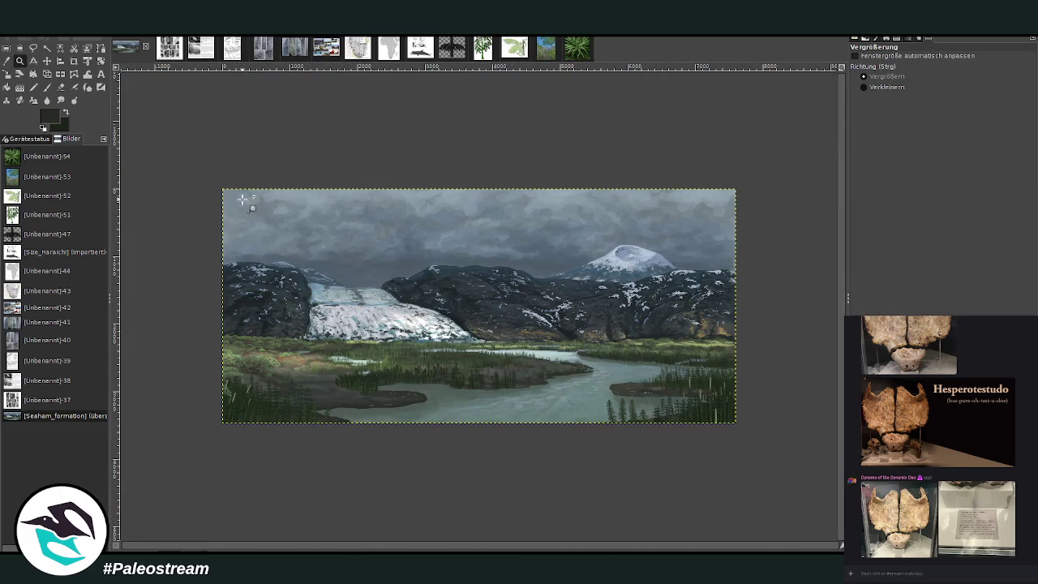
{"action": "left_click_drag", "start_coordinate": [219, 180], "coordinate": [738, 448]}
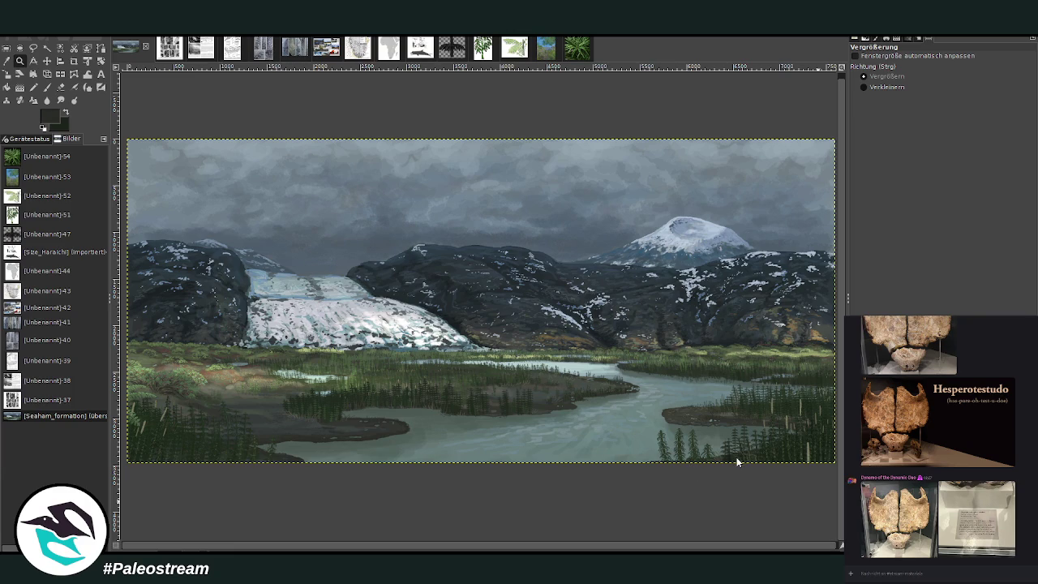
Grow the layer past the image edges and reapply the Saturation filter
{"action": "key", "text": "Page_Up"}
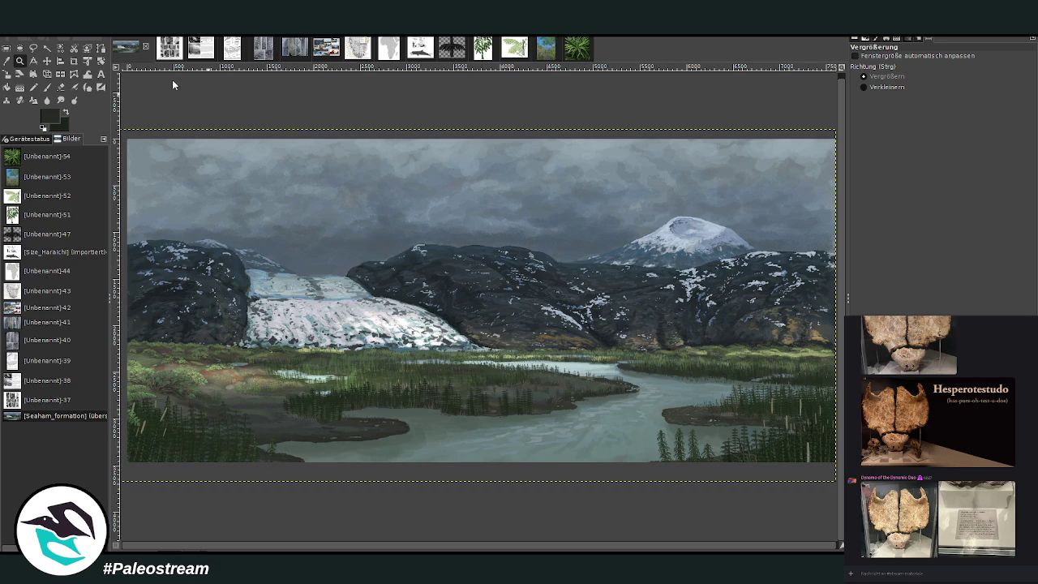
{"action": "key", "text": "ctrl+f"}
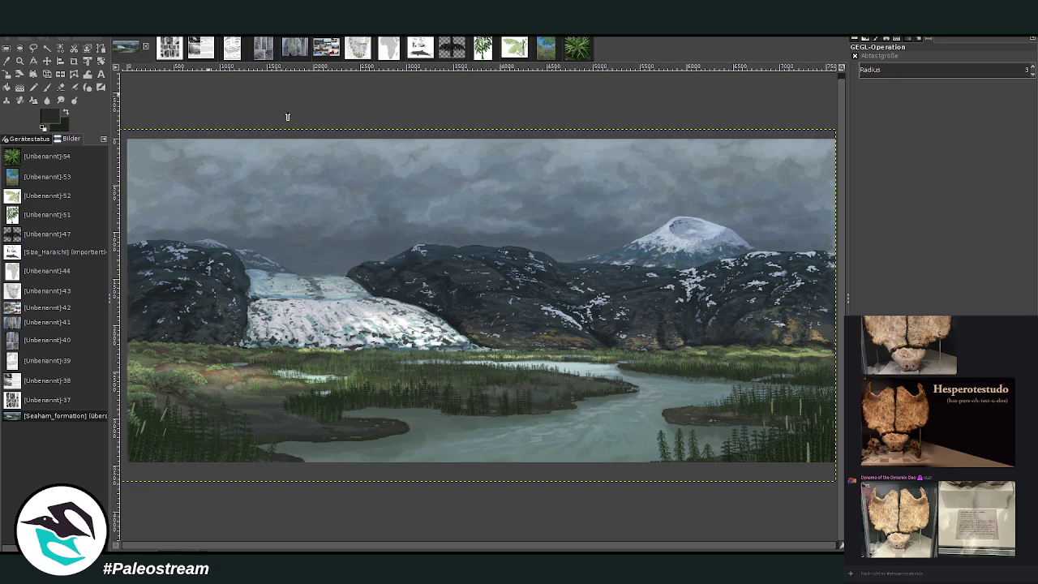
{"action": "key", "text": "ctrl+f"}
Dismiss the screen-share window picker and switch to OBS Studio
{"action": "left_click", "coordinate": [1030, 462]}
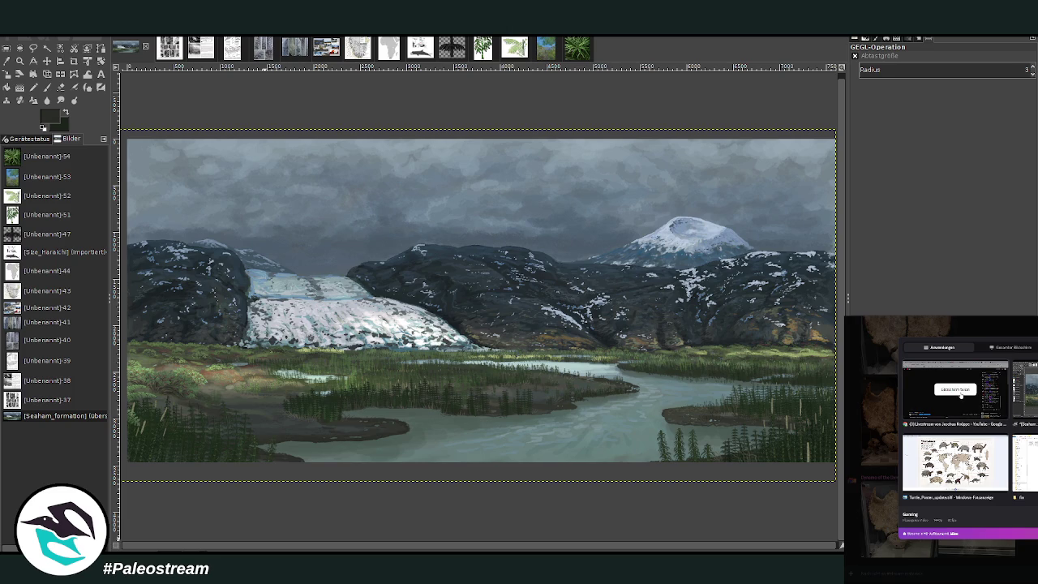
{"action": "left_click", "coordinate": [961, 396]}
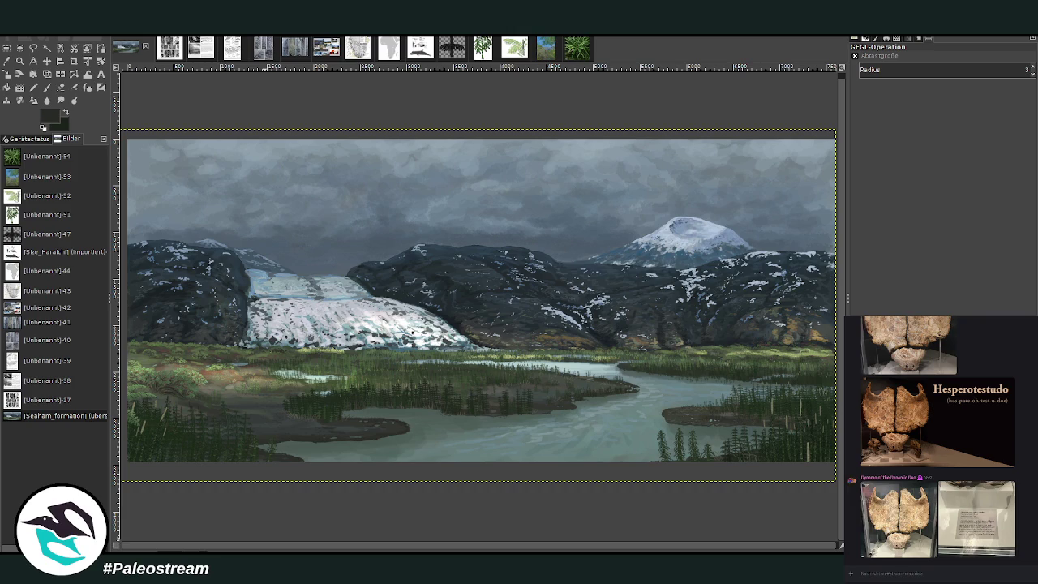
{"action": "key", "text": "alt+Tab"}
Hide the banner overlay source in OBS and switch to the Wheel of Names page
{"action": "left_click", "coordinate": [306, 445]}
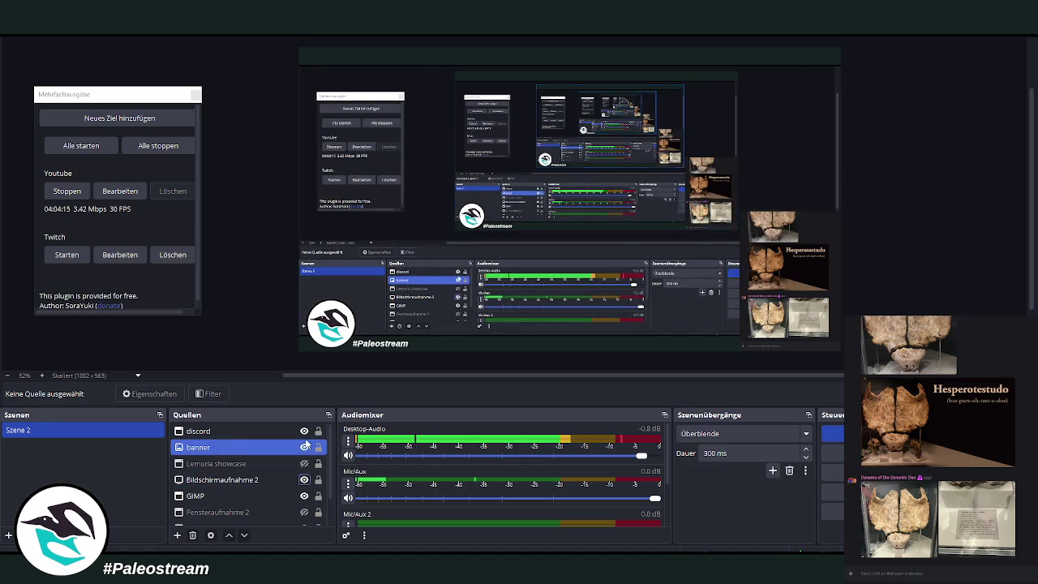
{"action": "key", "text": "alt+Tab"}
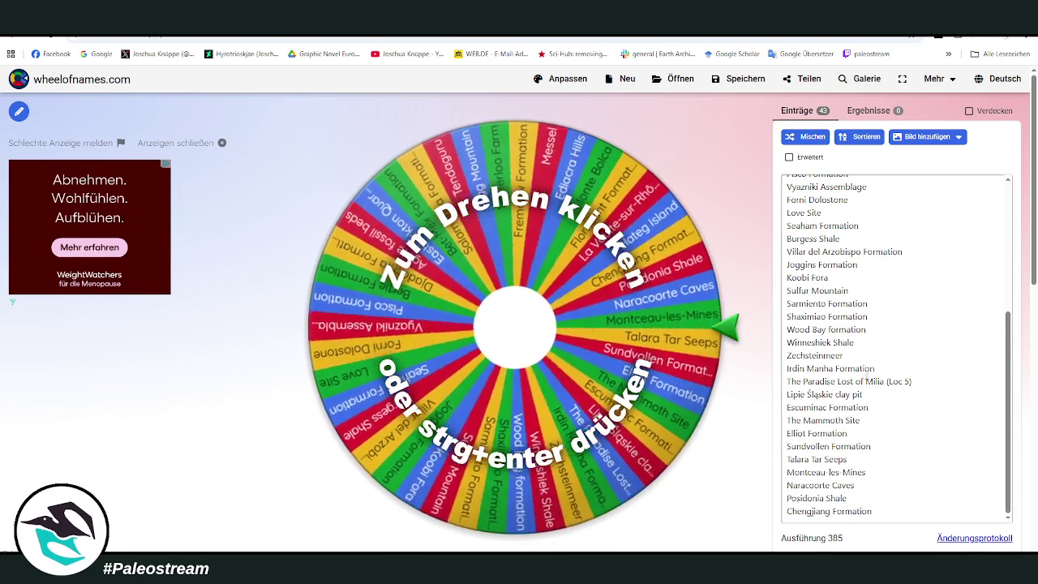
Delete the Seaham Formation line from the entries box and review the remaining list
{"action": "scroll", "coordinate": [868, 303], "scroll_direction": "up", "scroll_amount": 1}
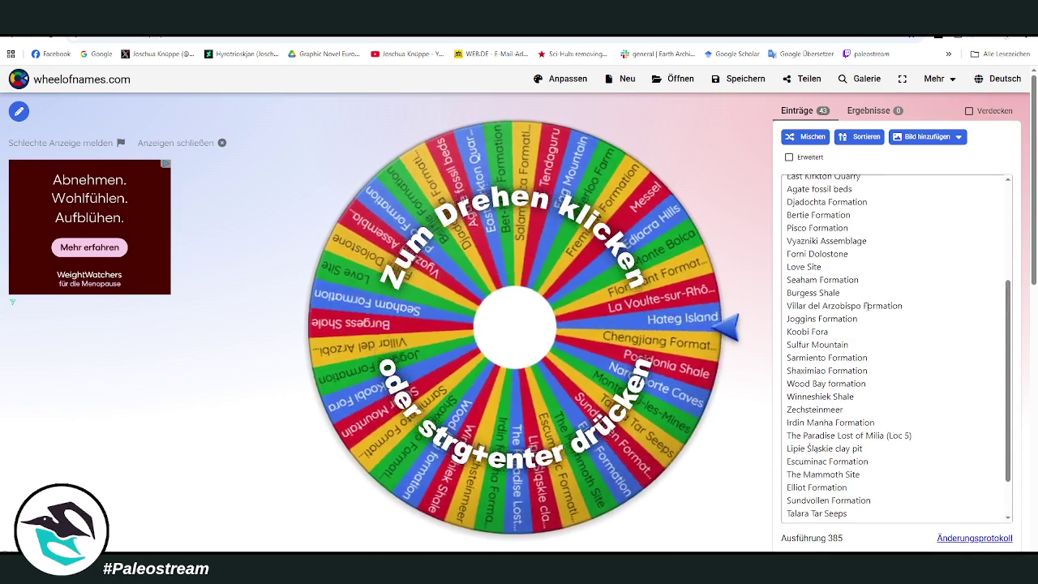
{"action": "left_click_drag", "start_coordinate": [859, 280], "coordinate": [787, 280]}
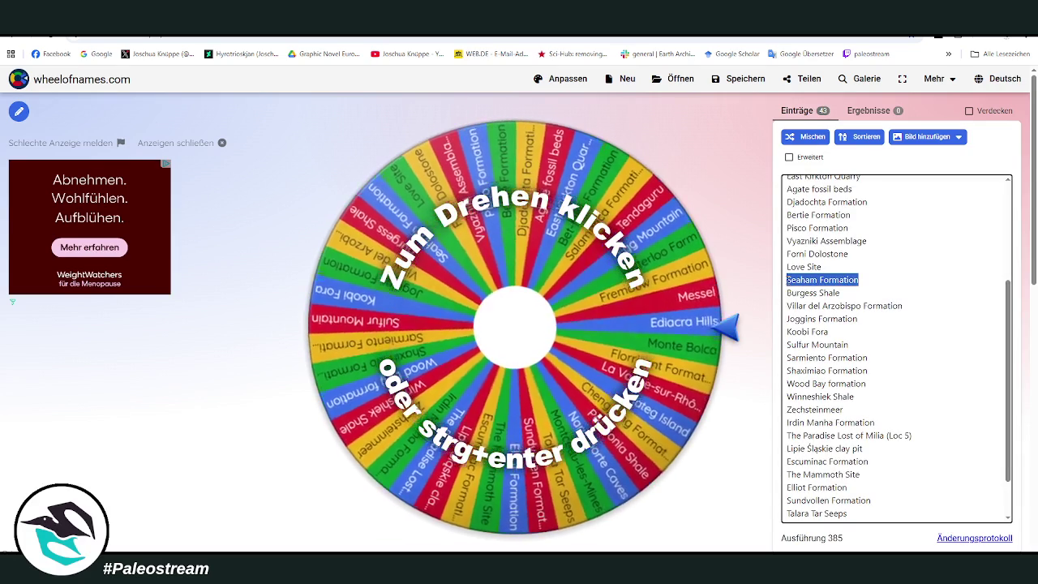
{"action": "key", "text": "BackSpace"}
{"action": "key", "text": "BackSpace"}
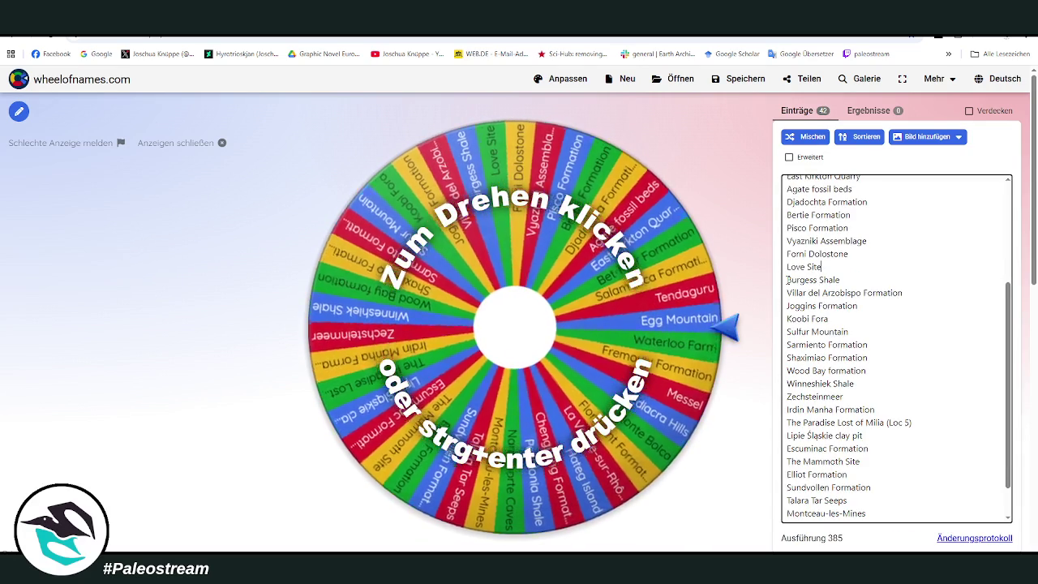
{"action": "scroll", "coordinate": [908, 348], "scroll_direction": "down", "scroll_amount": 2}
{"action": "scroll", "coordinate": [892, 357], "scroll_direction": "down", "scroll_amount": 3}
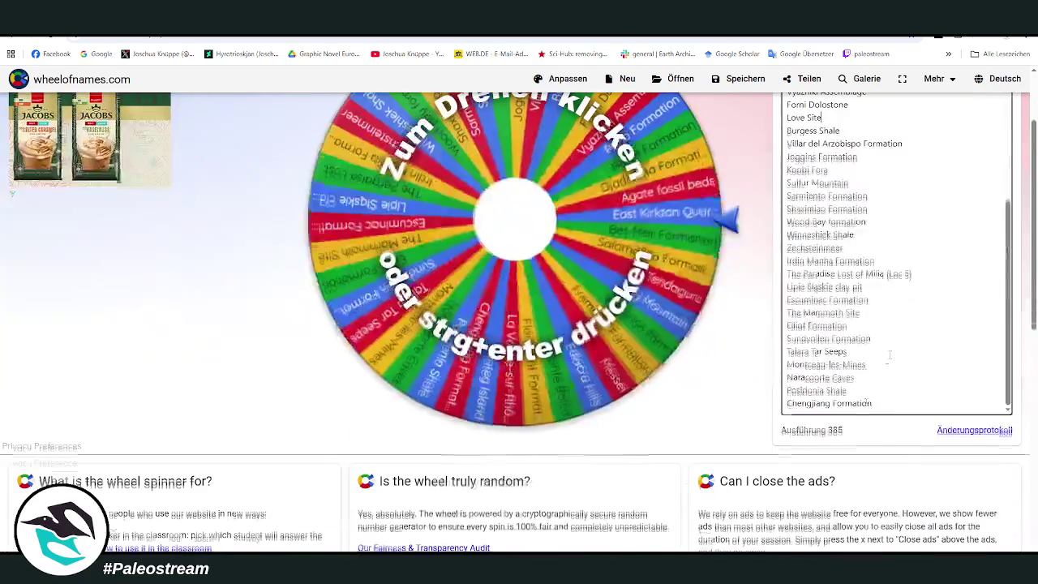
{"action": "scroll", "coordinate": [756, 380], "scroll_direction": "up", "scroll_amount": 3}
{"action": "scroll", "coordinate": [756, 379], "scroll_direction": "up", "scroll_amount": 1}
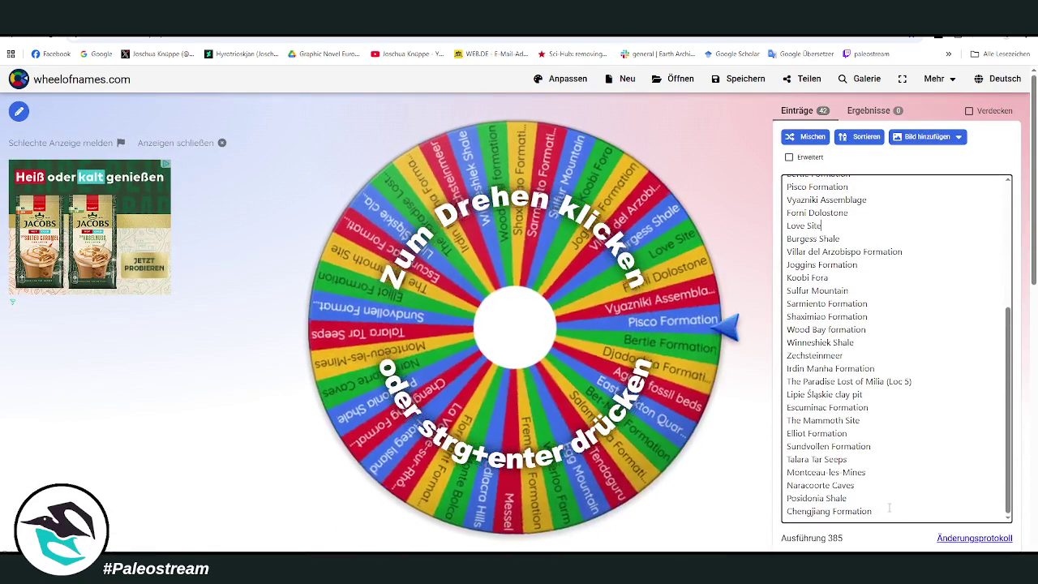
{"action": "left_click", "coordinate": [890, 506]}
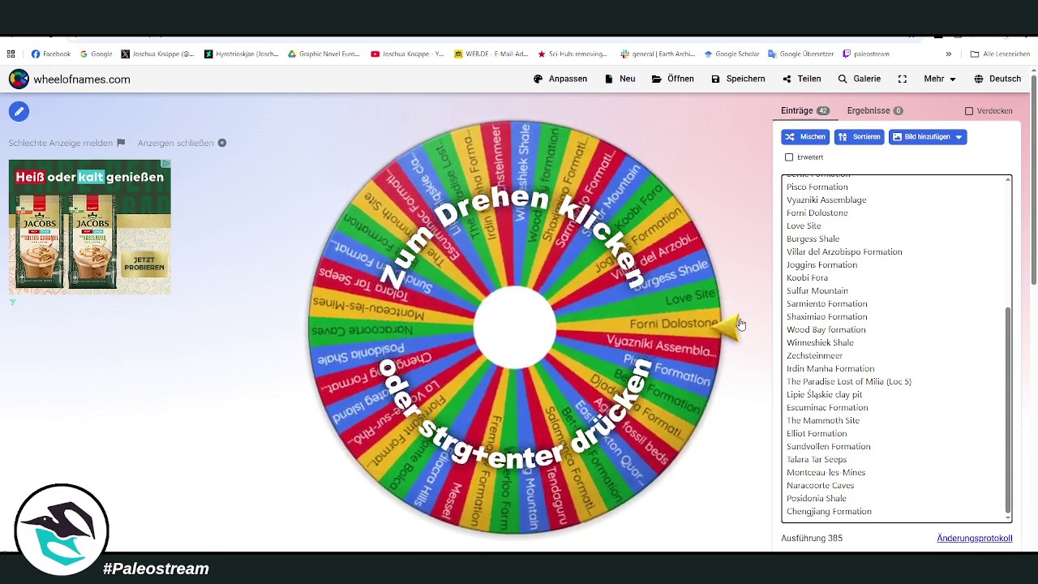
Spin the wheel, which lands on Irdin Manha Formation, and web-search that name
{"action": "left_click", "coordinate": [739, 325]}
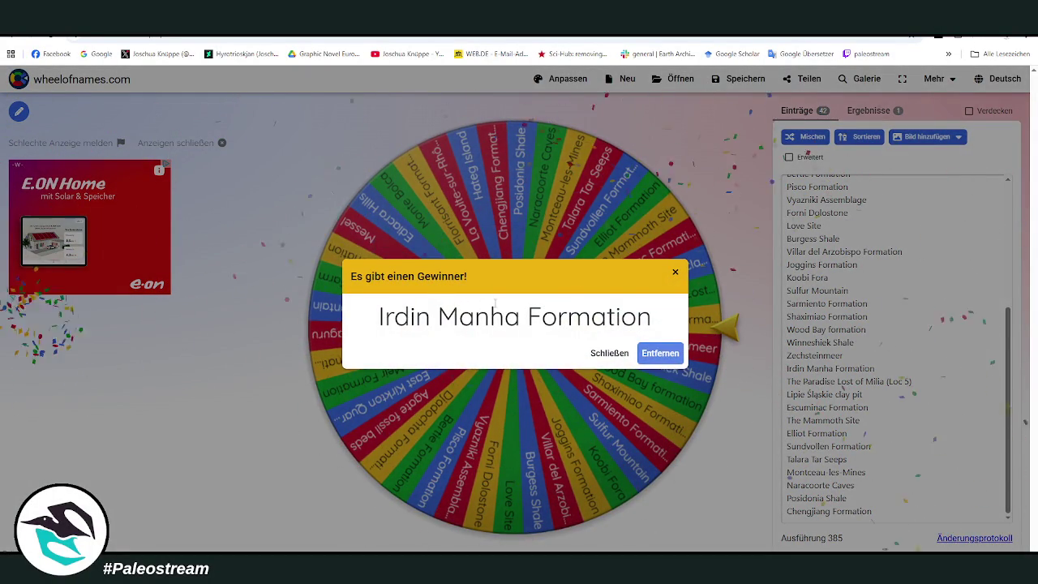
{"action": "mouse_move", "coordinate": [383, 319]}
{"action": "left_mouse_down"}
{"action": "mouse_move", "coordinate": [665, 327]}
{"action": "mouse_move", "coordinate": [363, 321]}
{"action": "left_mouse_up"}
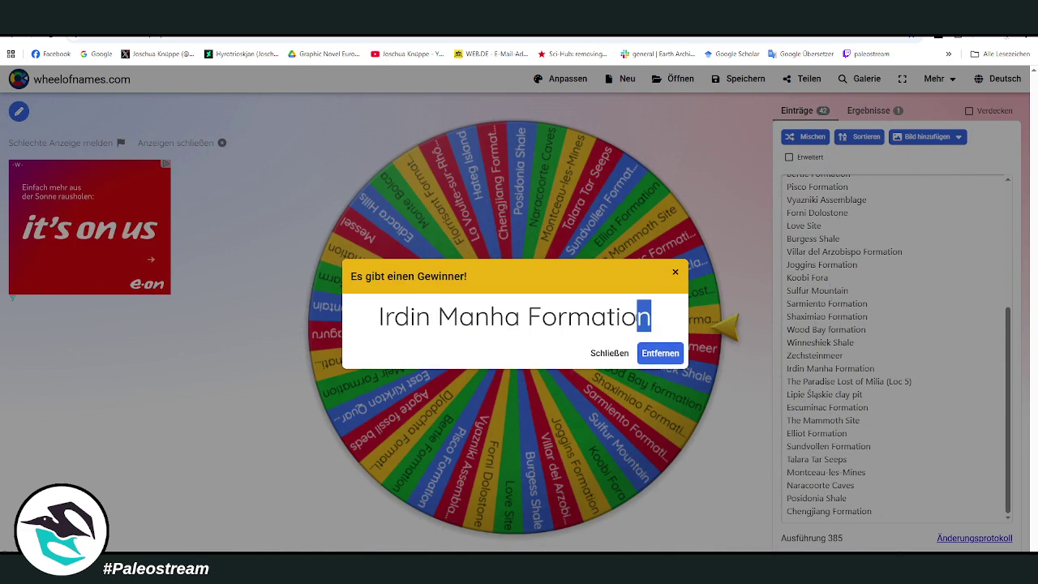
{"action": "right_click", "coordinate": [441, 319]}
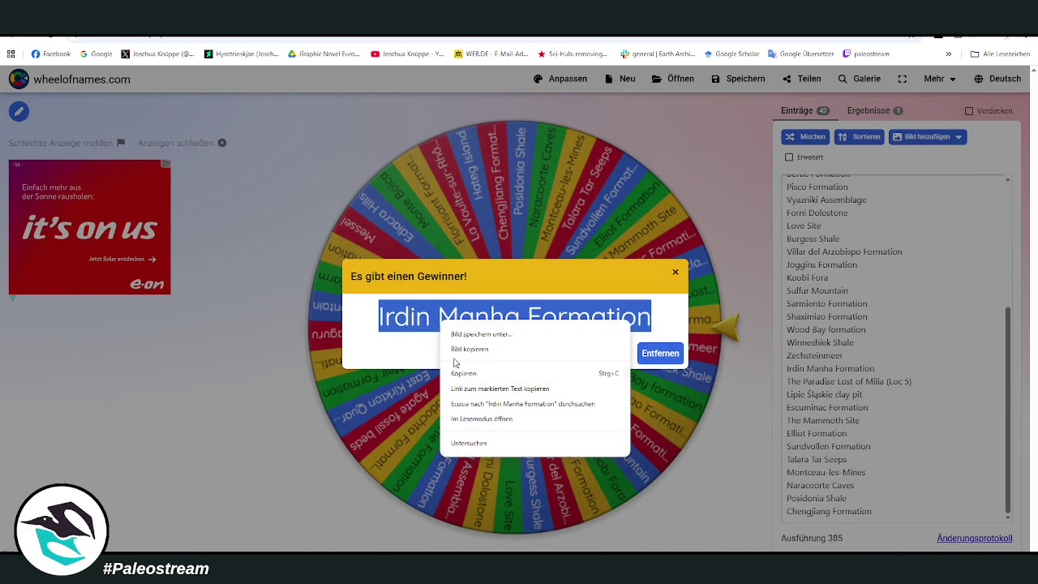
{"action": "left_click", "coordinate": [472, 402]}
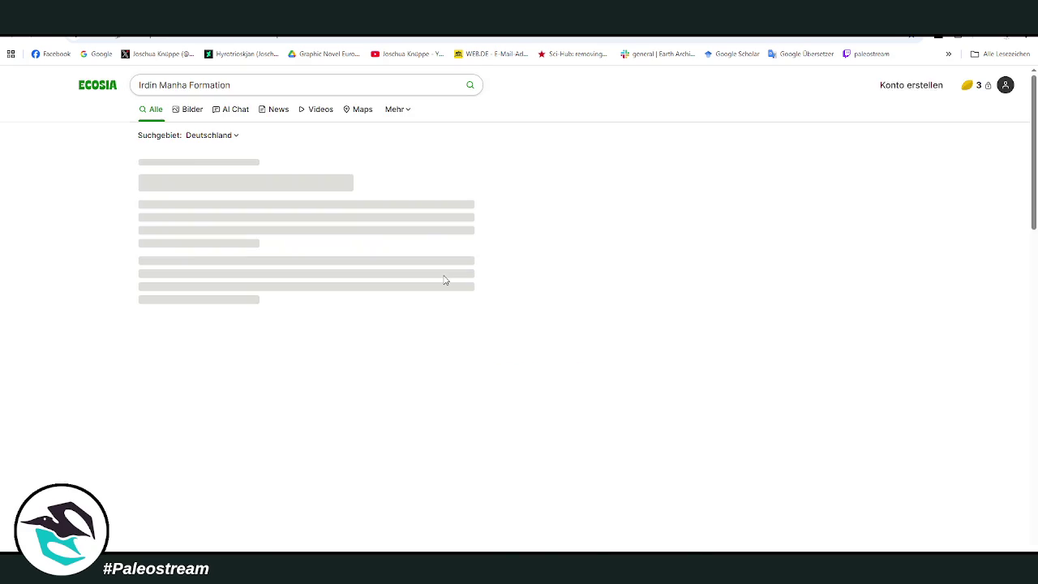
Open the Irdin Manha Formation Wikipedia article and enlarge its Gobiatherium illustration
{"action": "middle_click", "coordinate": [226, 194]}
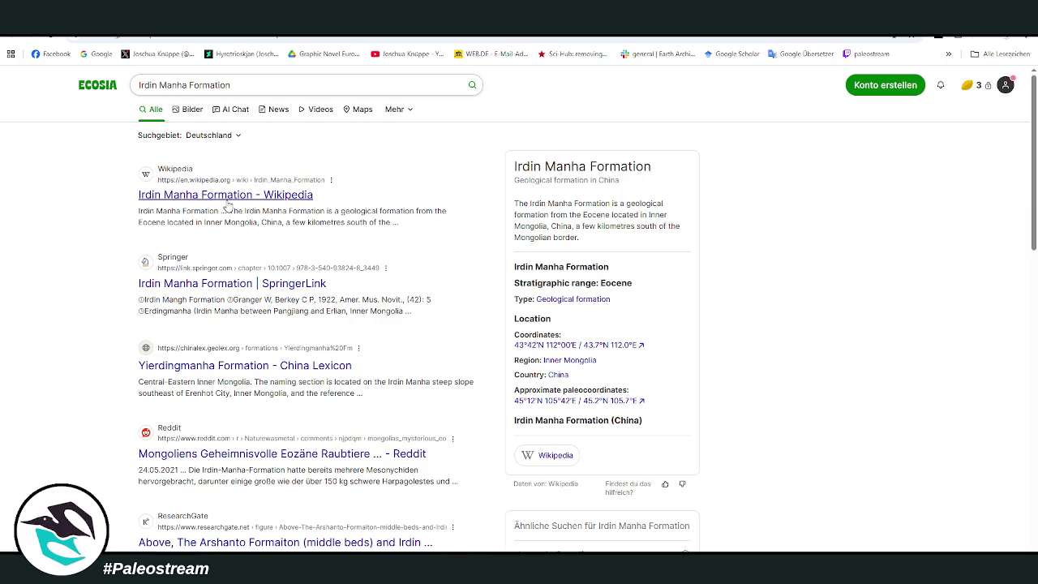
{"action": "key", "text": "ctrl+Tab"}
{"action": "scroll", "coordinate": [412, 276], "scroll_direction": "down", "scroll_amount": 1}
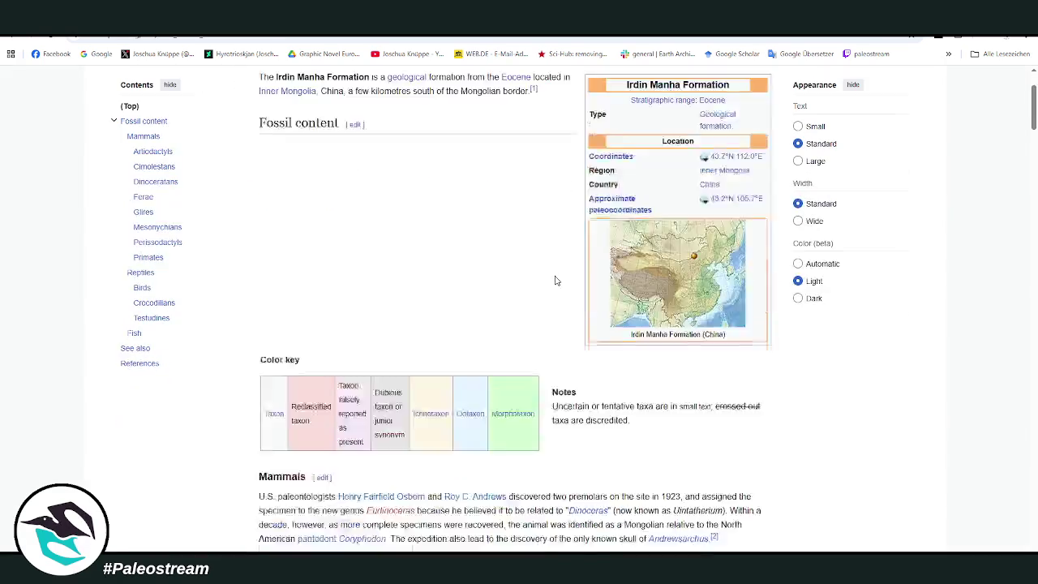
{"action": "scroll", "coordinate": [489, 278], "scroll_direction": "down", "scroll_amount": 3}
{"action": "scroll", "coordinate": [671, 277], "scroll_direction": "down", "scroll_amount": 1}
{"action": "scroll", "coordinate": [672, 277], "scroll_direction": "down", "scroll_amount": 1}
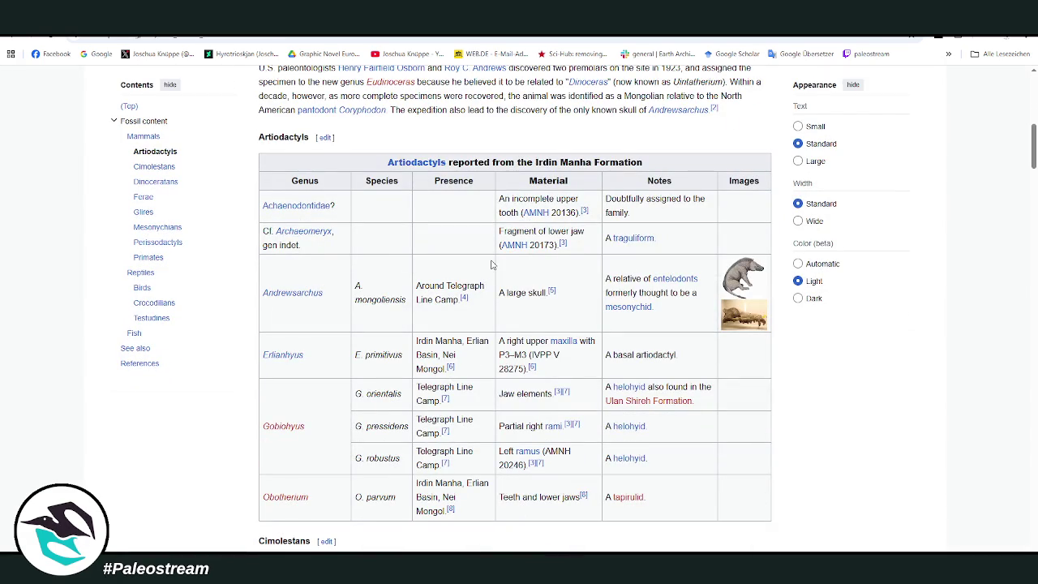
{"action": "scroll", "coordinate": [491, 262], "scroll_direction": "down", "scroll_amount": 2}
{"action": "scroll", "coordinate": [491, 262], "scroll_direction": "down", "scroll_amount": 2}
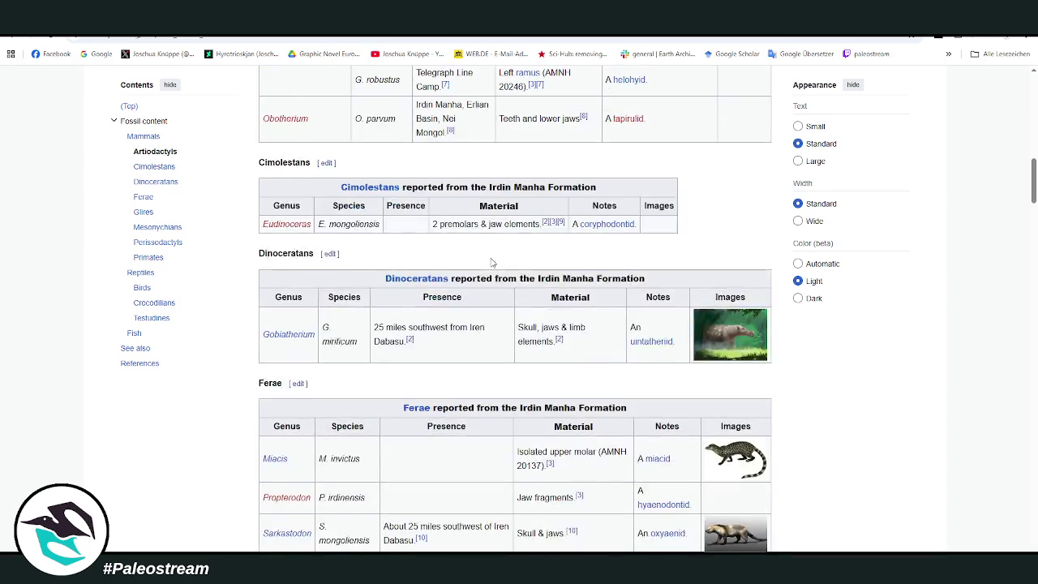
{"action": "left_click", "coordinate": [733, 286]}
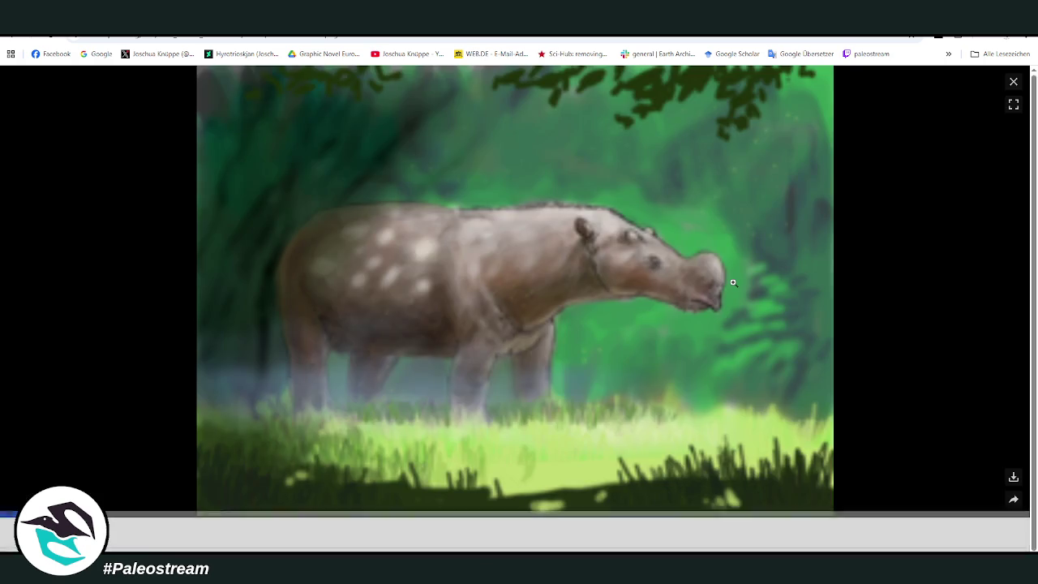
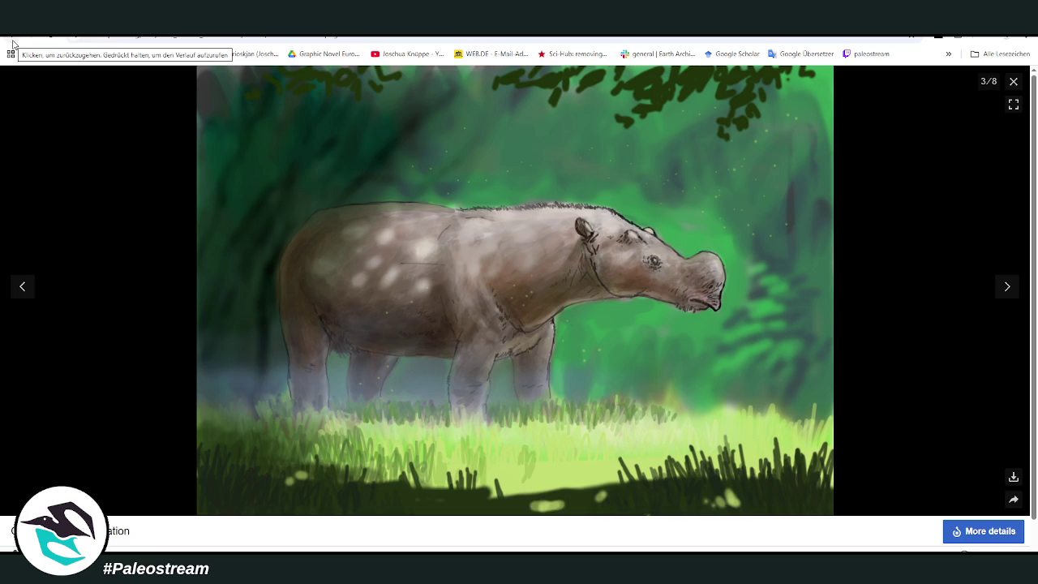
Close the enlarged Gobiatherium restoration to return to the article's Dinoceratans table
{"action": "scroll", "coordinate": [455, 261], "scroll_direction": "down", "scroll_amount": 1}
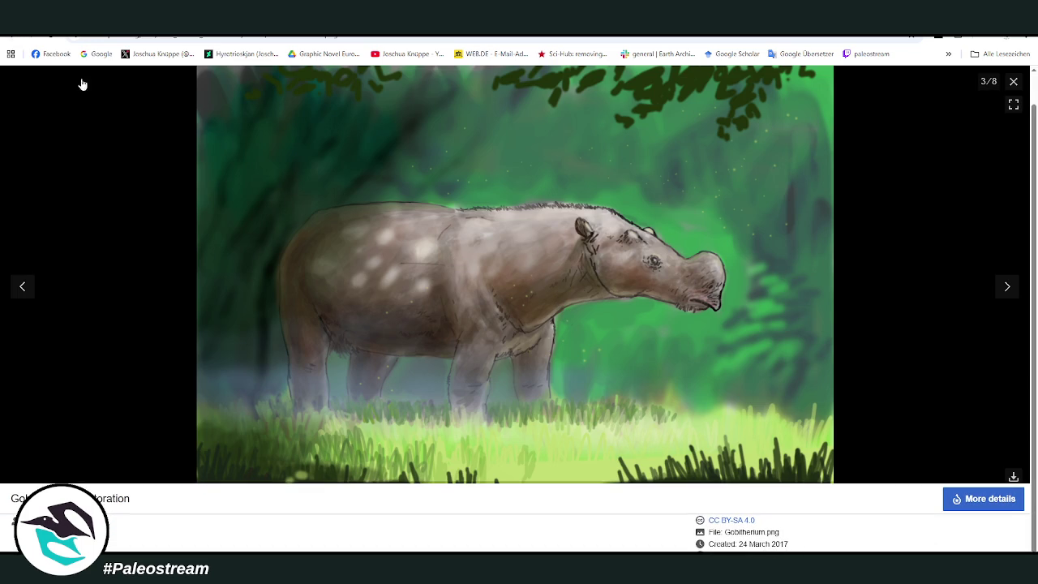
{"action": "left_click", "coordinate": [12, 38]}
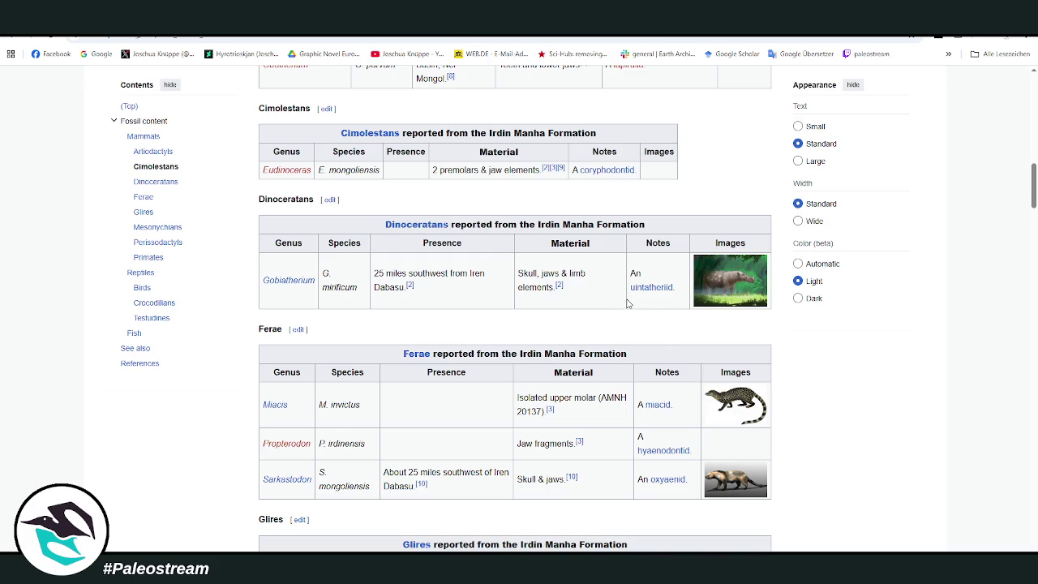
{"action": "scroll", "coordinate": [629, 303], "scroll_direction": "down", "scroll_amount": 1}
{"action": "scroll", "coordinate": [629, 302], "scroll_direction": "down", "scroll_amount": 1}
{"action": "scroll", "coordinate": [628, 302], "scroll_direction": "down", "scroll_amount": 2}
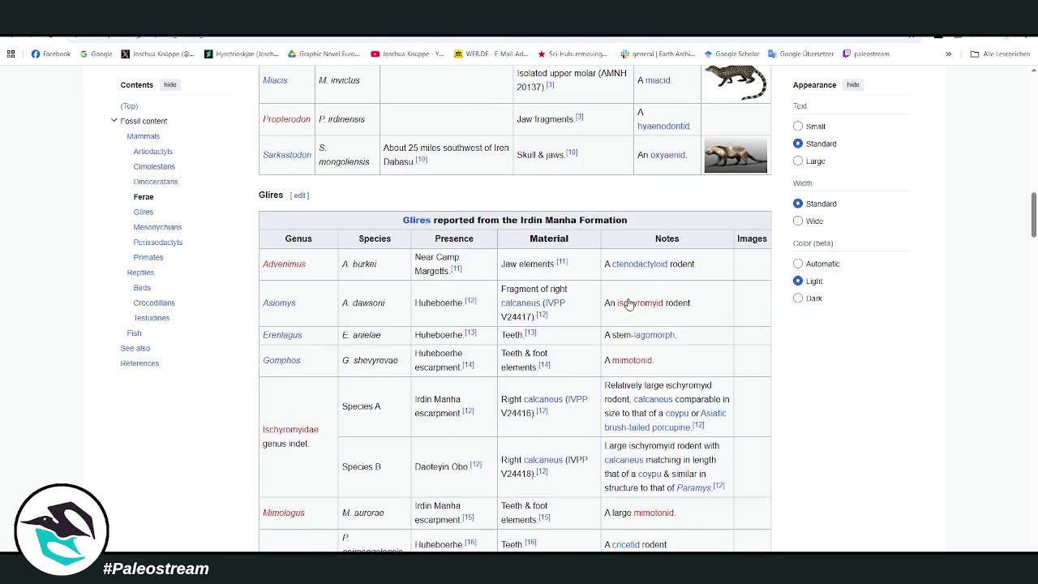
{"action": "scroll", "coordinate": [629, 302], "scroll_direction": "down", "scroll_amount": 1}
{"action": "scroll", "coordinate": [629, 301], "scroll_direction": "down", "scroll_amount": 2}
{"action": "scroll", "coordinate": [629, 302], "scroll_direction": "down", "scroll_amount": 4}
{"action": "scroll", "coordinate": [630, 301], "scroll_direction": "up", "scroll_amount": 6}
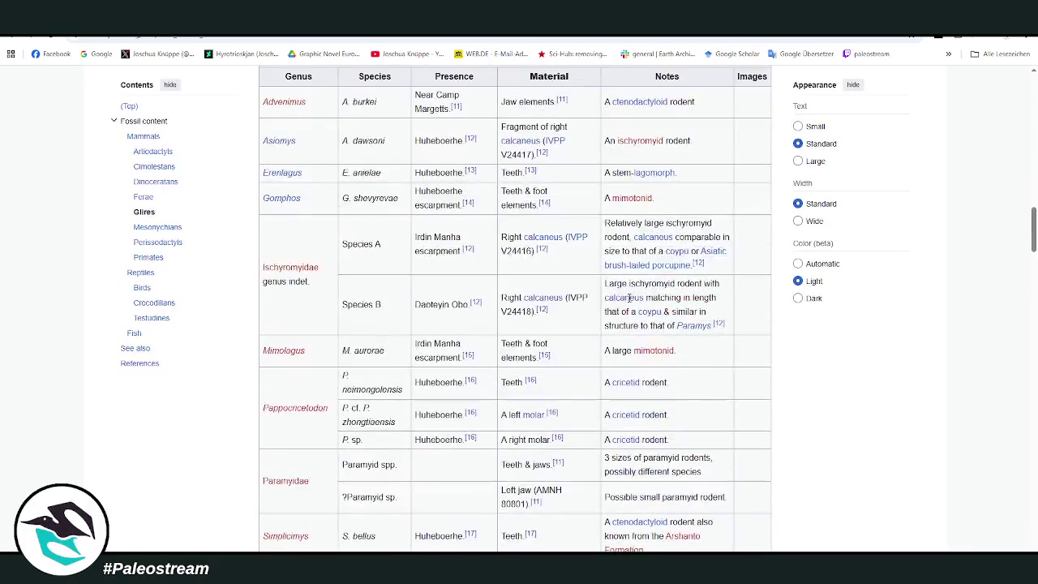
{"action": "scroll", "coordinate": [630, 302], "scroll_direction": "up", "scroll_amount": 3}
{"action": "scroll", "coordinate": [487, 248], "scroll_direction": "down", "scroll_amount": 2}
{"action": "scroll", "coordinate": [487, 247], "scroll_direction": "down", "scroll_amount": 4}
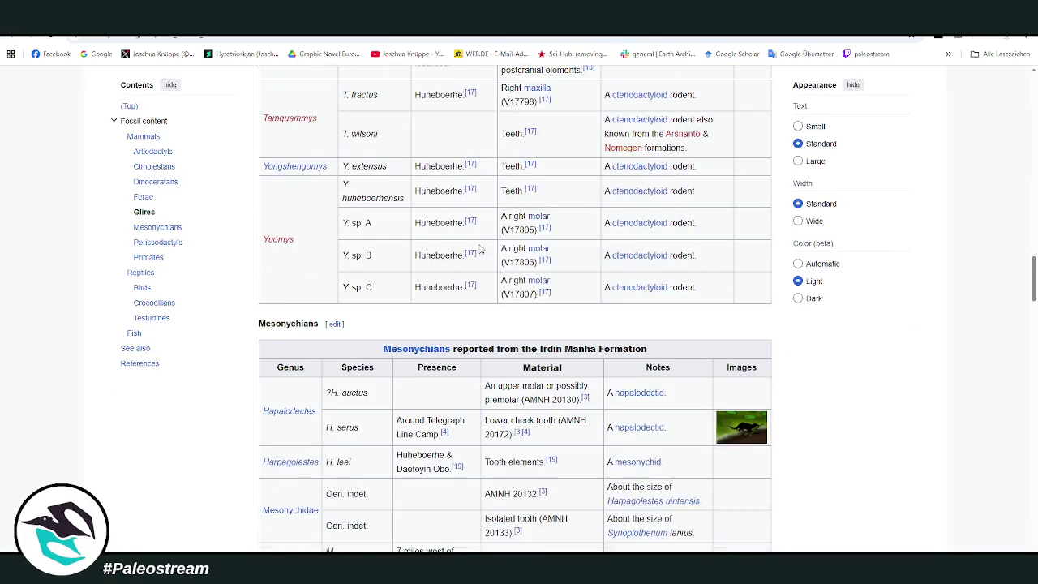
{"action": "scroll", "coordinate": [495, 246], "scroll_direction": "down", "scroll_amount": 2}
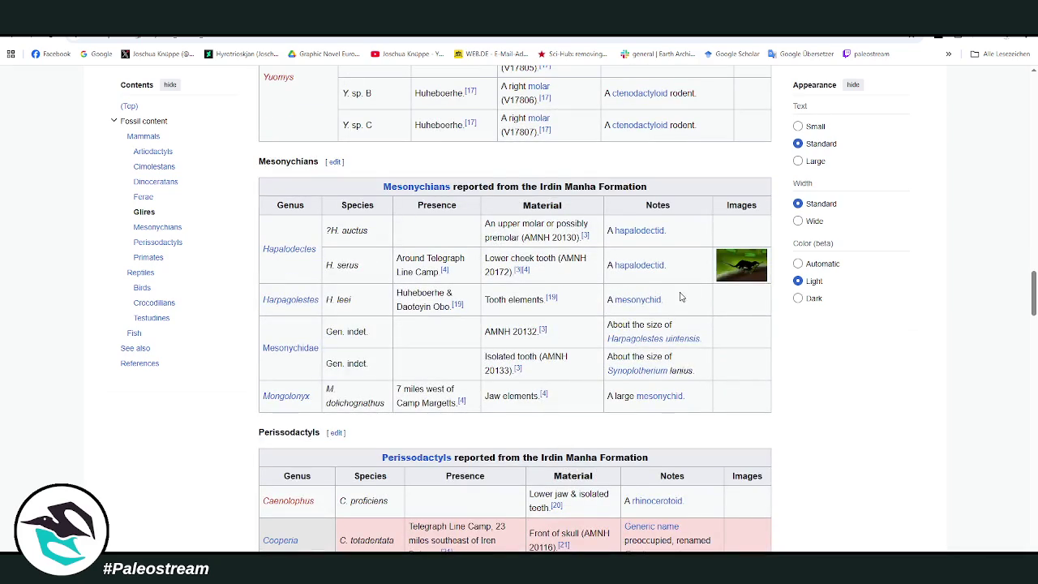
{"action": "left_click", "coordinate": [741, 266]}
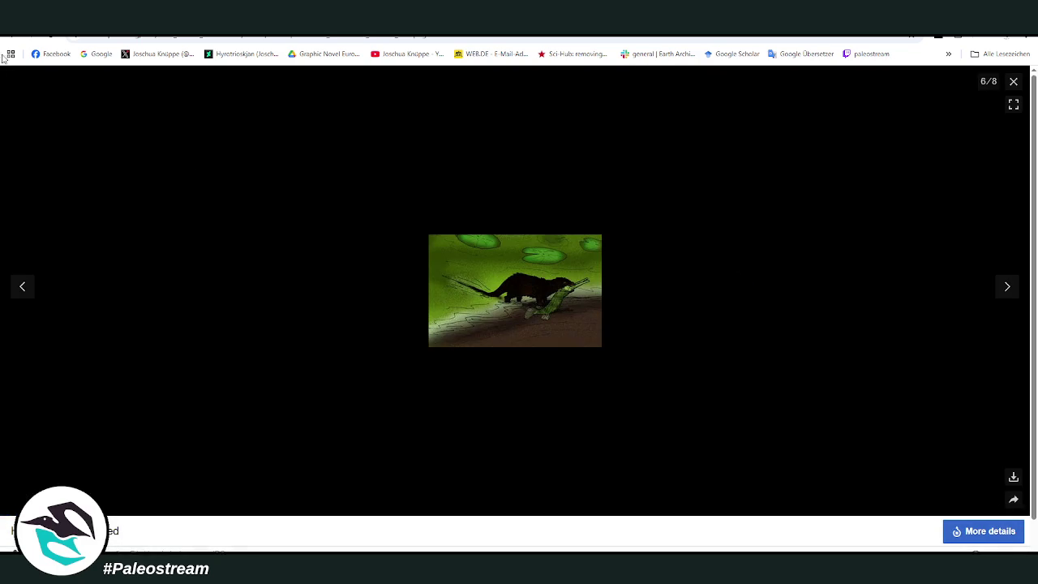
{"action": "key", "text": "Escape"}
{"action": "scroll", "coordinate": [611, 276], "scroll_direction": "down", "scroll_amount": 3}
{"action": "scroll", "coordinate": [611, 277], "scroll_direction": "down", "scroll_amount": 1}
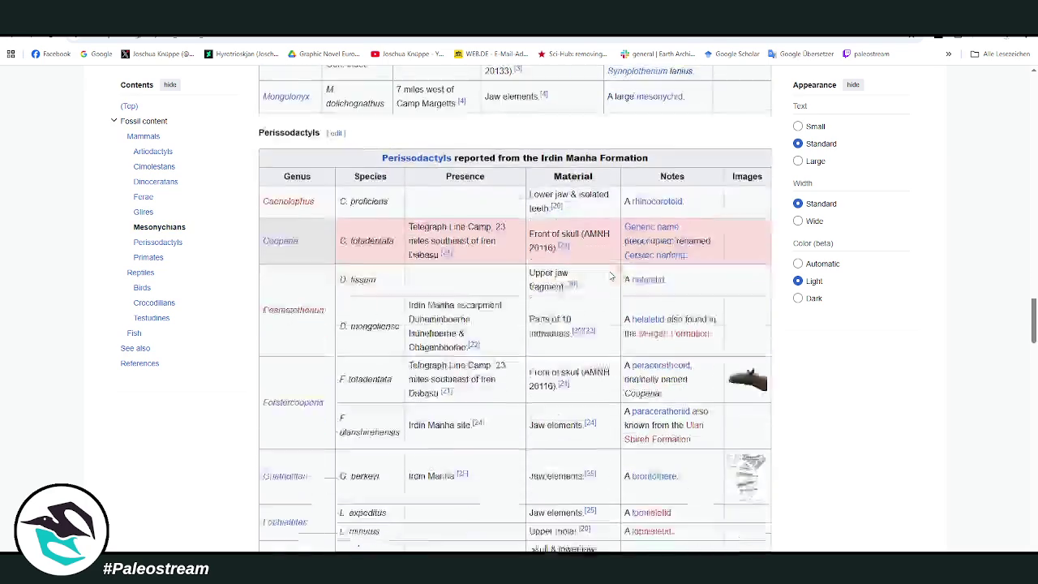
{"action": "scroll", "coordinate": [611, 277], "scroll_direction": "down", "scroll_amount": 2}
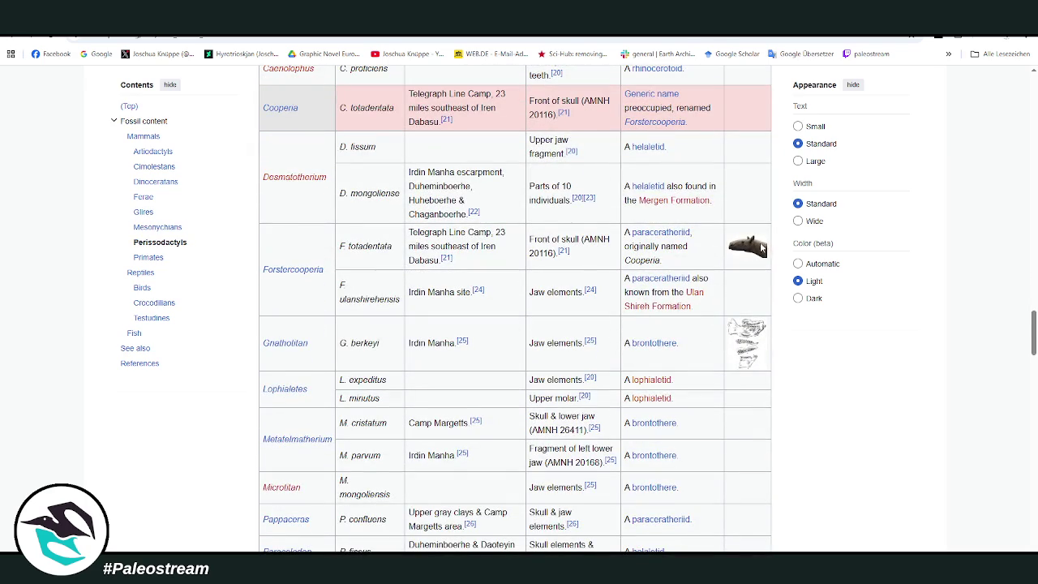
{"action": "scroll", "coordinate": [605, 286], "scroll_direction": "down", "scroll_amount": 4}
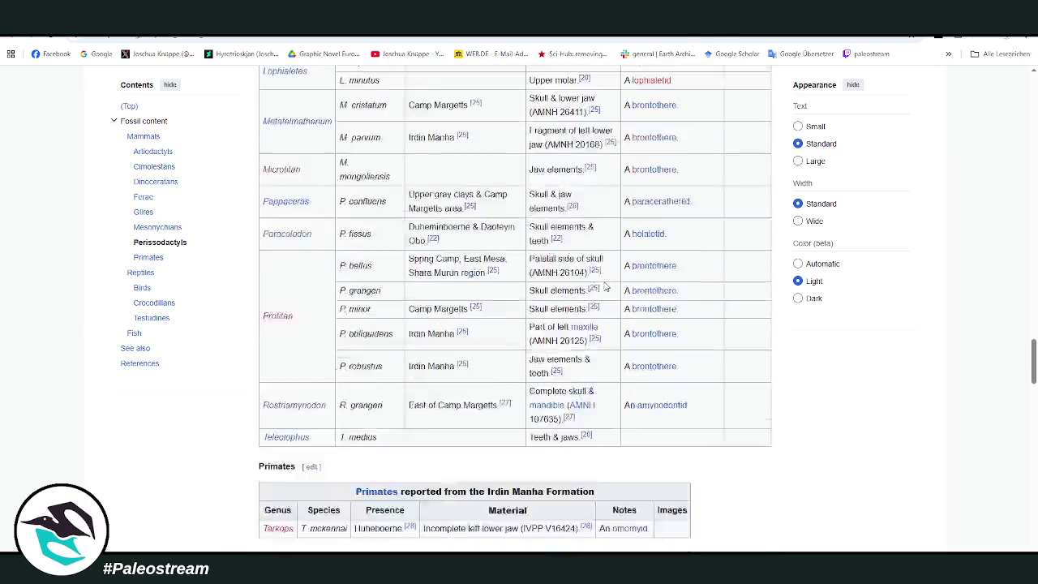
{"action": "scroll", "coordinate": [605, 286], "scroll_direction": "down", "scroll_amount": 2}
{"action": "scroll", "coordinate": [604, 286], "scroll_direction": "down", "scroll_amount": 4}
{"action": "scroll", "coordinate": [604, 287], "scroll_direction": "up", "scroll_amount": 2}
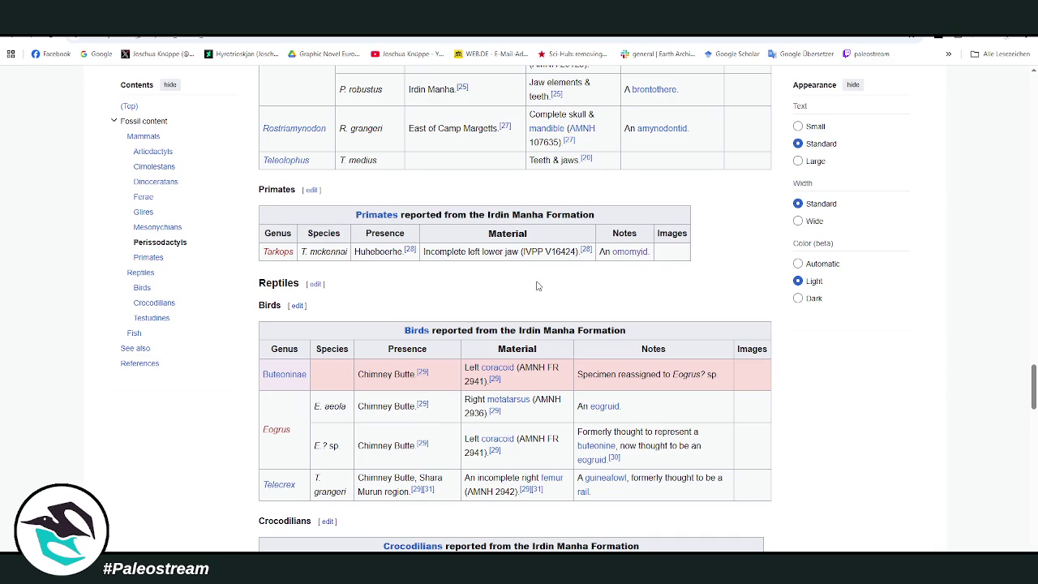
{"action": "scroll", "coordinate": [536, 285], "scroll_direction": "down", "scroll_amount": 1}
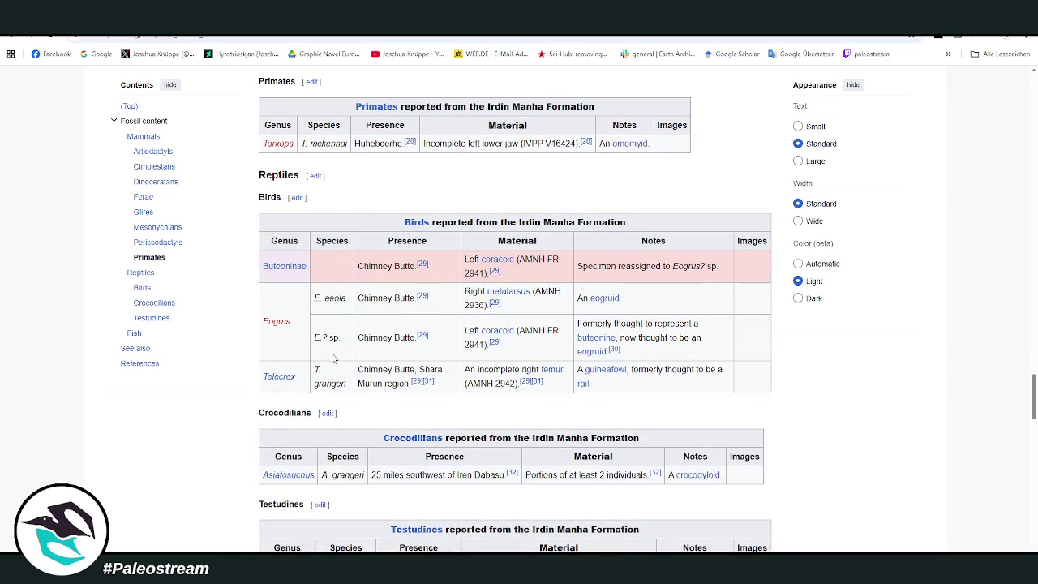
{"action": "scroll", "coordinate": [344, 357], "scroll_direction": "down", "scroll_amount": 1}
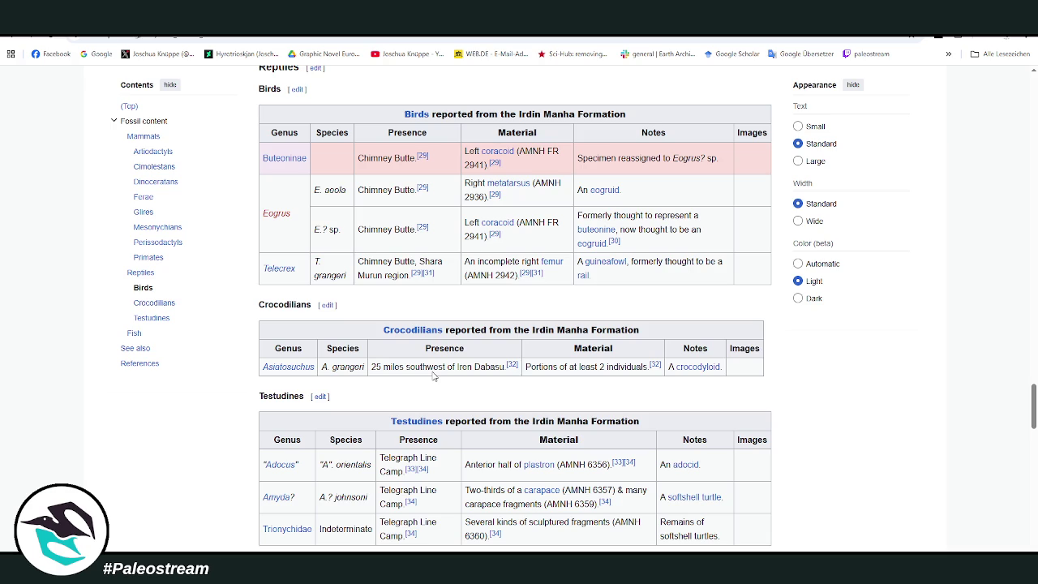
{"action": "scroll", "coordinate": [434, 376], "scroll_direction": "down", "scroll_amount": 1}
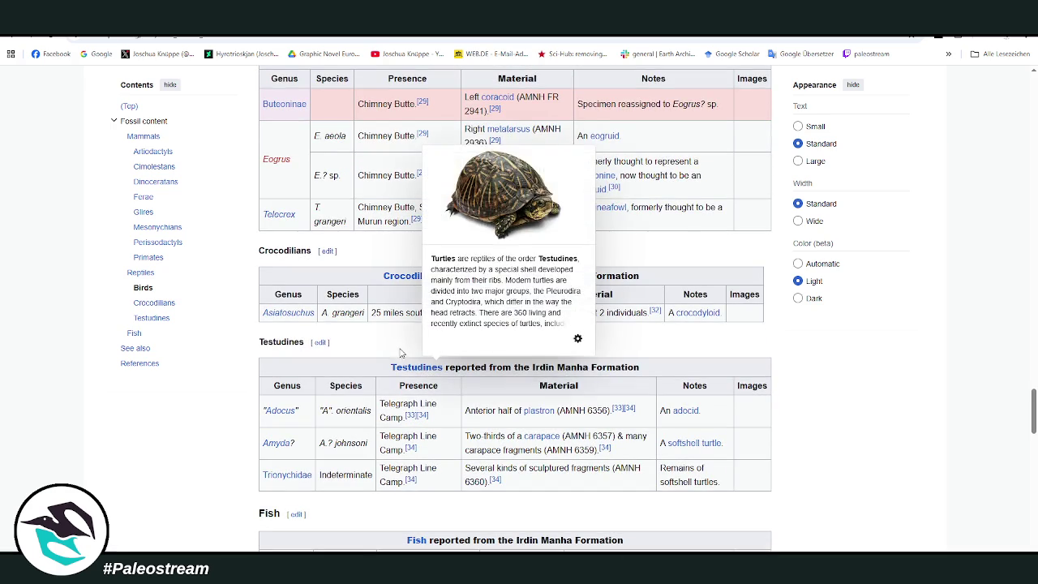
{"action": "scroll", "coordinate": [399, 349], "scroll_direction": "up", "scroll_amount": 3}
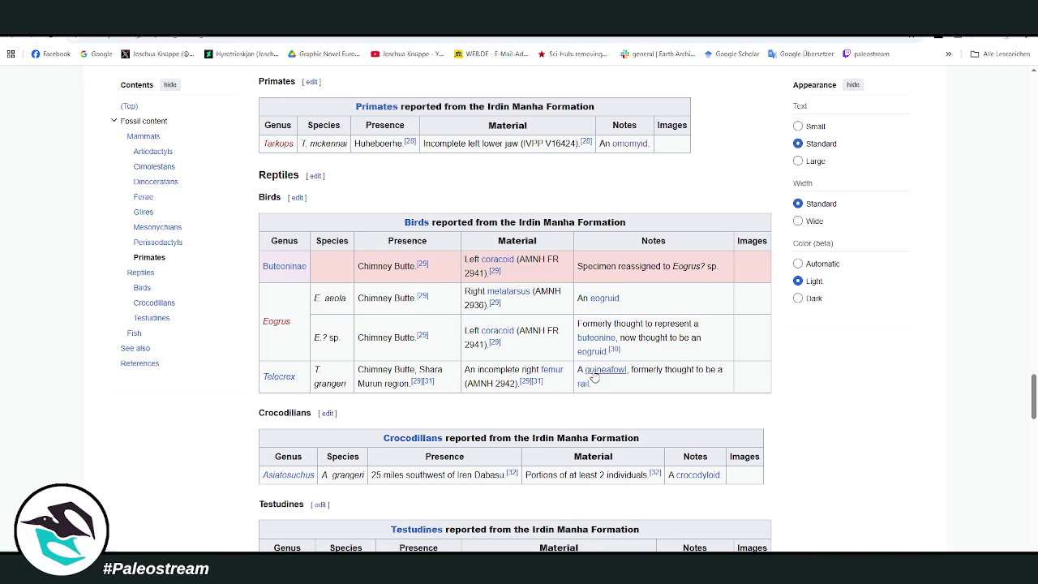
{"action": "scroll", "coordinate": [600, 373], "scroll_direction": "down", "scroll_amount": 3}
{"action": "scroll", "coordinate": [475, 369], "scroll_direction": "down", "scroll_amount": 4}
{"action": "scroll", "coordinate": [475, 371], "scroll_direction": "up", "scroll_amount": 3}
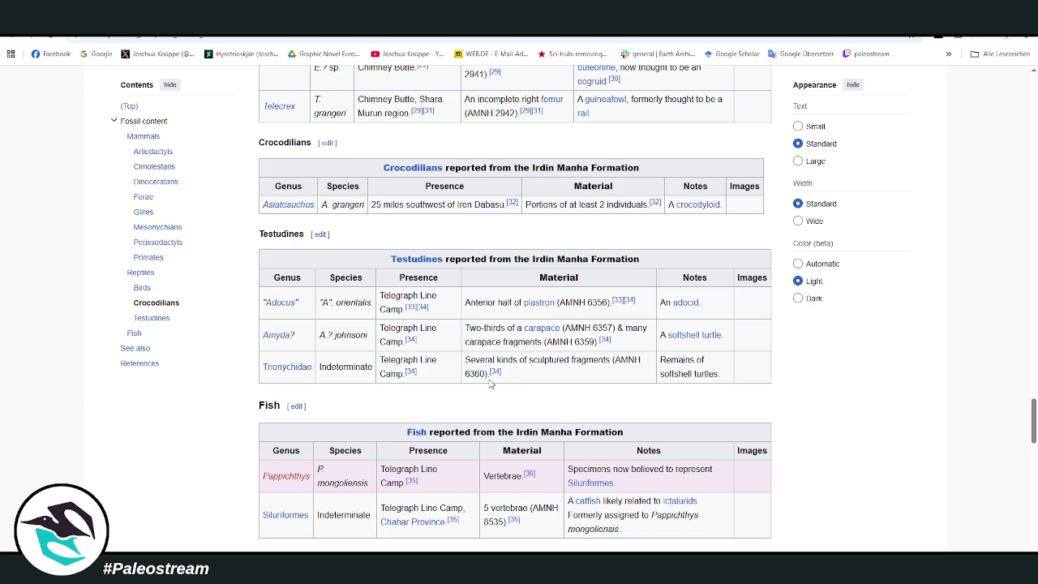
{"action": "scroll", "coordinate": [491, 384], "scroll_direction": "up", "scroll_amount": 1}
{"action": "scroll", "coordinate": [471, 397], "scroll_direction": "up", "scroll_amount": 3}
{"action": "scroll", "coordinate": [463, 401], "scroll_direction": "up", "scroll_amount": 2}
{"action": "scroll", "coordinate": [458, 403], "scroll_direction": "down", "scroll_amount": 3}
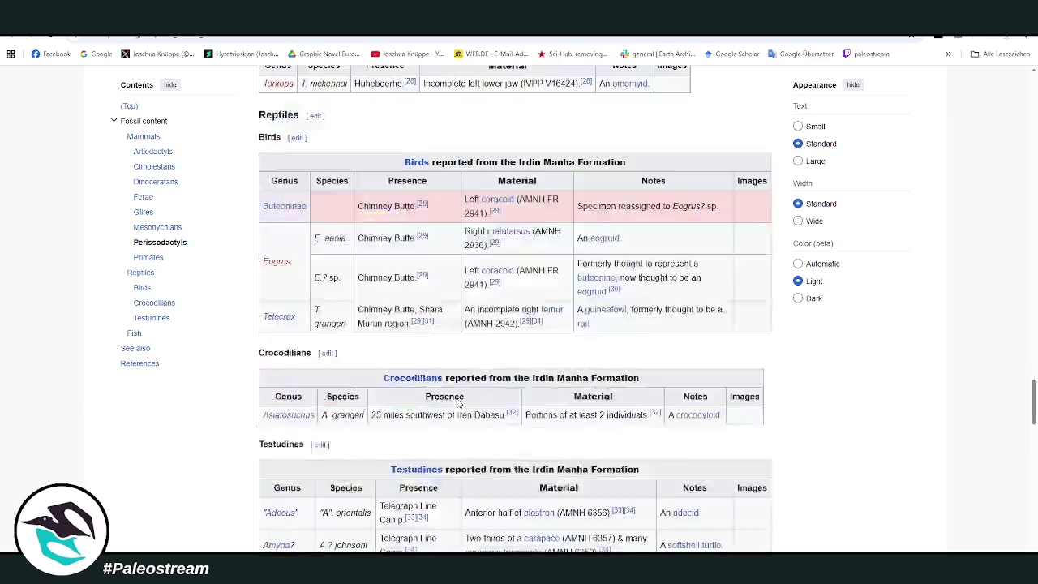
{"action": "scroll", "coordinate": [459, 403], "scroll_direction": "down", "scroll_amount": 3}
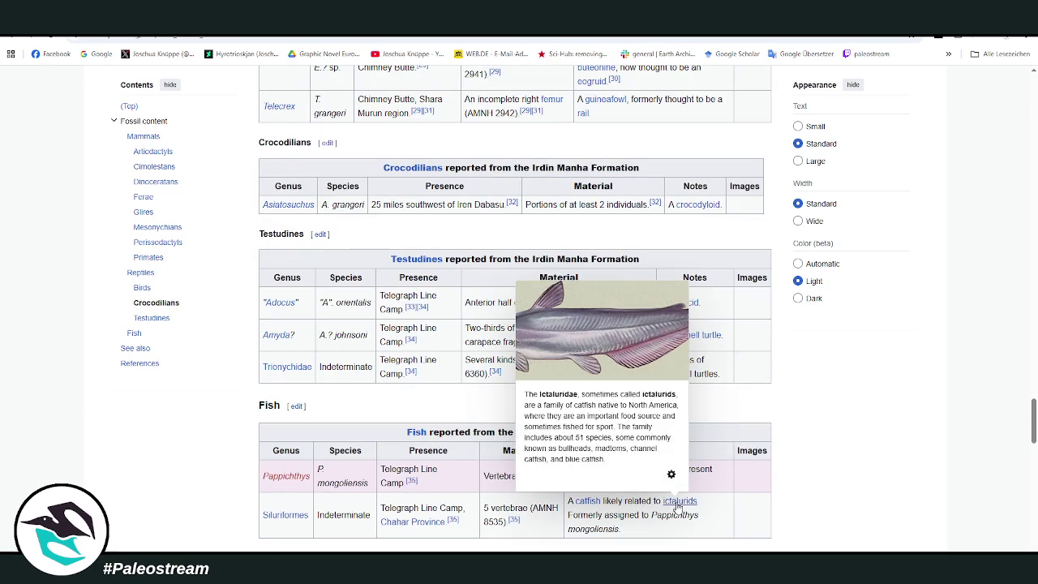
{"action": "scroll", "coordinate": [377, 378], "scroll_direction": "up", "scroll_amount": 10}
{"action": "scroll", "coordinate": [373, 365], "scroll_direction": "up", "scroll_amount": 5}
{"action": "scroll", "coordinate": [401, 366], "scroll_direction": "up", "scroll_amount": 5}
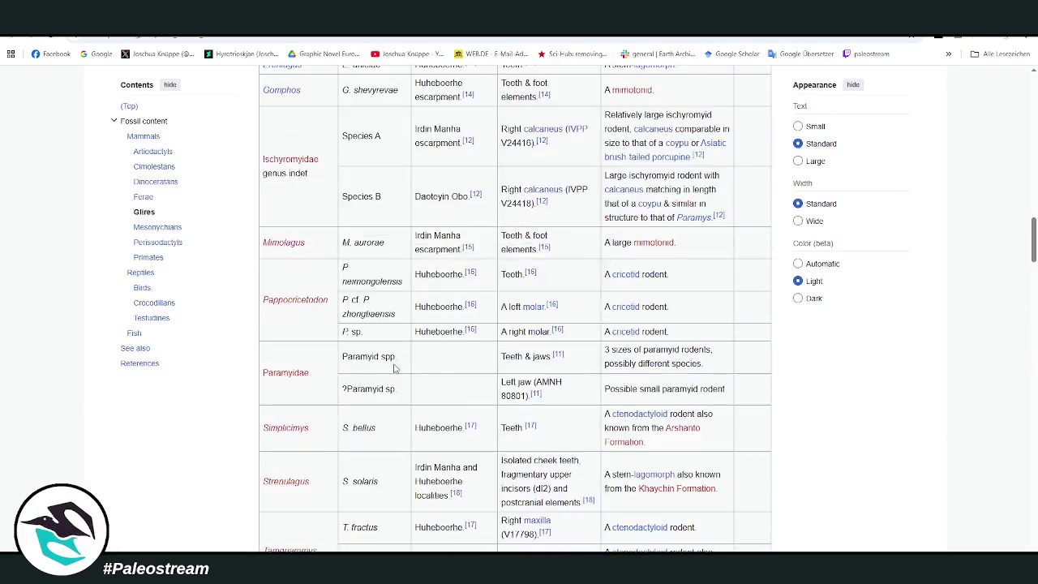
{"action": "scroll", "coordinate": [454, 367], "scroll_direction": "up", "scroll_amount": 10}
{"action": "scroll", "coordinate": [499, 368], "scroll_direction": "up", "scroll_amount": 3}
{"action": "scroll", "coordinate": [494, 369], "scroll_direction": "up", "scroll_amount": 5}
{"action": "scroll", "coordinate": [491, 370], "scroll_direction": "up", "scroll_amount": 3}
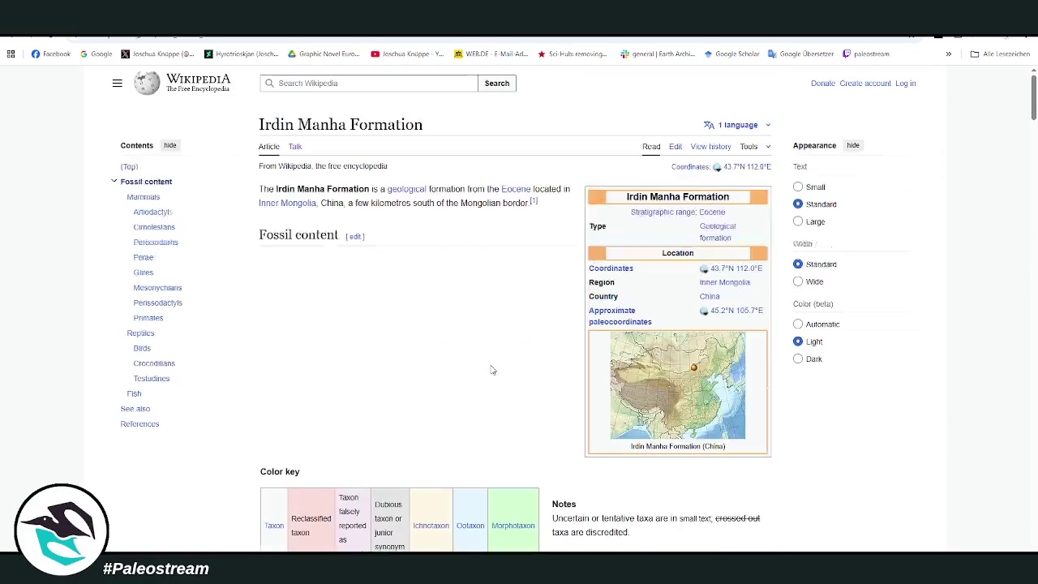
{"action": "scroll", "coordinate": [490, 370], "scroll_direction": "down", "scroll_amount": 4}
{"action": "scroll", "coordinate": [491, 370], "scroll_direction": "up", "scroll_amount": 4}
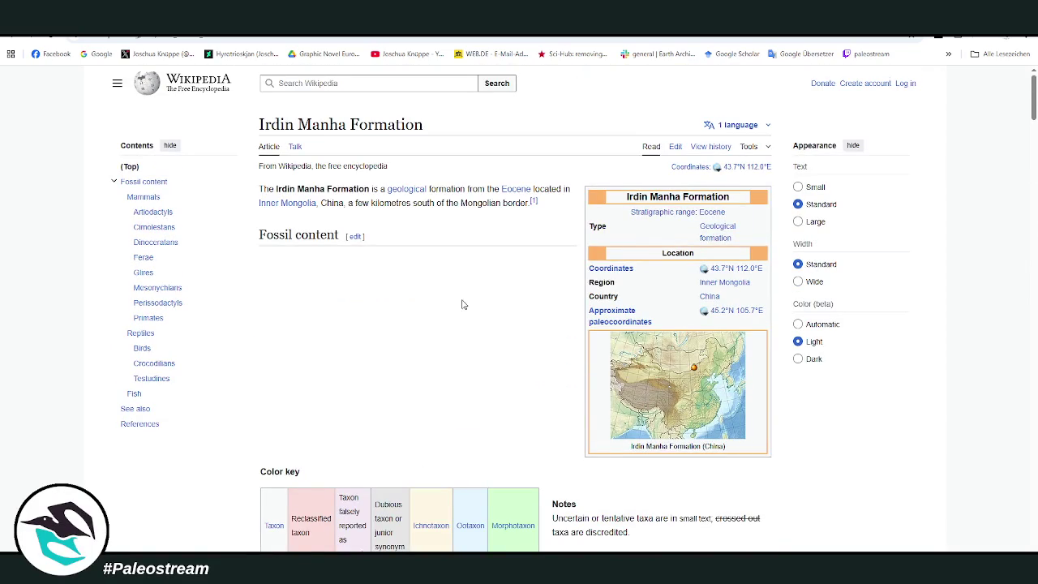
{"action": "scroll", "coordinate": [463, 304], "scroll_direction": "down", "scroll_amount": 10}
{"action": "scroll", "coordinate": [486, 316], "scroll_direction": "down", "scroll_amount": 6}
{"action": "scroll", "coordinate": [527, 329], "scroll_direction": "up", "scroll_amount": 2}
{"action": "scroll", "coordinate": [571, 340], "scroll_direction": "up", "scroll_amount": 7}
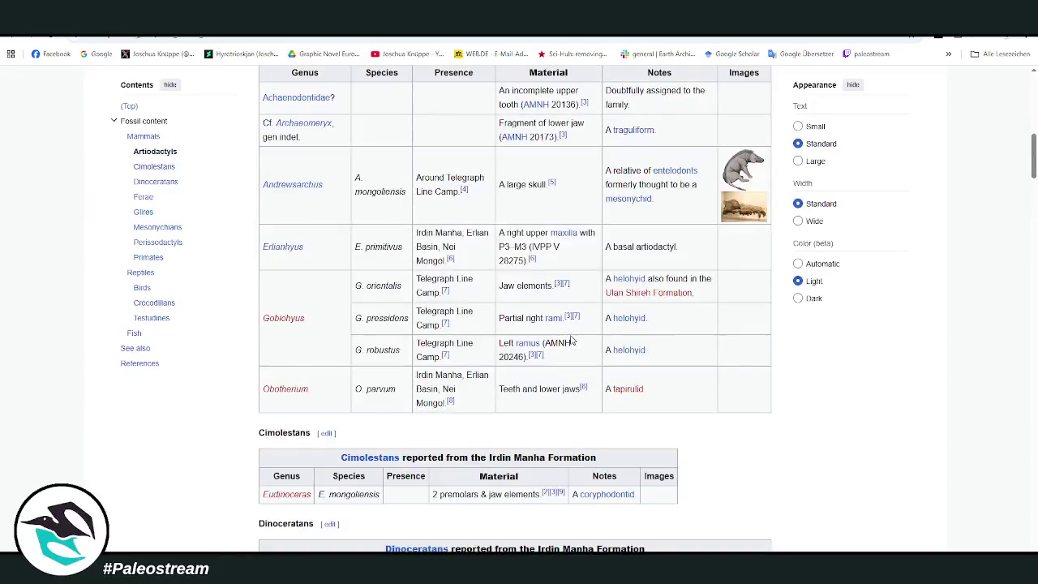
{"action": "scroll", "coordinate": [521, 326], "scroll_direction": "up", "scroll_amount": 8}
{"action": "scroll", "coordinate": [524, 334], "scroll_direction": "up", "scroll_amount": 3}
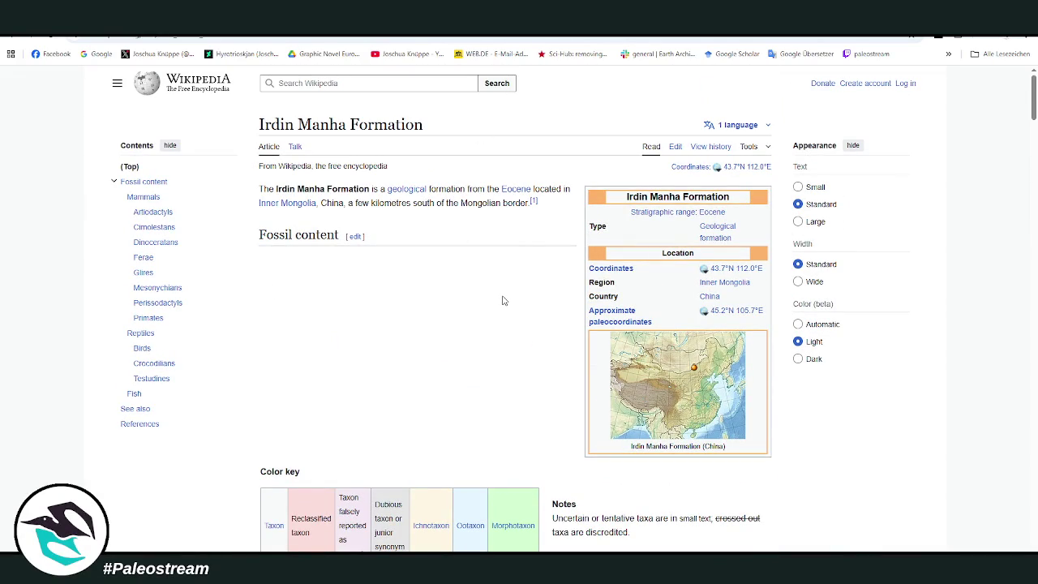
{"action": "scroll", "coordinate": [502, 300], "scroll_direction": "down", "scroll_amount": 5}
{"action": "scroll", "coordinate": [505, 299], "scroll_direction": "down", "scroll_amount": 2}
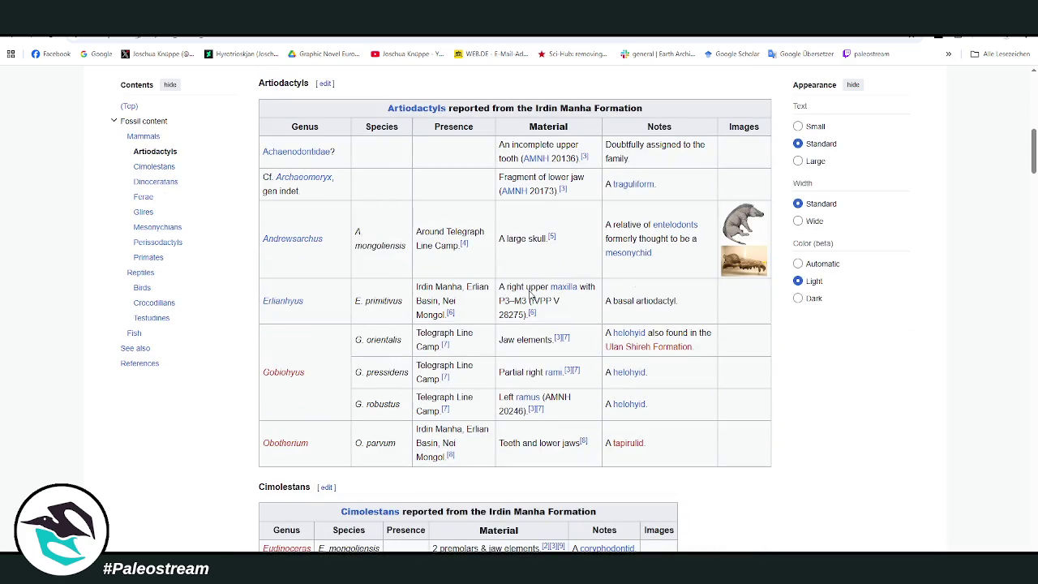
View the Andrewsarchus skull photo full size, then keep scrolling through the fossil tables
{"action": "left_click", "coordinate": [758, 274]}
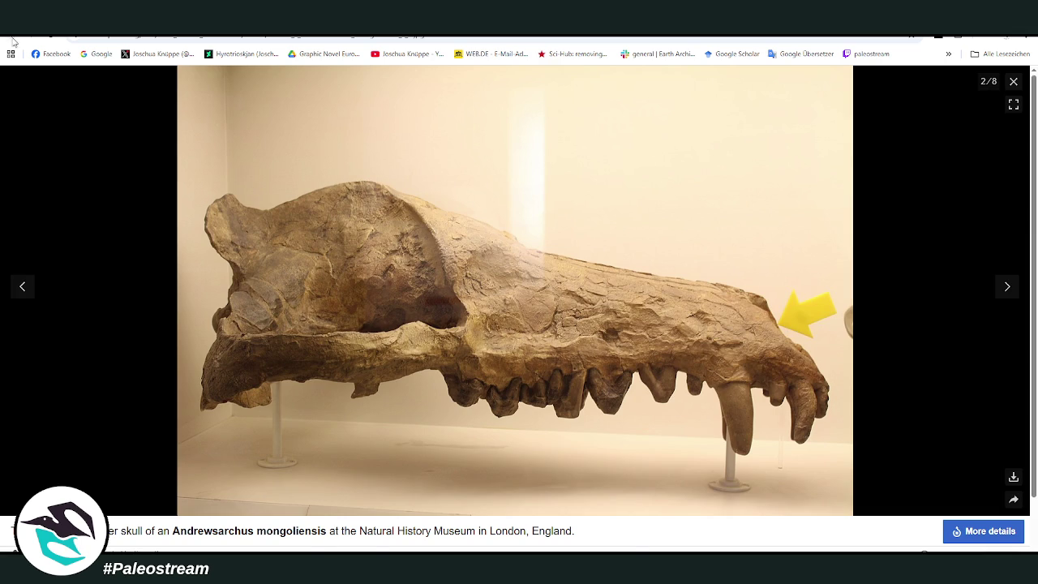
{"action": "key", "text": "Escape"}
{"action": "scroll", "coordinate": [667, 292], "scroll_direction": "down", "scroll_amount": 3}
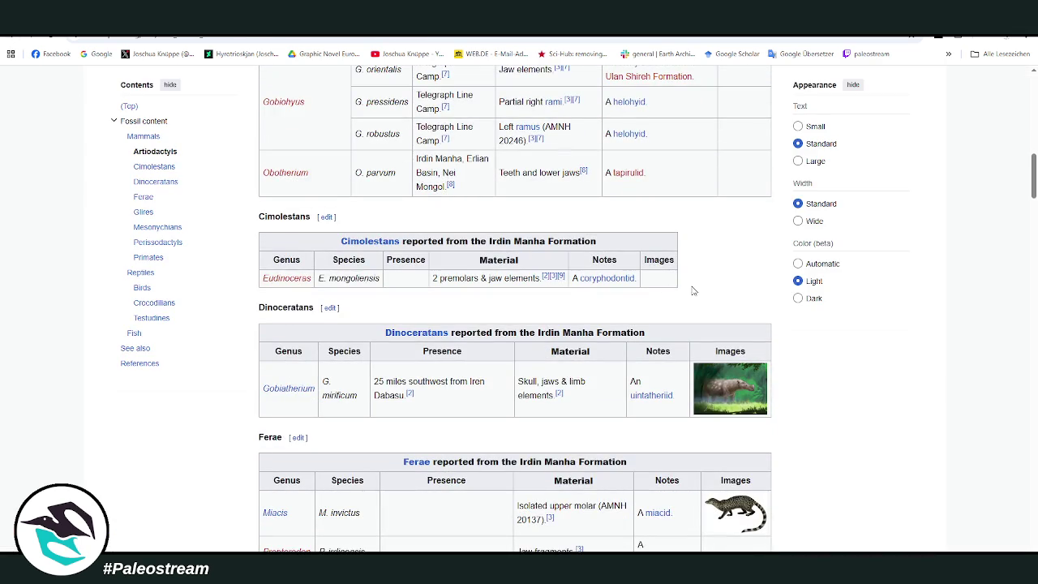
{"action": "scroll", "coordinate": [699, 290], "scroll_direction": "down", "scroll_amount": 3}
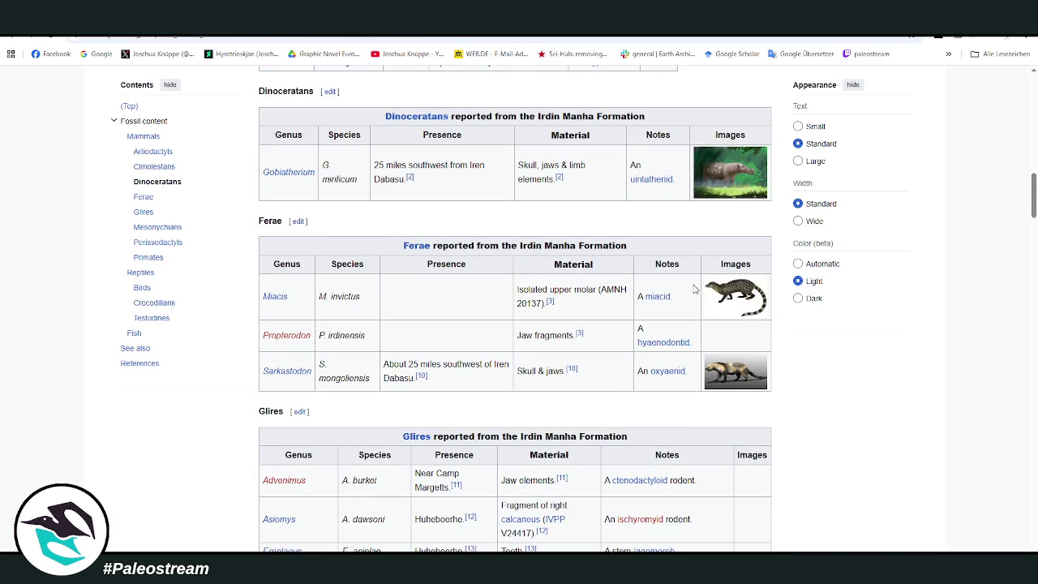
{"action": "scroll", "coordinate": [694, 289], "scroll_direction": "down", "scroll_amount": 3}
{"action": "scroll", "coordinate": [752, 276], "scroll_direction": "up", "scroll_amount": 1}
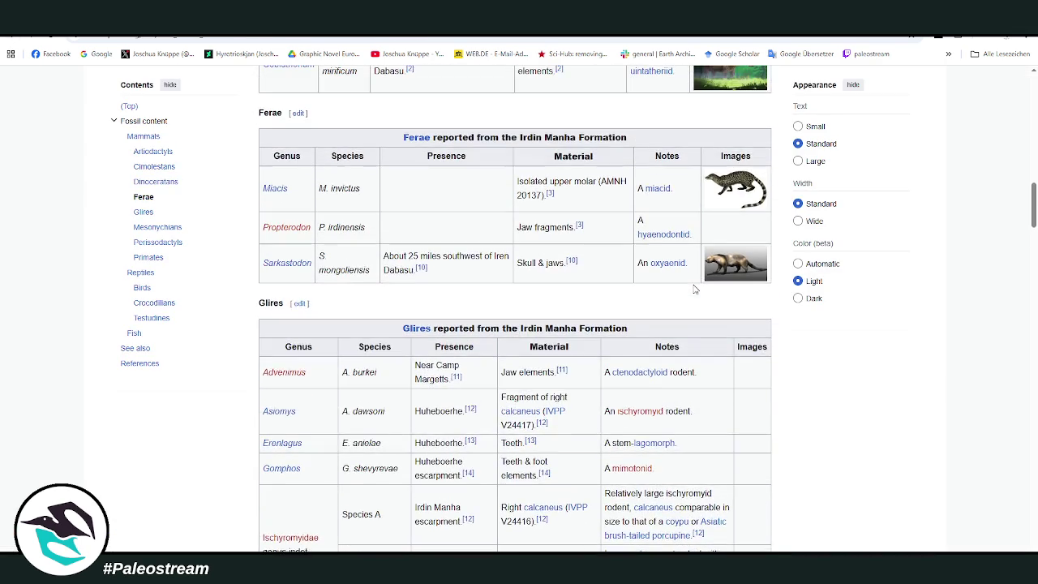
View the Sarkastodon picture full size and return to the fossil tables
{"action": "left_click", "coordinate": [751, 276]}
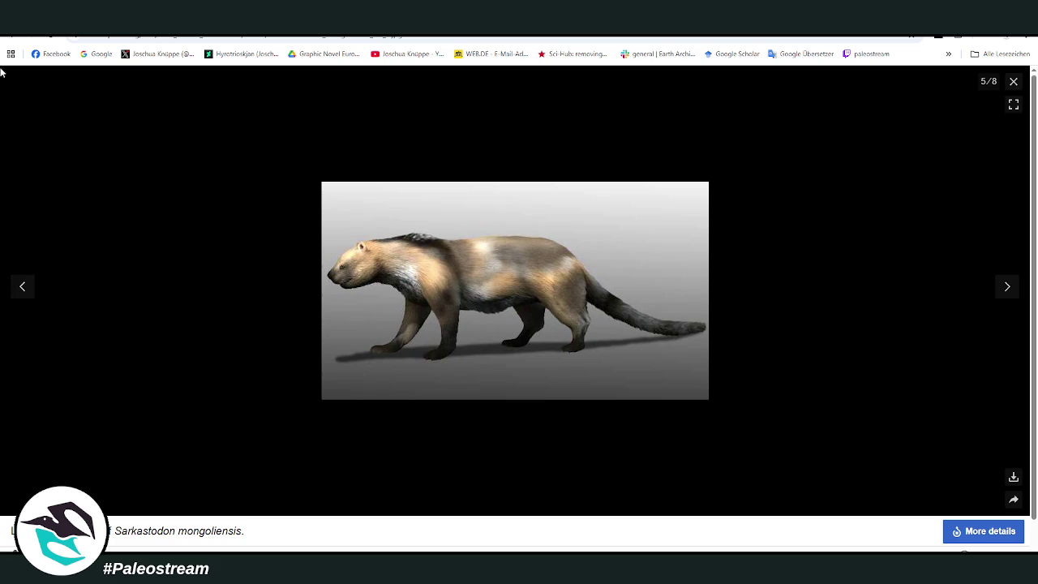
{"action": "left_click", "coordinate": [12, 39]}
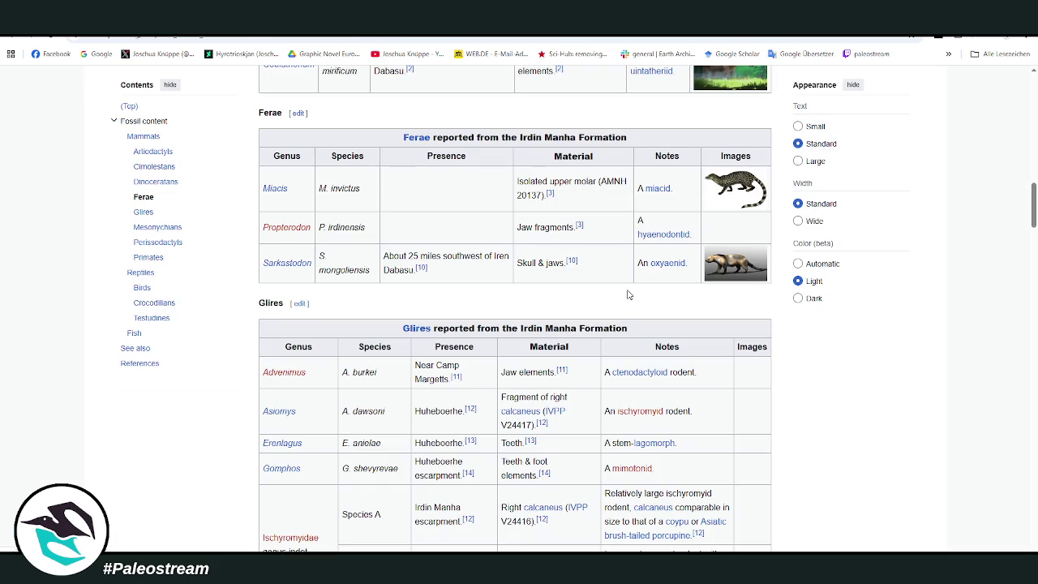
{"action": "scroll", "coordinate": [630, 291], "scroll_direction": "up", "scroll_amount": 3}
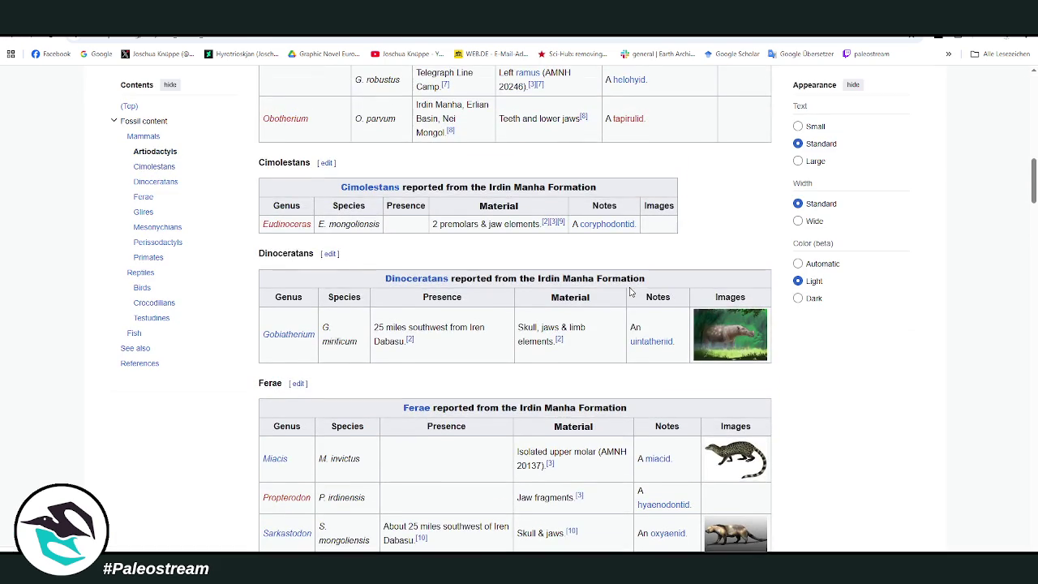
{"action": "scroll", "coordinate": [631, 291], "scroll_direction": "down", "scroll_amount": 1}
{"action": "scroll", "coordinate": [630, 292], "scroll_direction": "up", "scroll_amount": 2}
{"action": "scroll", "coordinate": [636, 312], "scroll_direction": "up", "scroll_amount": 4}
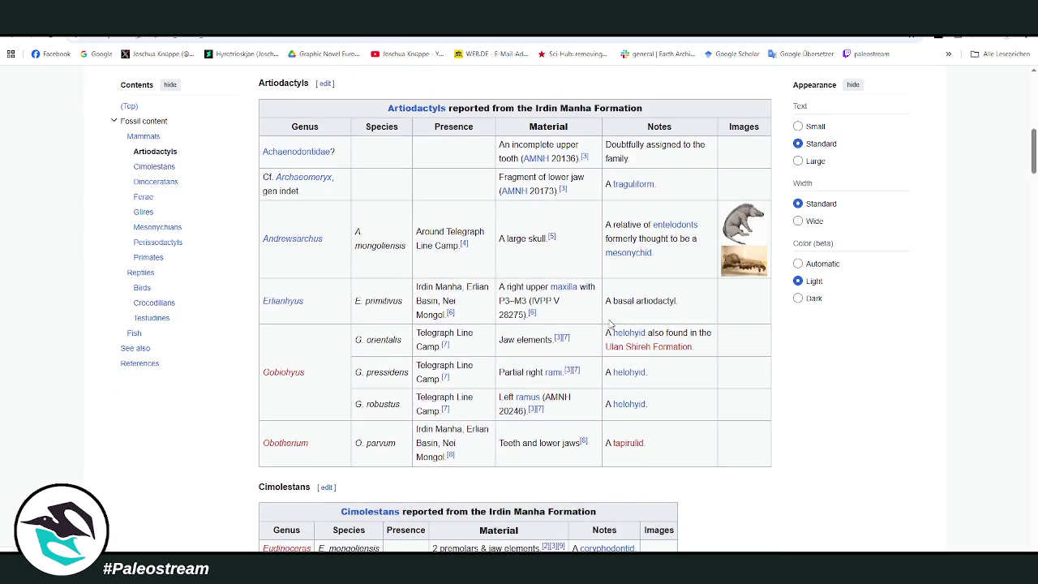
Scroll down the tables and move to the Wheel of Names tab announcing Irdin Manha Formation
{"action": "scroll", "coordinate": [630, 292], "scroll_direction": "down", "scroll_amount": 6}
{"action": "scroll", "coordinate": [629, 295], "scroll_direction": "down", "scroll_amount": 2}
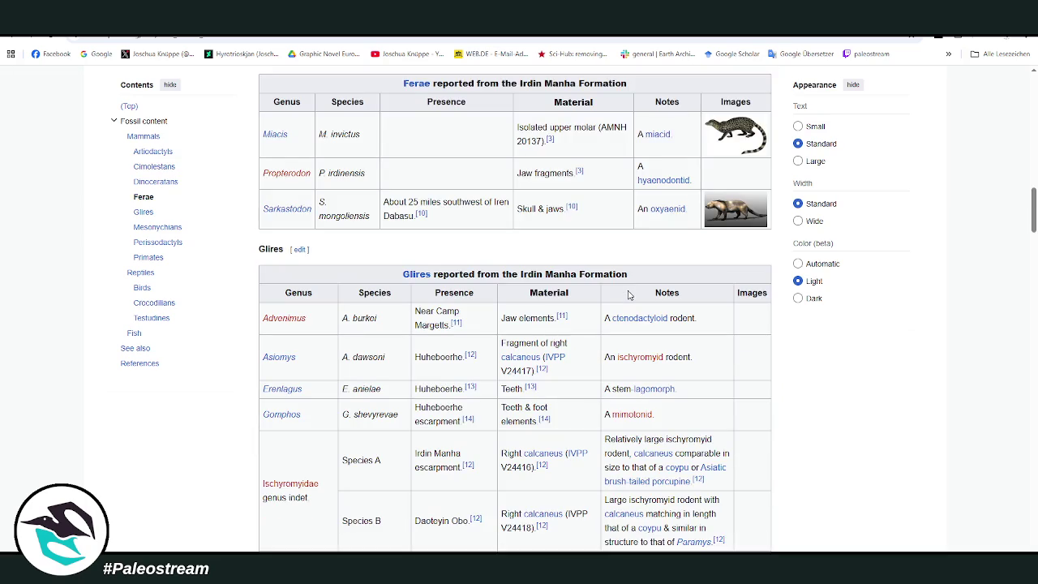
{"action": "scroll", "coordinate": [530, 317], "scroll_direction": "down", "scroll_amount": 4}
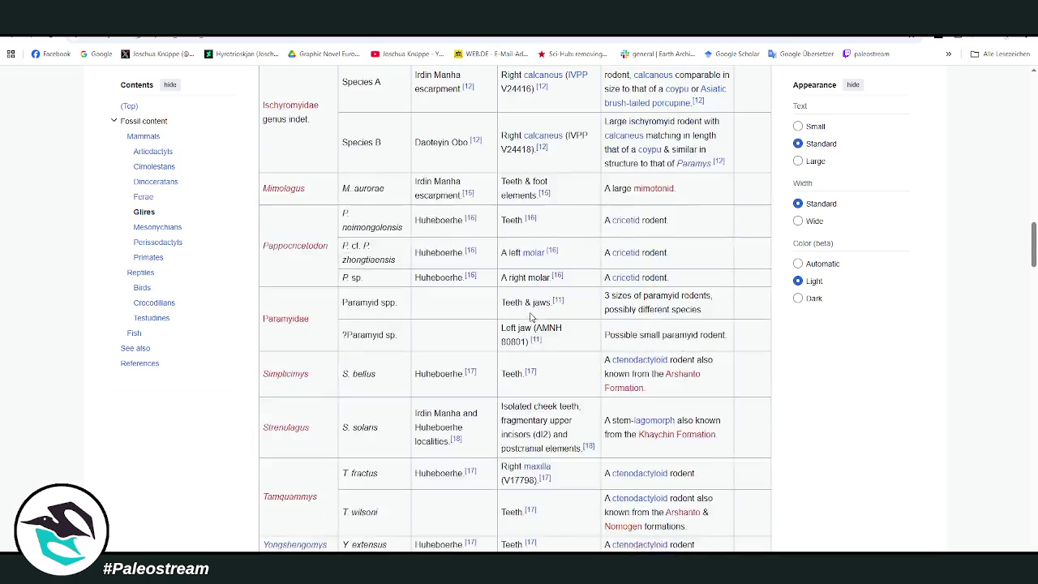
{"action": "scroll", "coordinate": [531, 315], "scroll_direction": "down", "scroll_amount": 4}
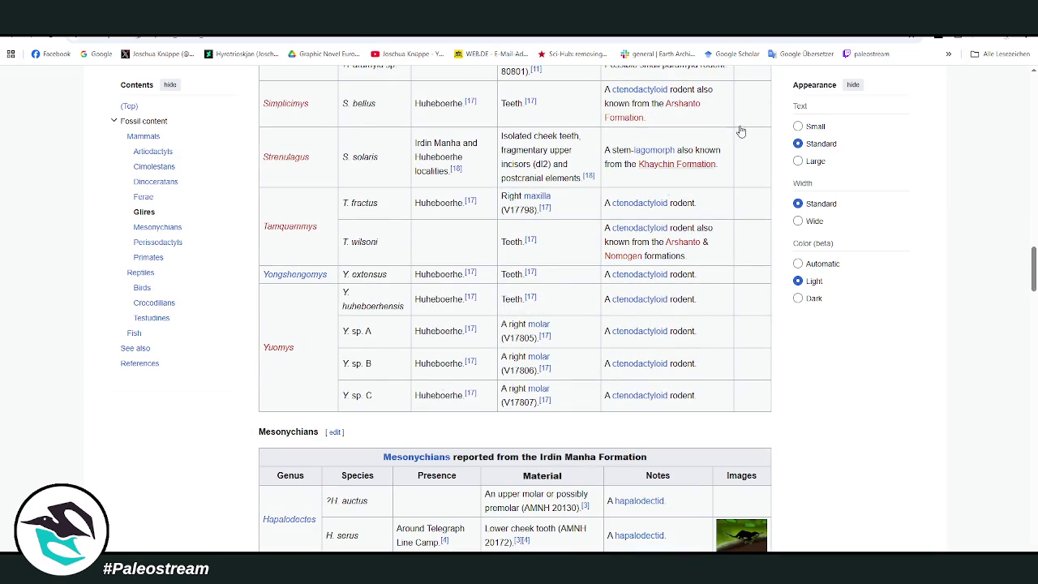
{"action": "left_click", "coordinate": [945, 23]}
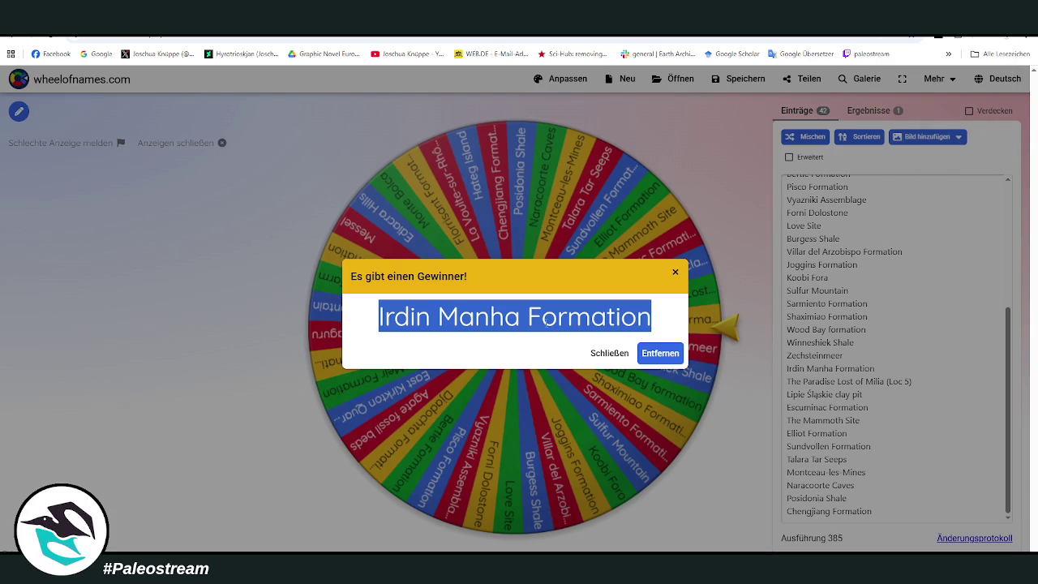
Remove Irdin Manha Formation from the wheel, leaving 41 entries, and bring OBS forward
{"action": "left_click", "coordinate": [690, 381]}
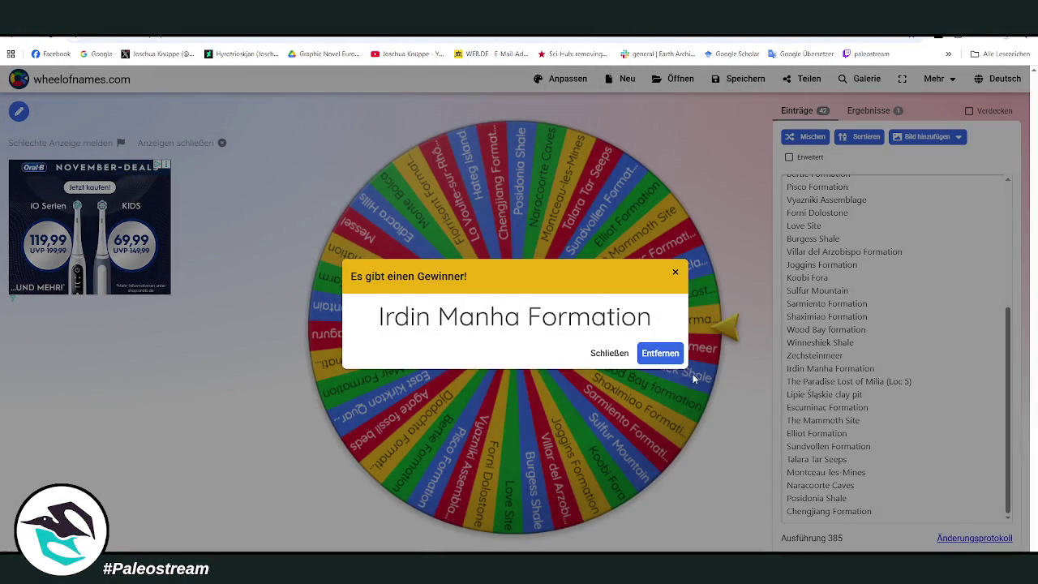
{"action": "left_click", "coordinate": [655, 362]}
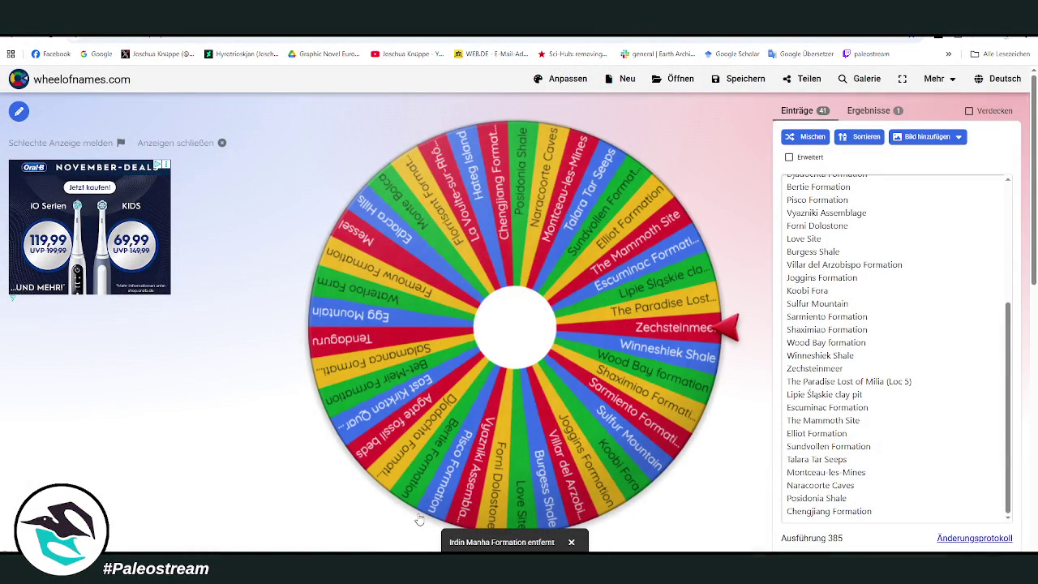
{"action": "key", "text": "alt+Tab"}
{"action": "left_click", "coordinate": [305, 432]}
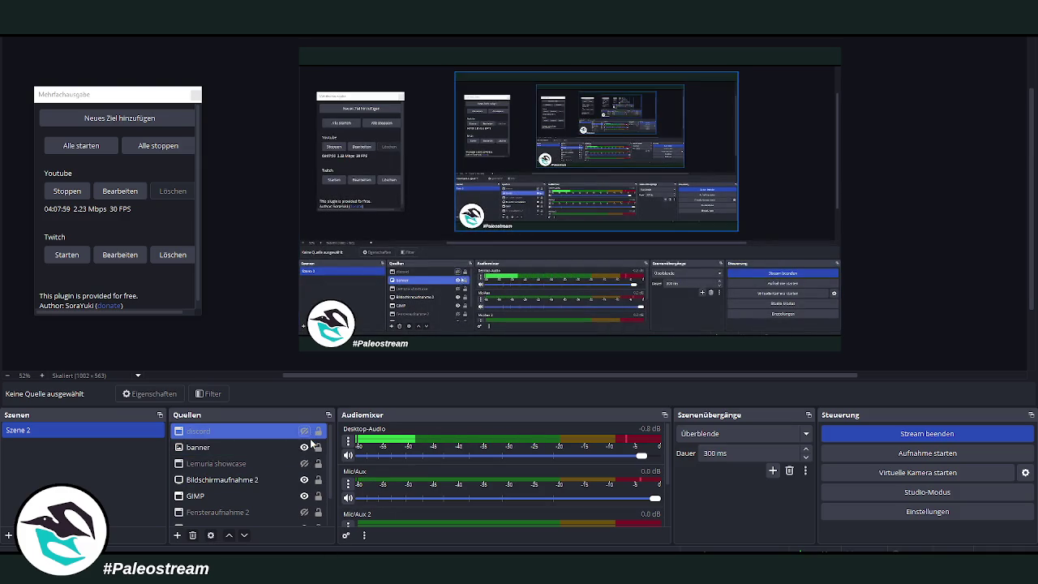
Make the discord source visible in the OBS scene and select the Lemuria showcase source
{"action": "left_click", "coordinate": [305, 432]}
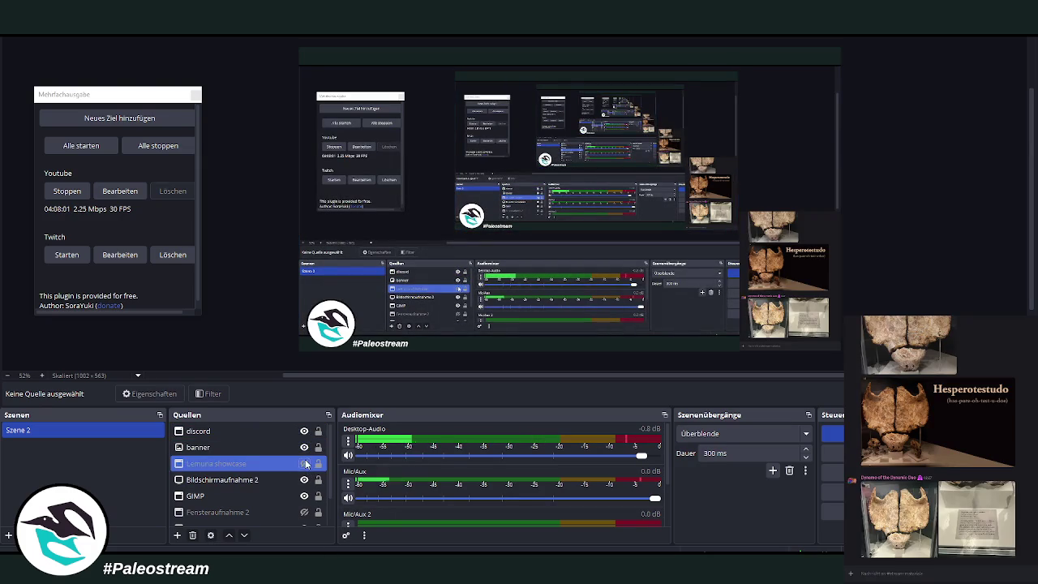
{"action": "left_click", "coordinate": [304, 463]}
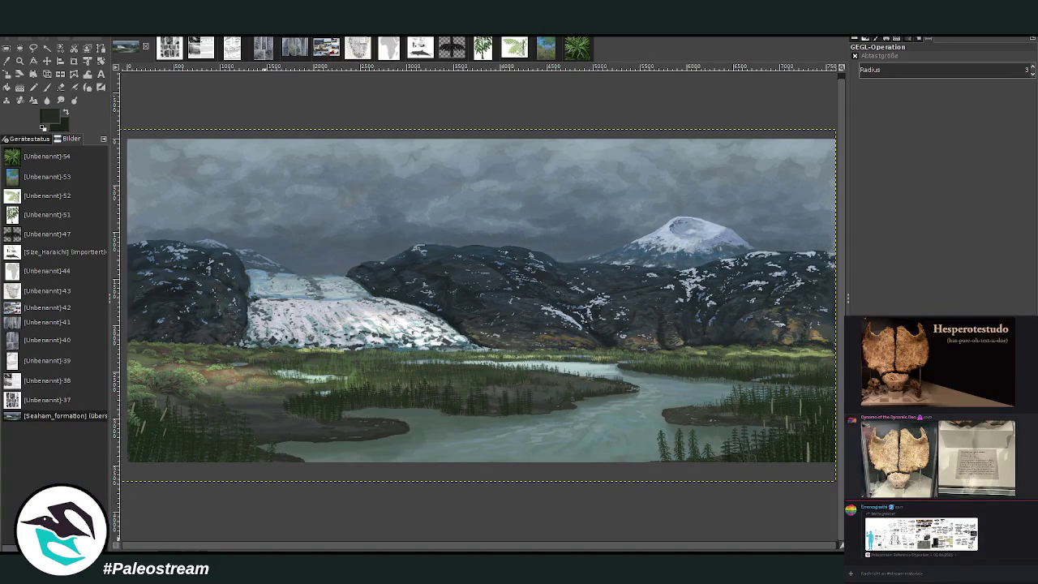
Copy the fossil sheet image from the Discord chat and paste it into GIMP as a new image
{"action": "left_click", "coordinate": [939, 534]}
{"action": "right_click", "coordinate": [971, 487]}
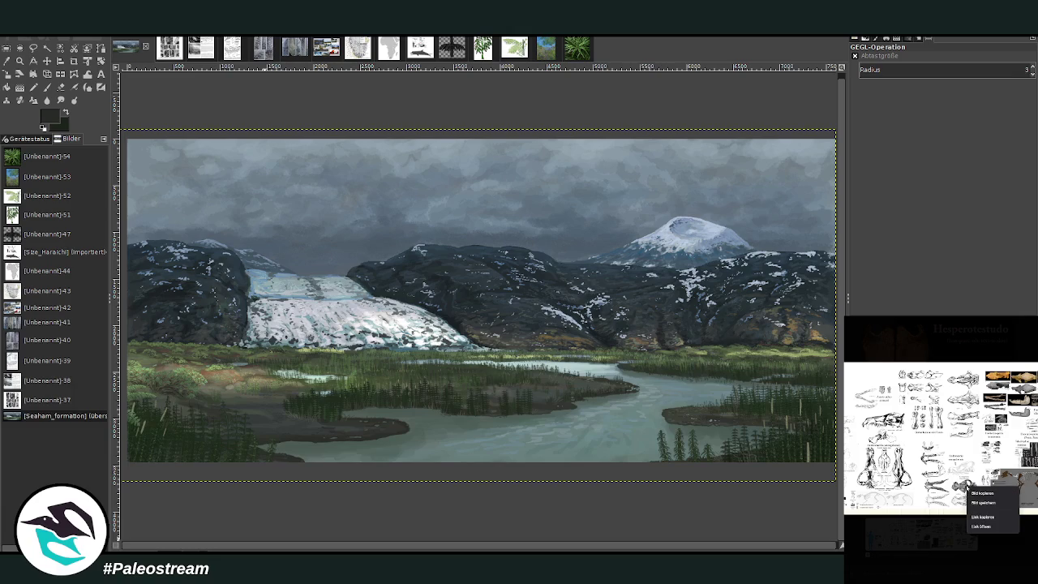
{"action": "left_click", "coordinate": [983, 493]}
{"action": "key", "text": "Escape"}
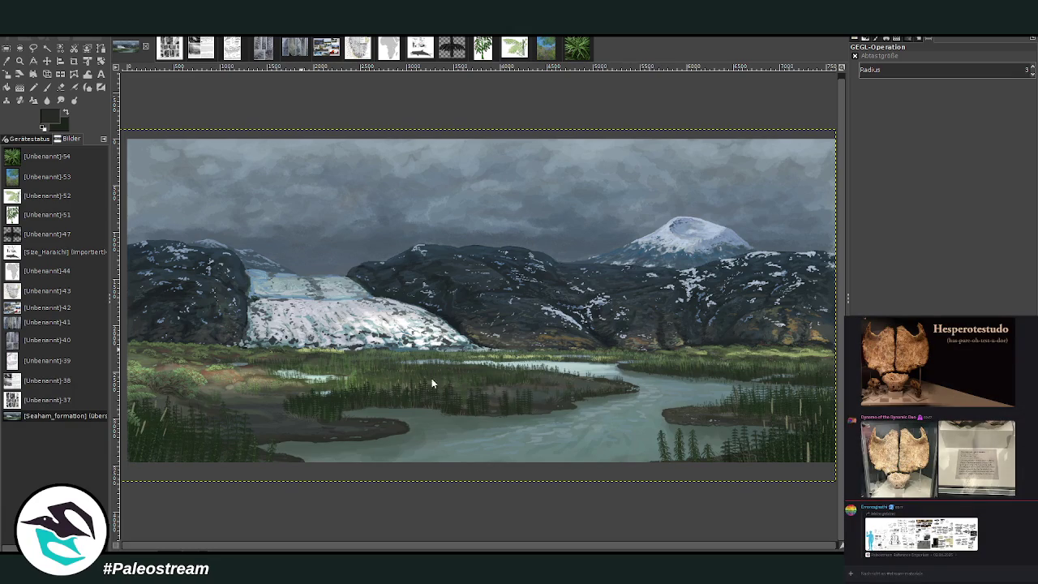
{"action": "key", "text": "ctrl+shift+v"}
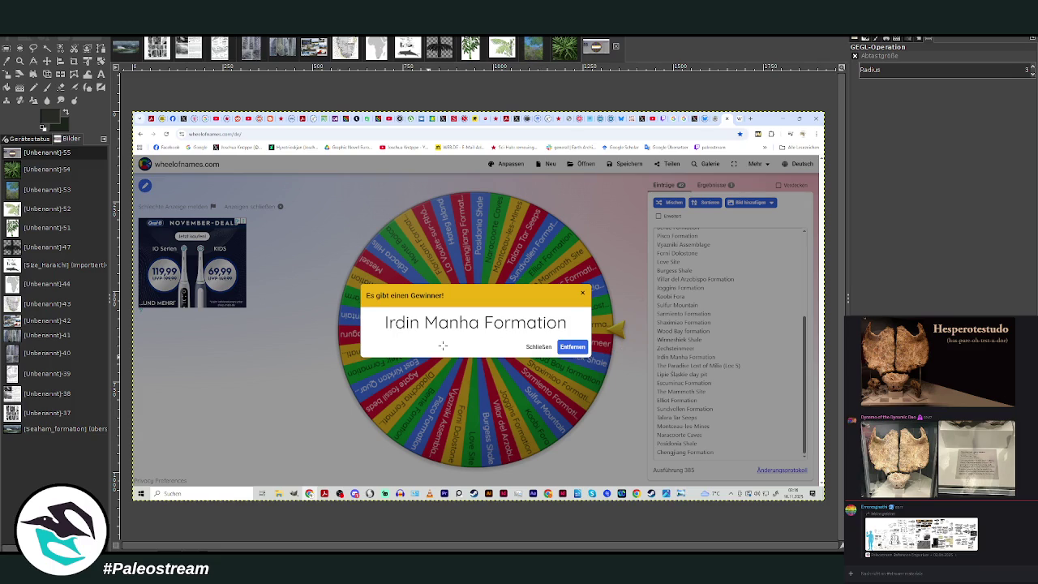
Copy the fossil sheet from the chat again and paste it as new image [Unbenannt]-56
{"action": "left_click", "coordinate": [921, 534]}
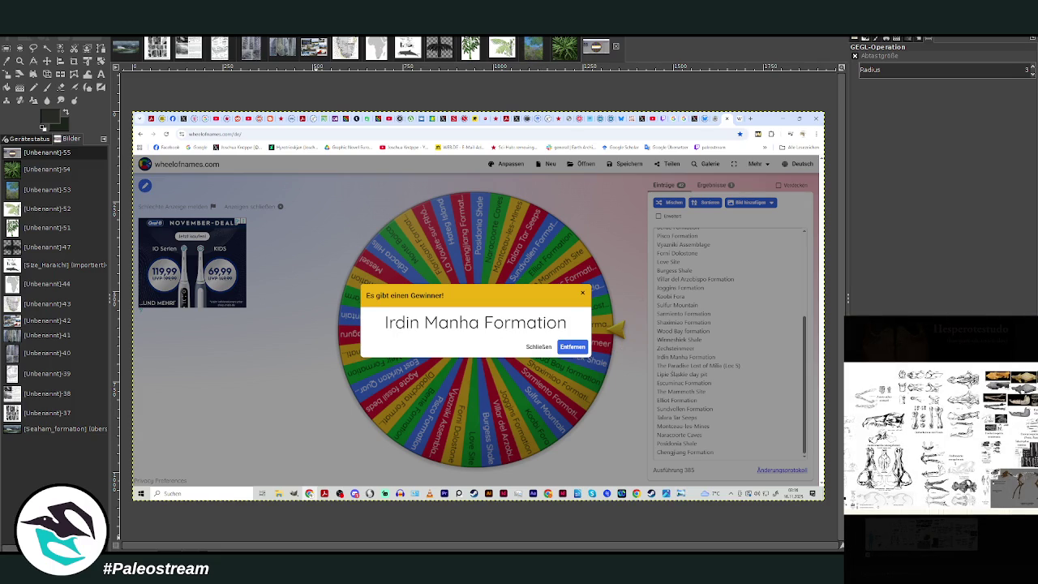
{"action": "right_click", "coordinate": [949, 497]}
{"action": "left_click", "coordinate": [960, 505]}
{"action": "key", "text": "ctrl+shift+v"}
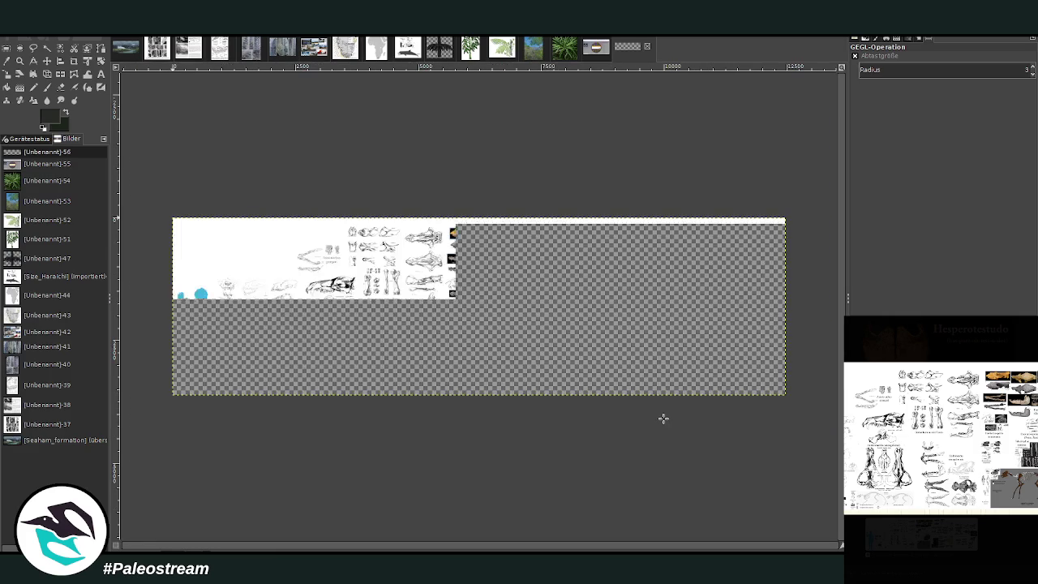
{"action": "left_click", "coordinate": [20, 61]}
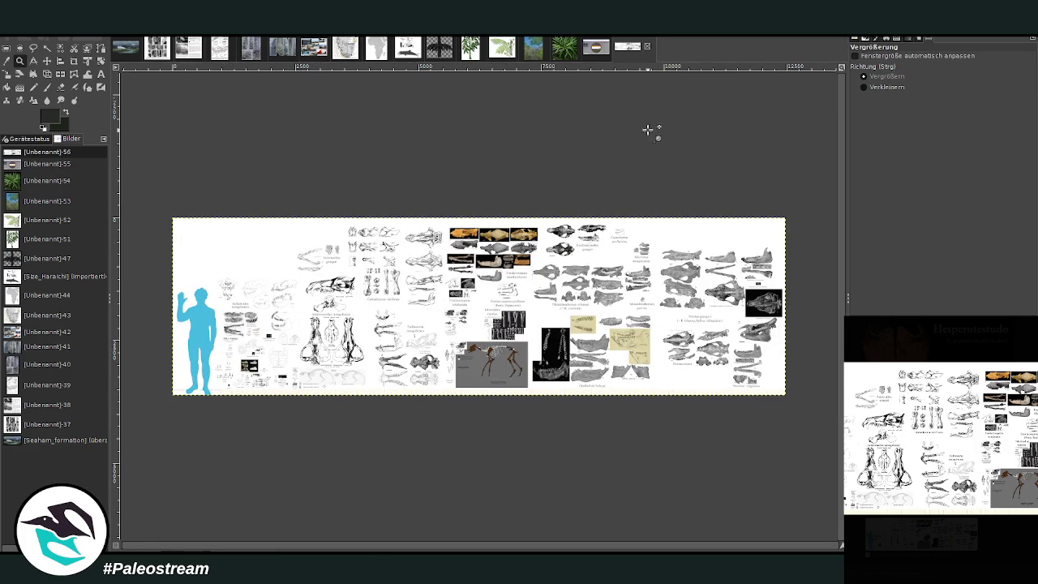
{"action": "left_click_drag", "start_coordinate": [173, 199], "coordinate": [515, 395]}
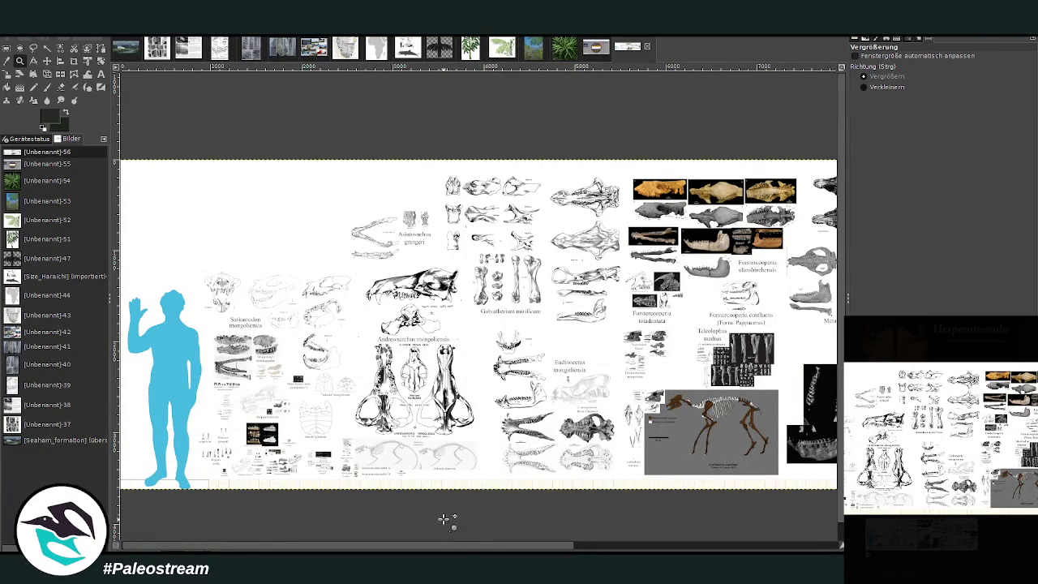
{"action": "left_click_drag", "start_coordinate": [468, 543], "coordinate": [512, 550]}
{"action": "scroll", "coordinate": [688, 550], "scroll_direction": "right", "scroll_amount": 2}
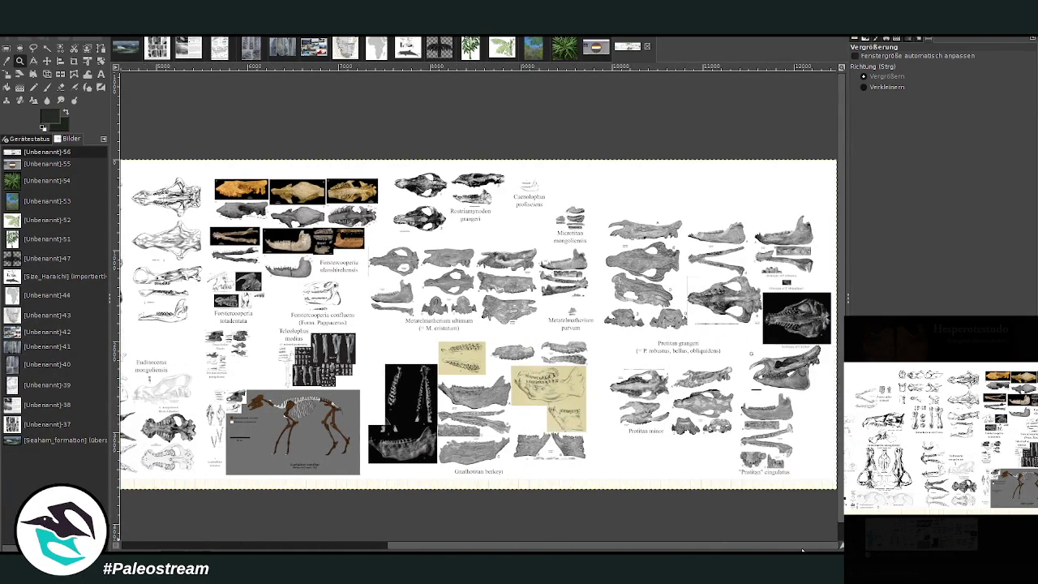
{"action": "scroll", "coordinate": [478, 325], "scroll_direction": "left", "scroll_amount": 6}
{"action": "scroll", "coordinate": [478, 325], "scroll_direction": "left", "scroll_amount": 5}
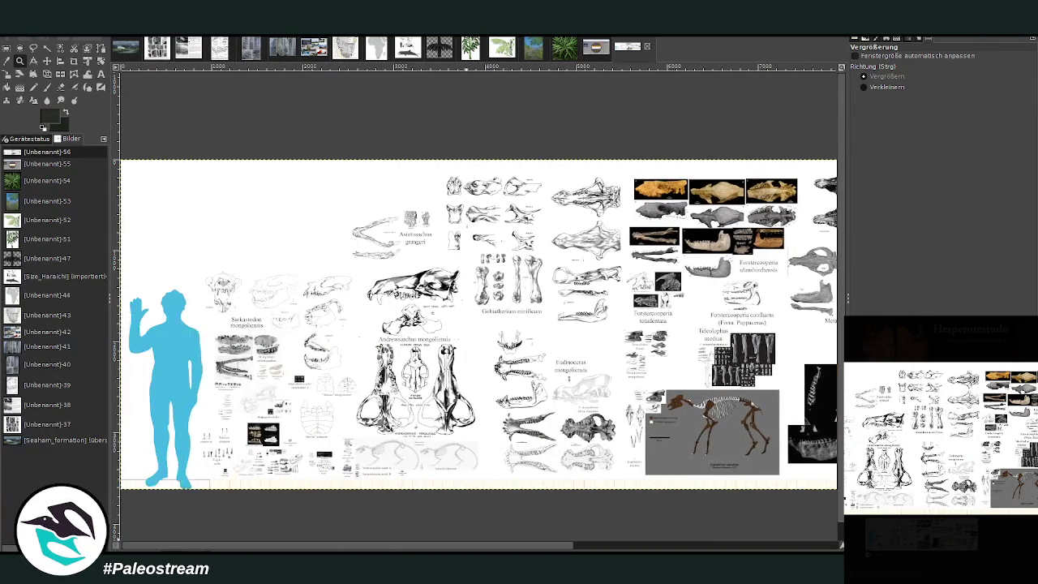
{"action": "left_click_drag", "start_coordinate": [185, 373], "coordinate": [282, 470]}
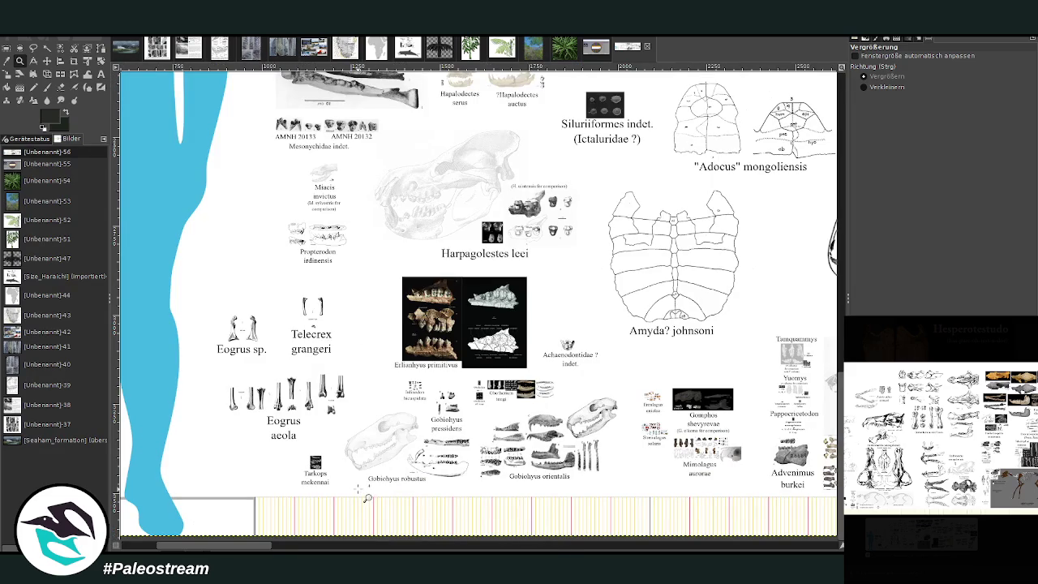
{"action": "left_click_drag", "start_coordinate": [216, 106], "coordinate": [401, 299]}
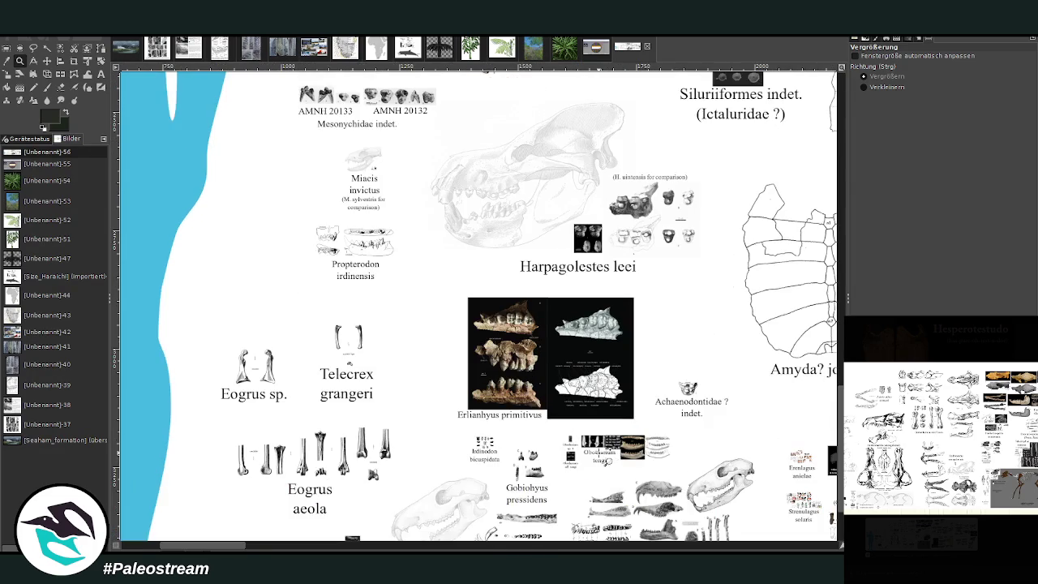
{"action": "scroll", "coordinate": [605, 460], "scroll_direction": "down", "scroll_amount": 3}
{"action": "scroll", "coordinate": [604, 460], "scroll_direction": "up", "scroll_amount": 5}
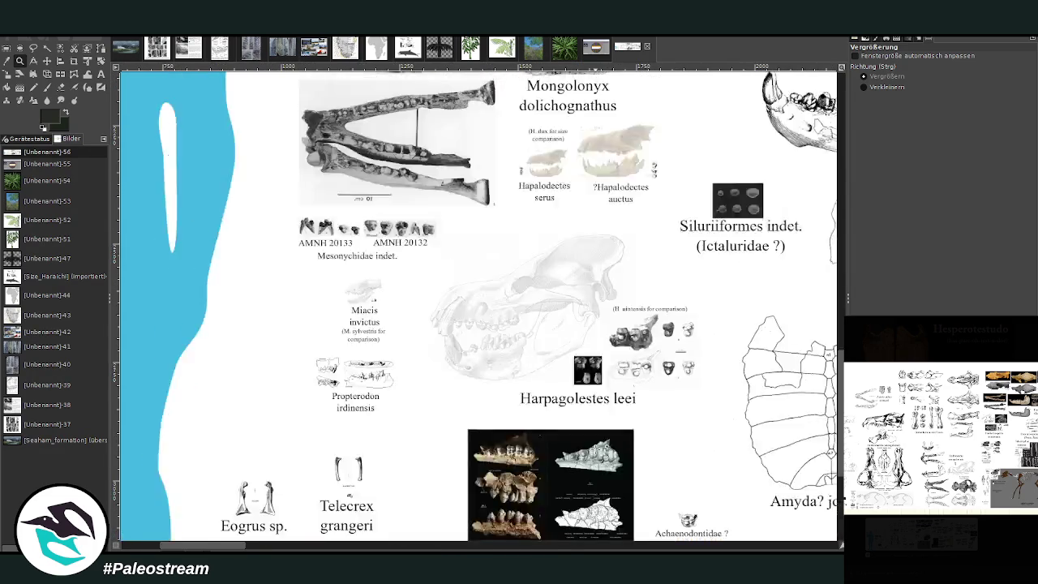
{"action": "scroll", "coordinate": [601, 457], "scroll_direction": "up", "scroll_amount": 5}
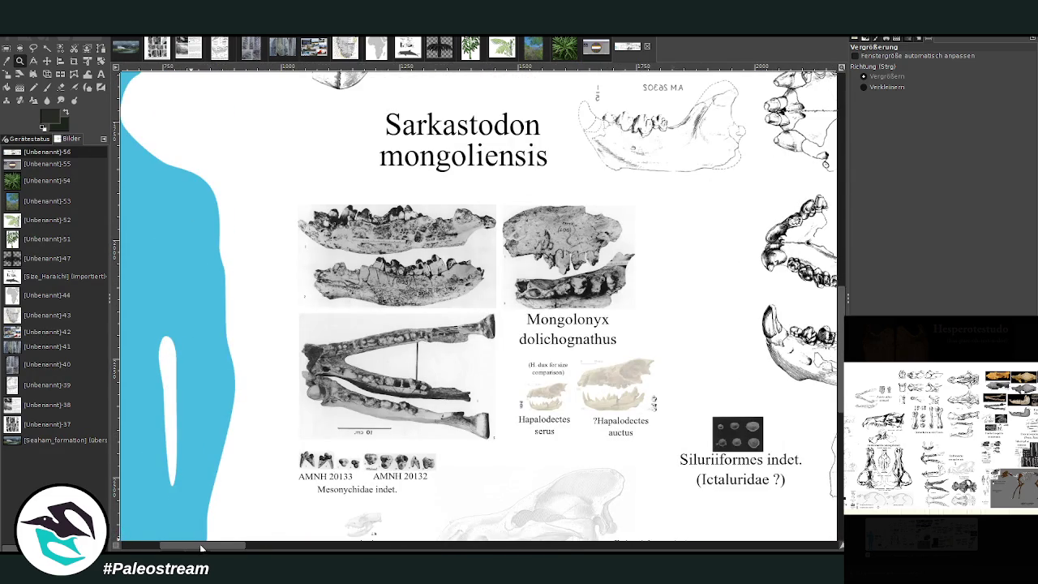
{"action": "scroll", "coordinate": [475, 353], "scroll_direction": "right", "scroll_amount": 5}
{"action": "scroll", "coordinate": [475, 353], "scroll_direction": "down", "scroll_amount": 5}
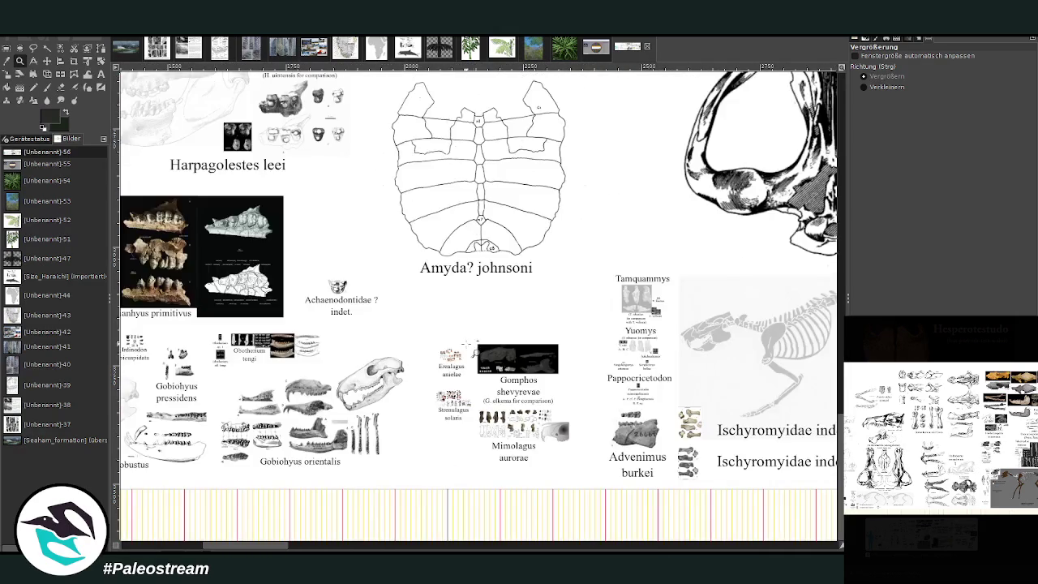
{"action": "left_click_drag", "start_coordinate": [284, 206], "coordinate": [633, 478]}
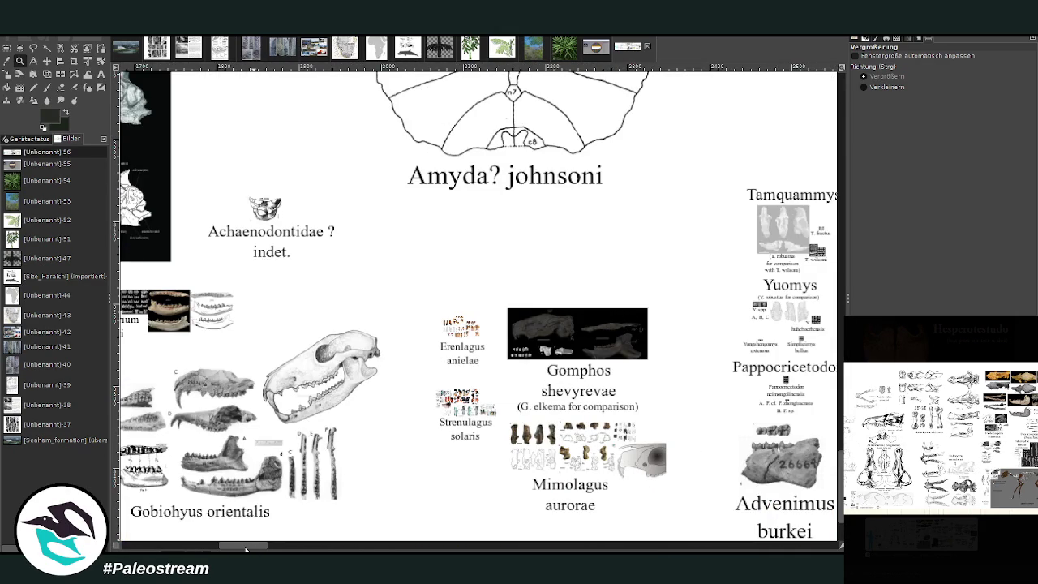
{"action": "mouse_move", "coordinate": [246, 549]}
{"action": "left_mouse_down"}
{"action": "mouse_move", "coordinate": [217, 549]}
{"action": "mouse_move", "coordinate": [328, 550]}
{"action": "mouse_move", "coordinate": [289, 550]}
{"action": "left_mouse_up"}
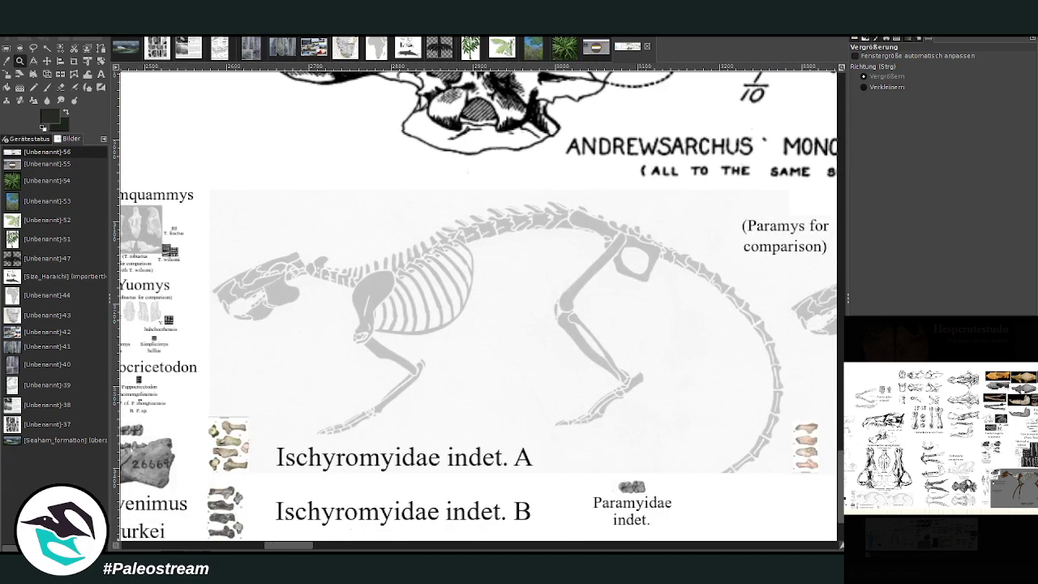
{"action": "left_click", "coordinate": [884, 87]}
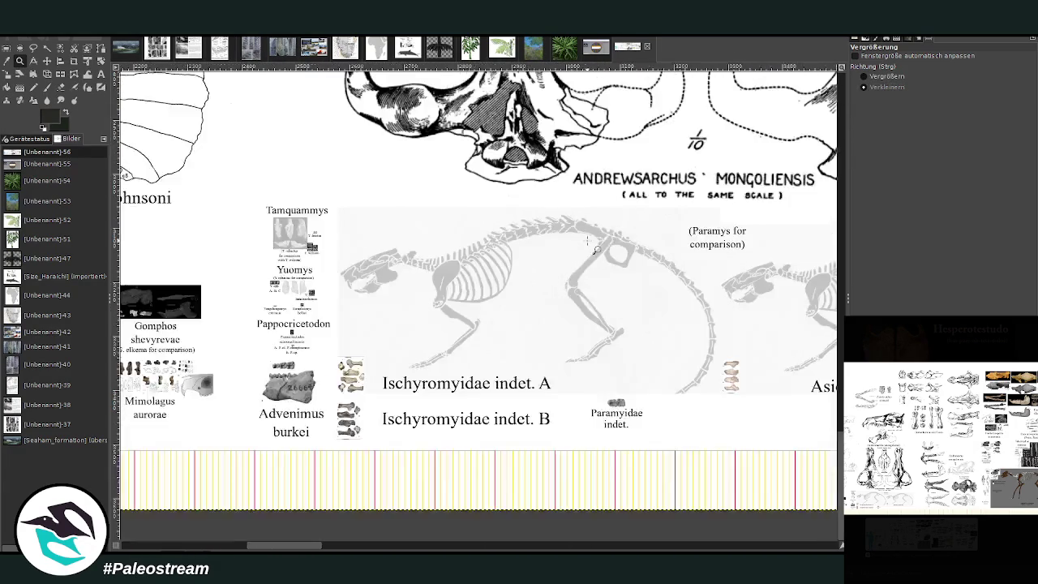
Zoom out around the Andrewsarchus skulls and pan across the fossil sheet
{"action": "left_click", "coordinate": [589, 242]}
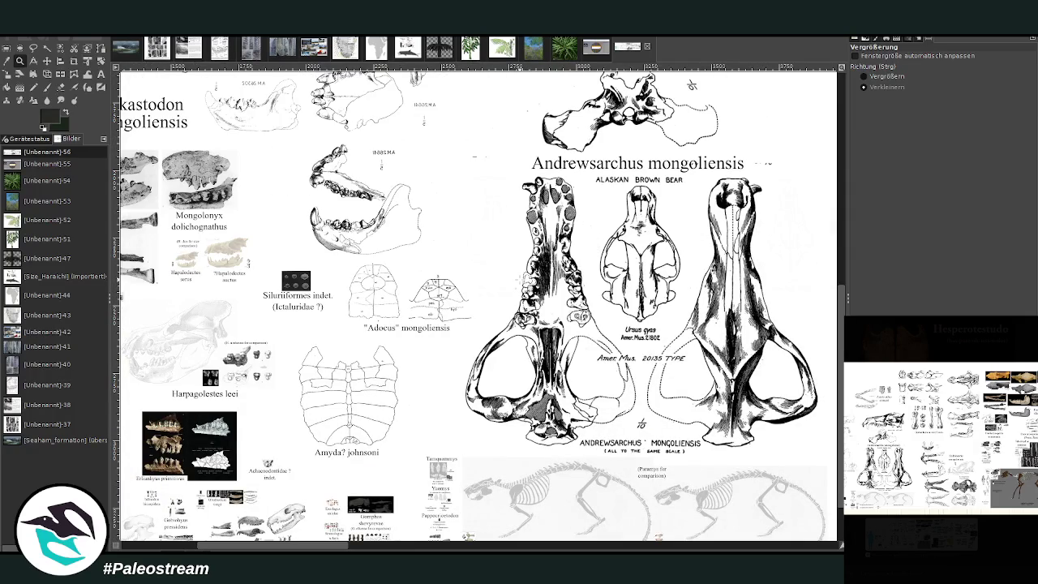
{"action": "scroll", "coordinate": [520, 280], "scroll_direction": "up", "scroll_amount": 3}
{"action": "scroll", "coordinate": [520, 280], "scroll_direction": "down", "scroll_amount": 3}
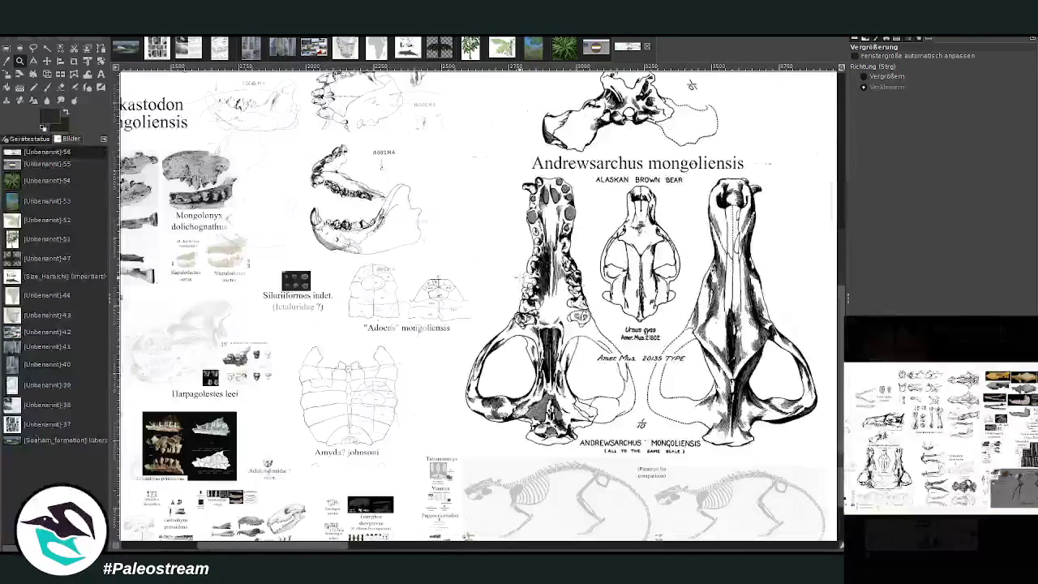
{"action": "scroll", "coordinate": [438, 381], "scroll_direction": "left", "scroll_amount": 5}
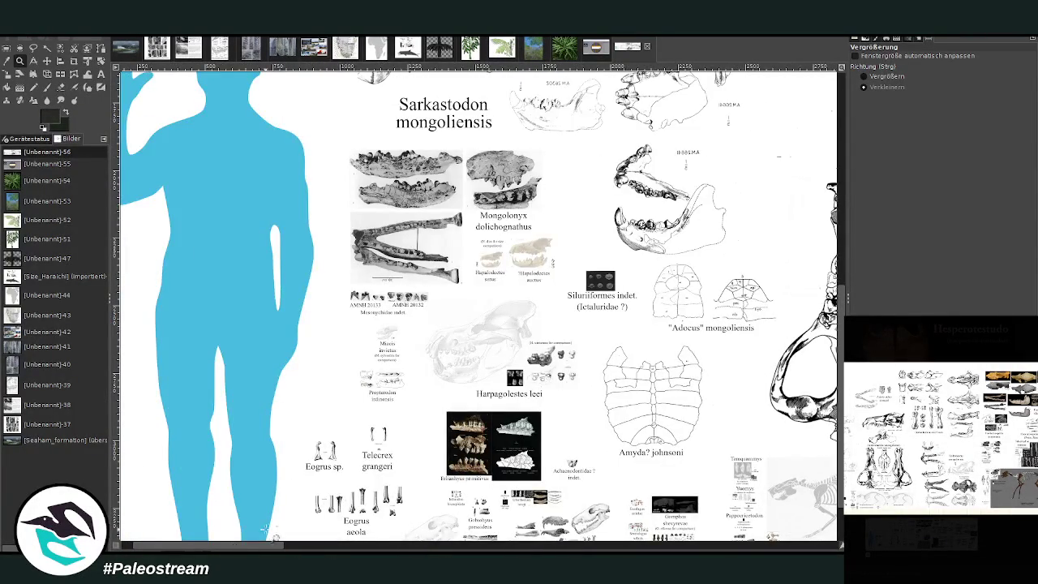
{"action": "scroll", "coordinate": [486, 425], "scroll_direction": "up", "scroll_amount": 3}
{"action": "scroll", "coordinate": [486, 426], "scroll_direction": "up", "scroll_amount": 3}
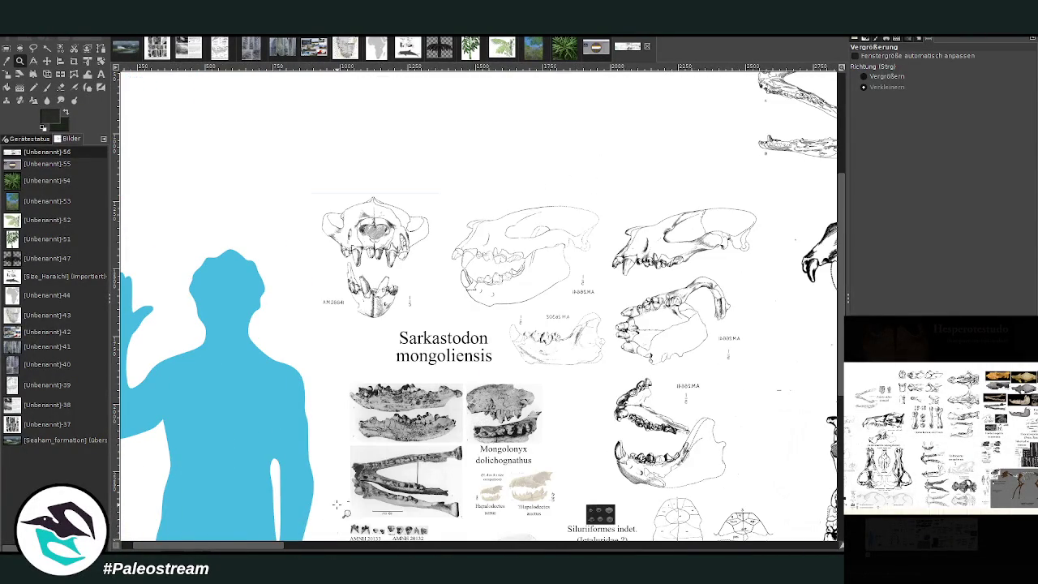
{"action": "left_click_drag", "start_coordinate": [259, 543], "coordinate": [352, 545]}
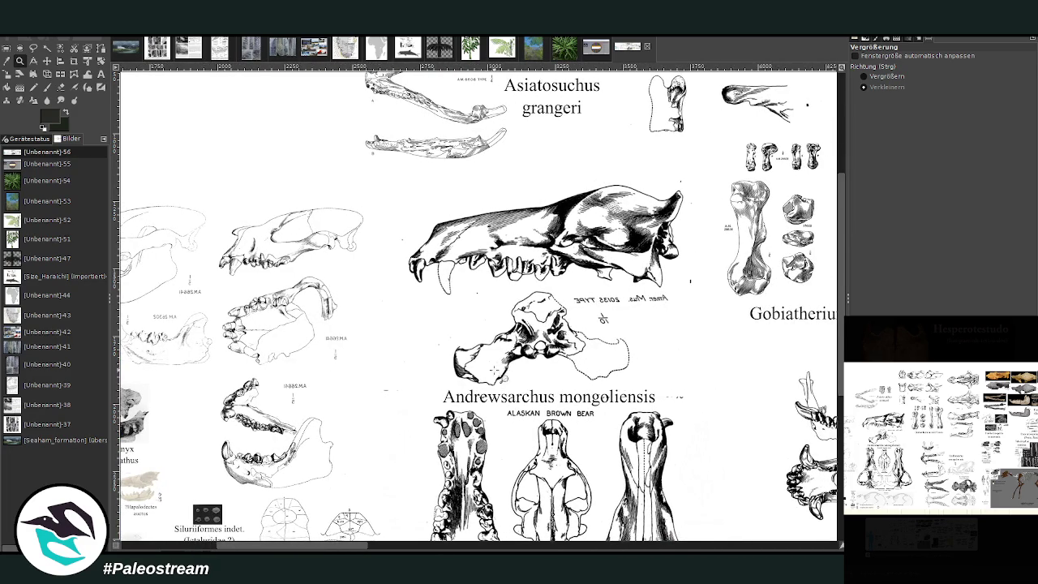
{"action": "scroll", "coordinate": [502, 377], "scroll_direction": "down", "scroll_amount": 3}
{"action": "scroll", "coordinate": [352, 288], "scroll_direction": "down", "scroll_amount": 3}
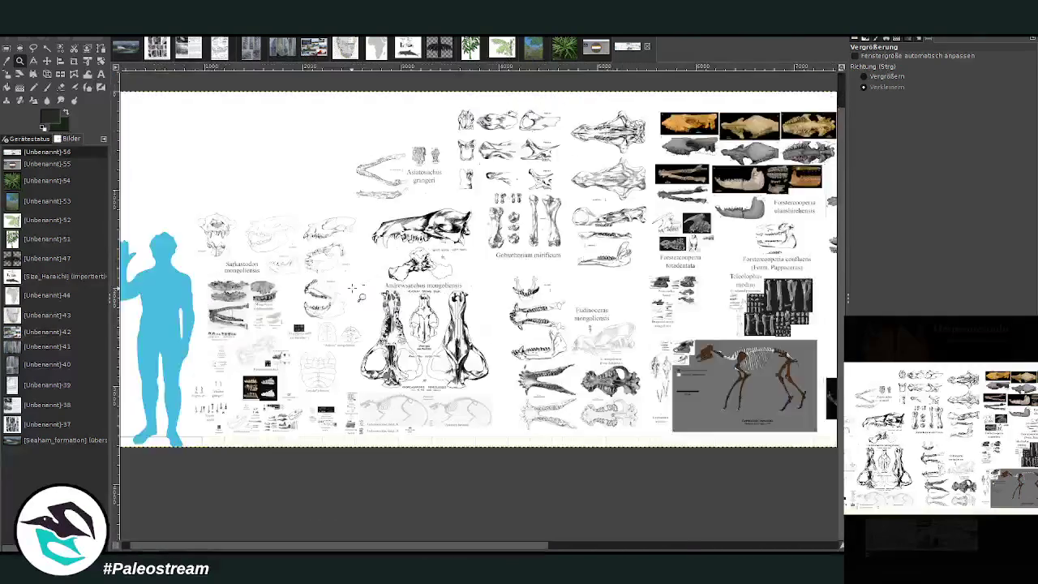
{"action": "scroll", "coordinate": [352, 288], "scroll_direction": "down", "scroll_amount": 2}
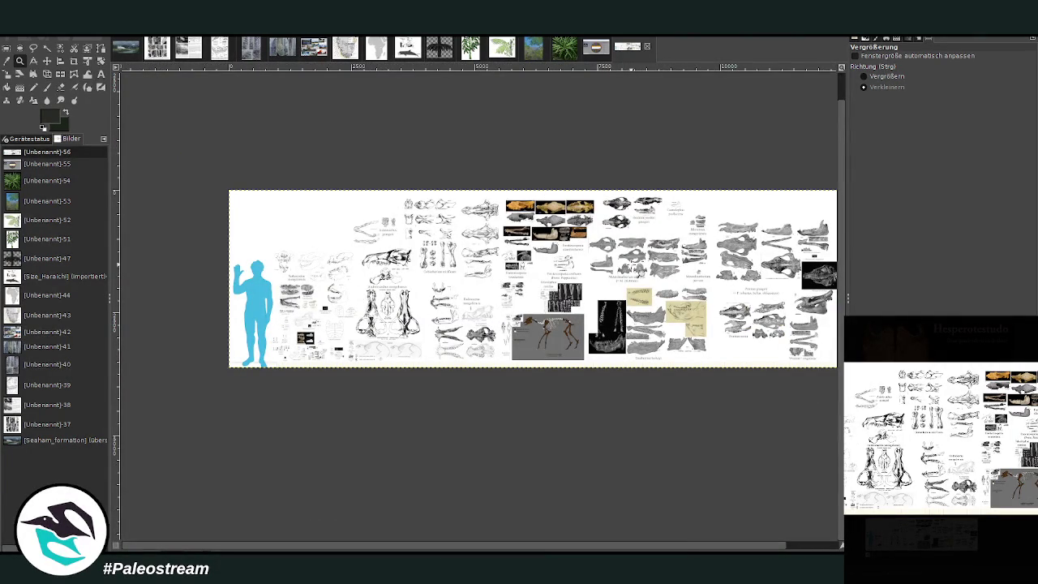
Set the Zoom tool back to zoom-in and magnify the left-middle area and Protitan figures
{"action": "left_click", "coordinate": [864, 76]}
{"action": "left_click_drag", "start_coordinate": [336, 163], "coordinate": [582, 371]}
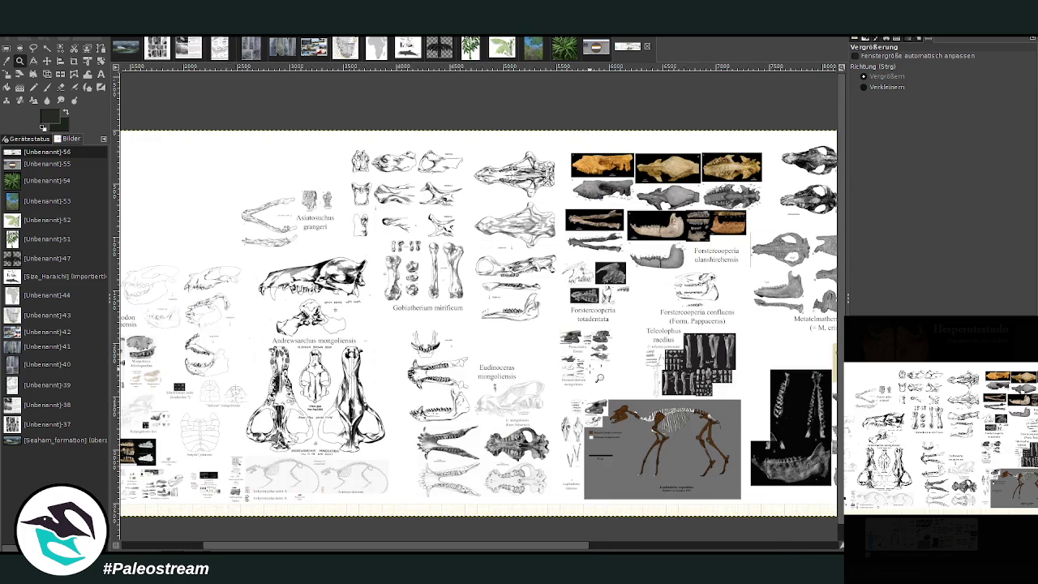
{"action": "left_click_drag", "start_coordinate": [440, 549], "coordinate": [687, 549]}
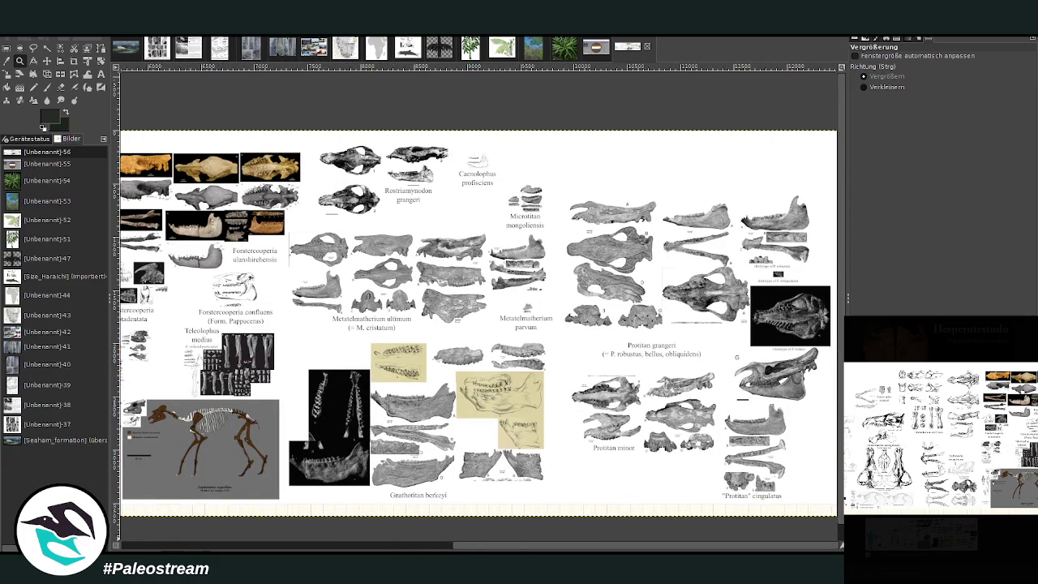
{"action": "left_click_drag", "start_coordinate": [528, 165], "coordinate": [796, 494]}
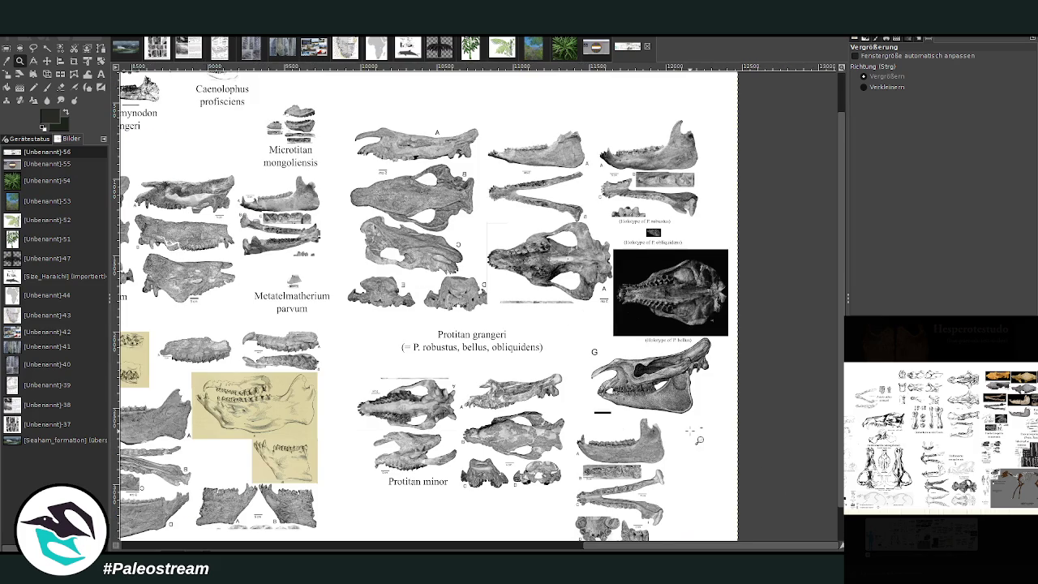
{"action": "scroll", "coordinate": [629, 322], "scroll_direction": "down", "scroll_amount": 1}
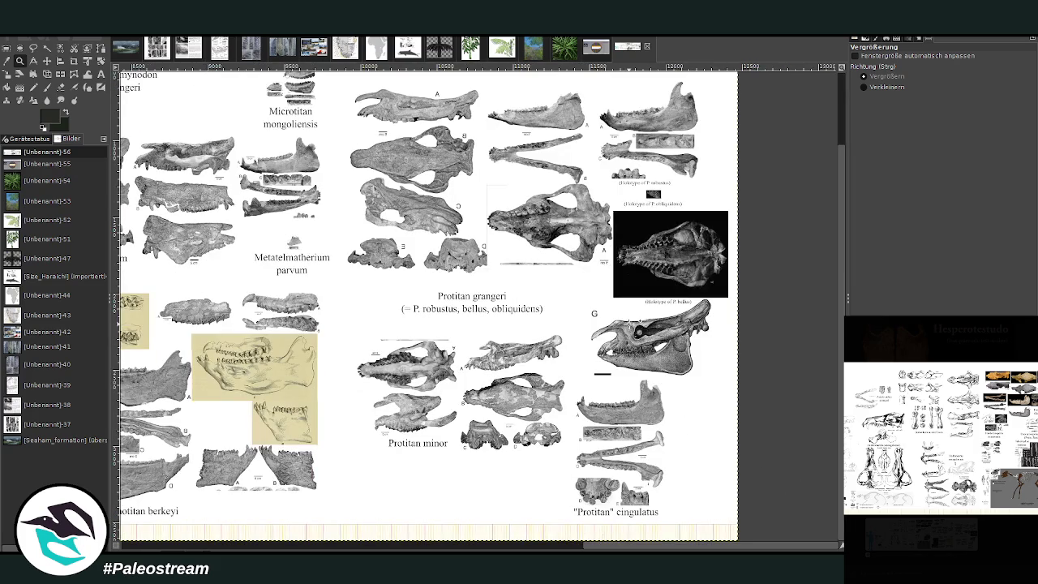
{"action": "scroll", "coordinate": [575, 427], "scroll_direction": "left", "scroll_amount": 5}
{"action": "scroll", "coordinate": [574, 426], "scroll_direction": "up", "scroll_amount": 2}
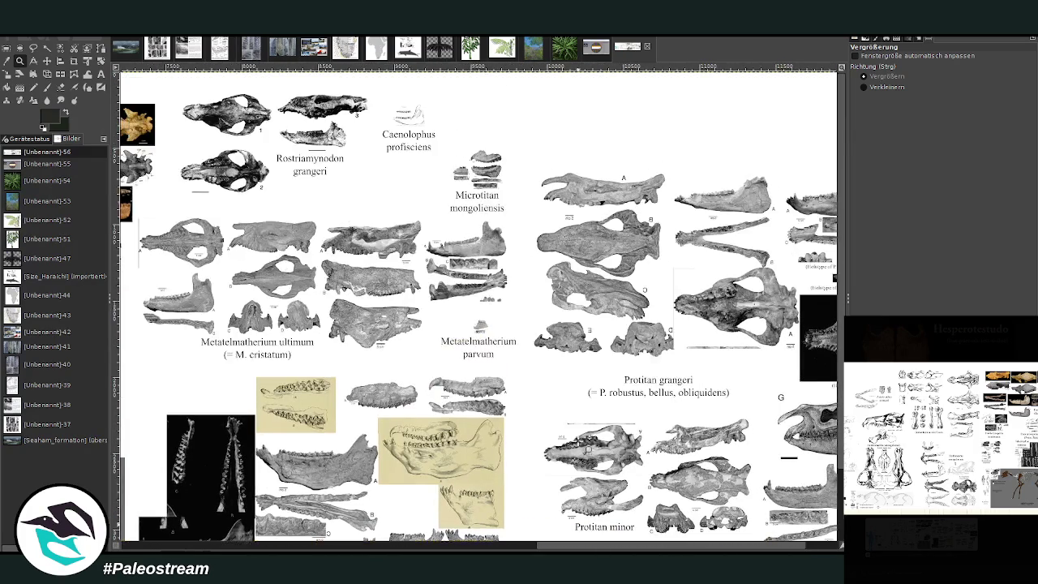
{"action": "scroll", "coordinate": [365, 378], "scroll_direction": "down", "scroll_amount": 2}
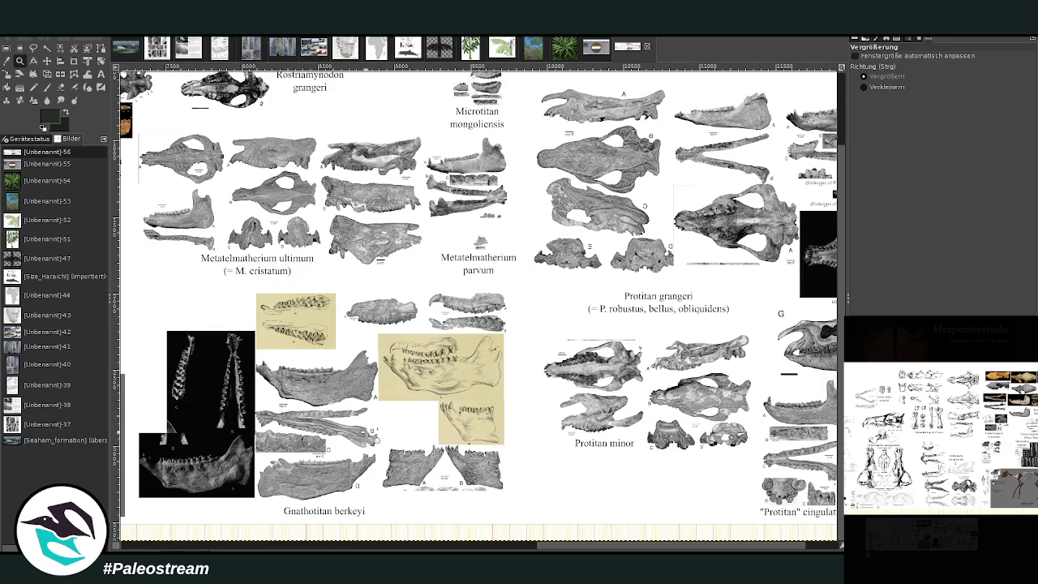
Pan across the sheet to bring the Asiatosuchus and Andrewsarchus plates into view
{"action": "scroll", "coordinate": [584, 549], "scroll_direction": "left", "scroll_amount": 5}
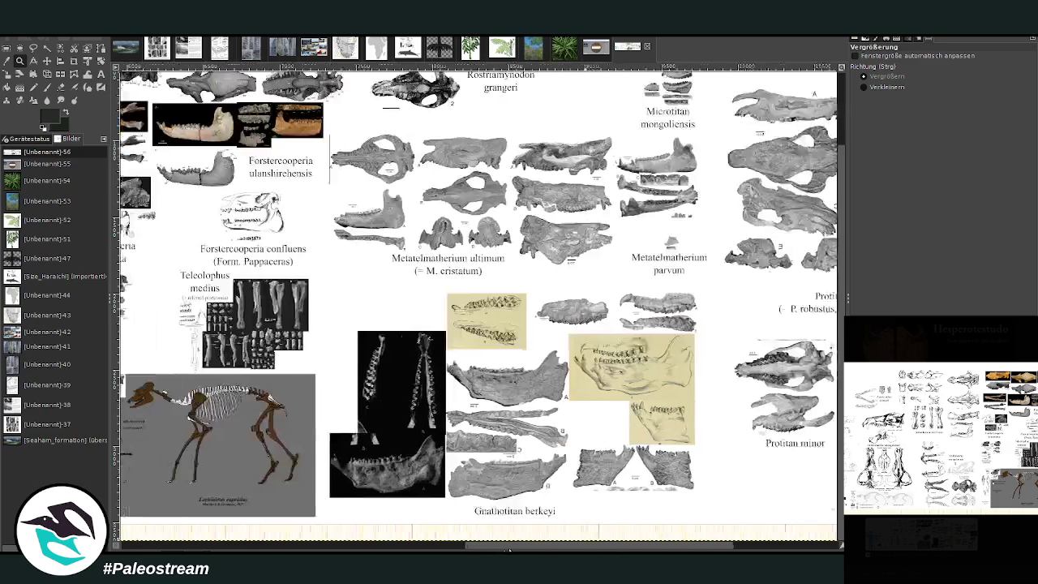
{"action": "scroll", "coordinate": [584, 549], "scroll_direction": "left", "scroll_amount": 1}
{"action": "scroll", "coordinate": [584, 549], "scroll_direction": "right", "scroll_amount": 8}
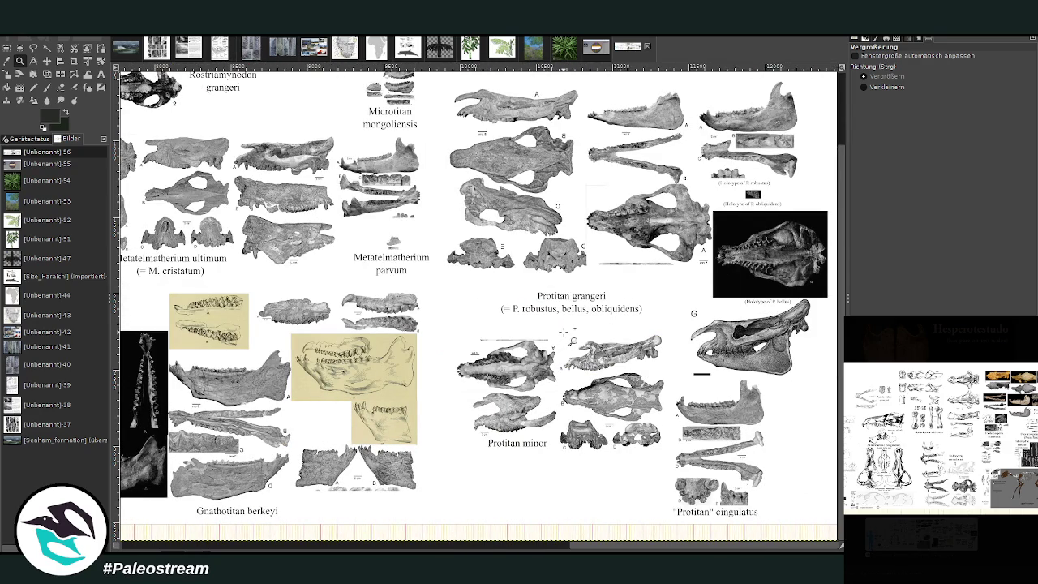
{"action": "scroll", "coordinate": [568, 339], "scroll_direction": "up", "scroll_amount": 2}
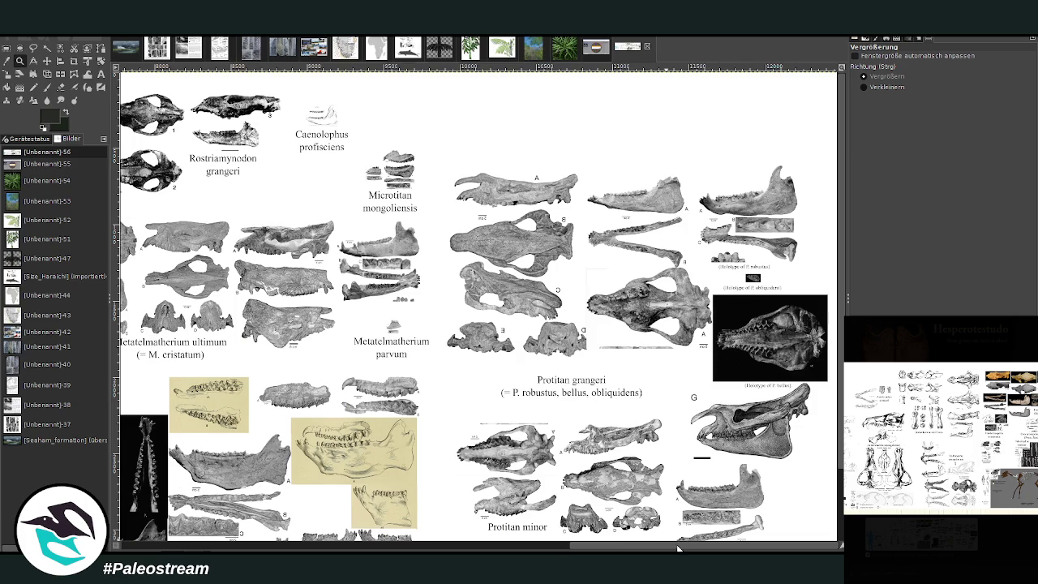
{"action": "scroll", "coordinate": [678, 550], "scroll_direction": "left", "scroll_amount": 10}
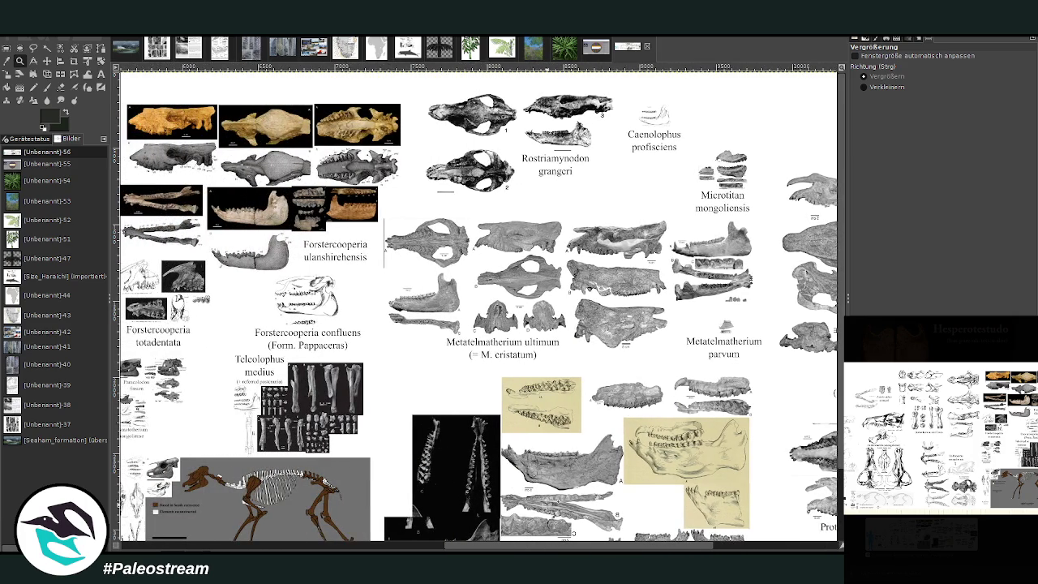
{"action": "scroll", "coordinate": [605, 543], "scroll_direction": "left", "scroll_amount": 4}
{"action": "scroll", "coordinate": [551, 544], "scroll_direction": "left", "scroll_amount": 1}
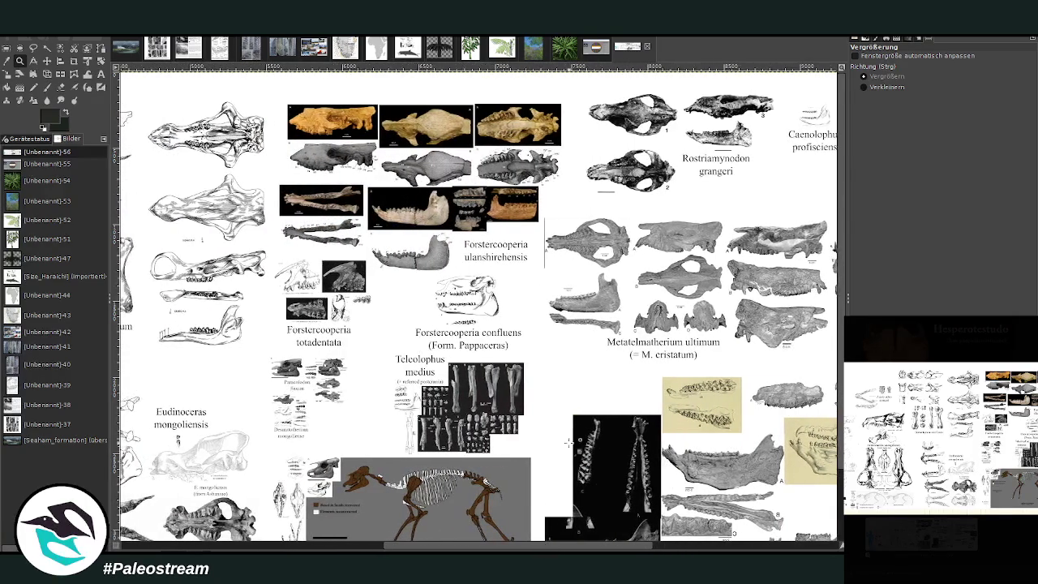
{"action": "scroll", "coordinate": [575, 423], "scroll_direction": "down", "scroll_amount": 2}
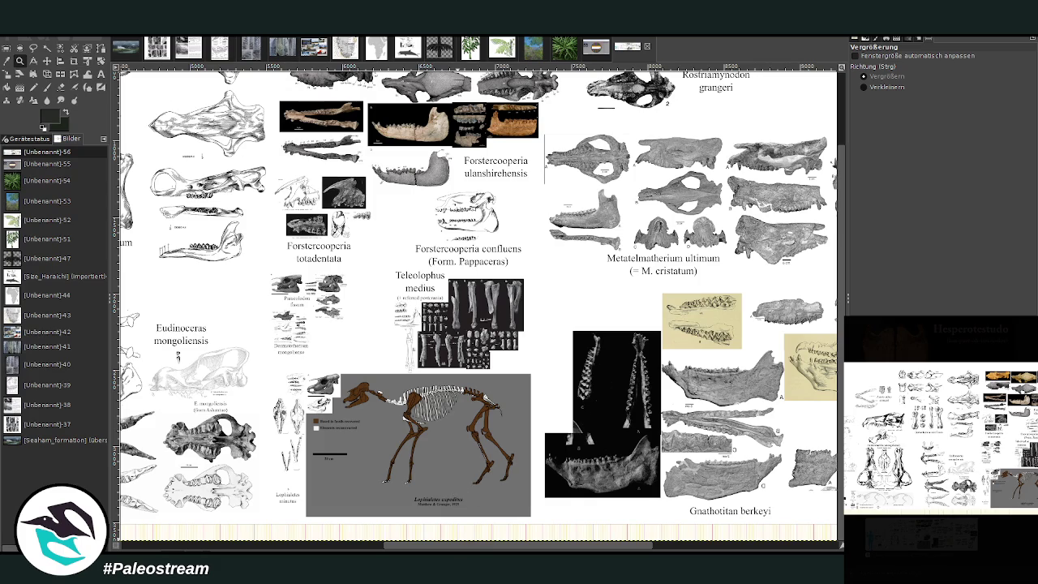
{"action": "scroll", "coordinate": [418, 438], "scroll_direction": "right", "scroll_amount": 5}
{"action": "scroll", "coordinate": [418, 438], "scroll_direction": "right", "scroll_amount": 2}
{"action": "scroll", "coordinate": [417, 438], "scroll_direction": "left", "scroll_amount": 10}
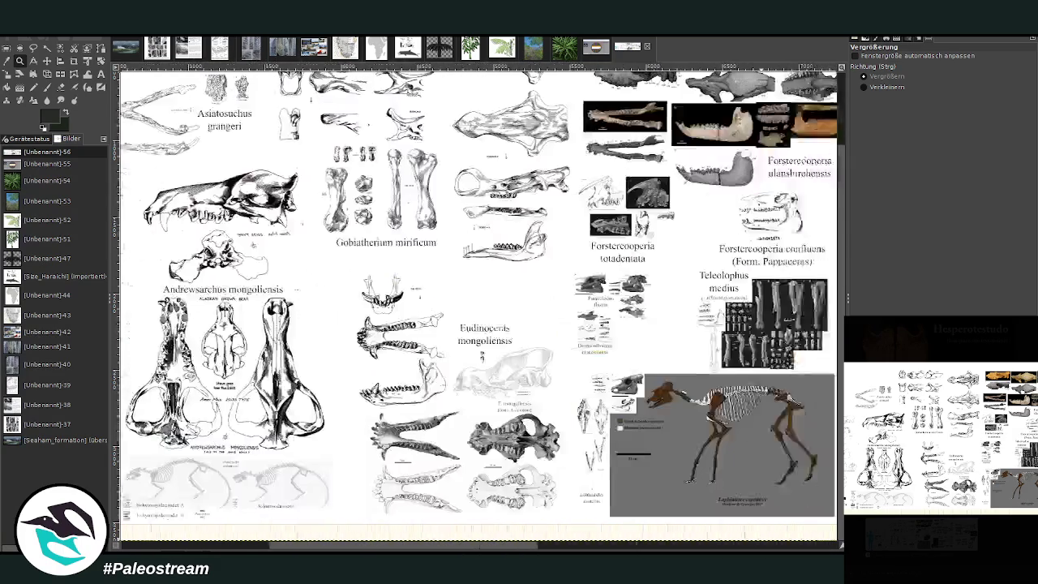
{"action": "scroll", "coordinate": [418, 438], "scroll_direction": "left", "scroll_amount": 4}
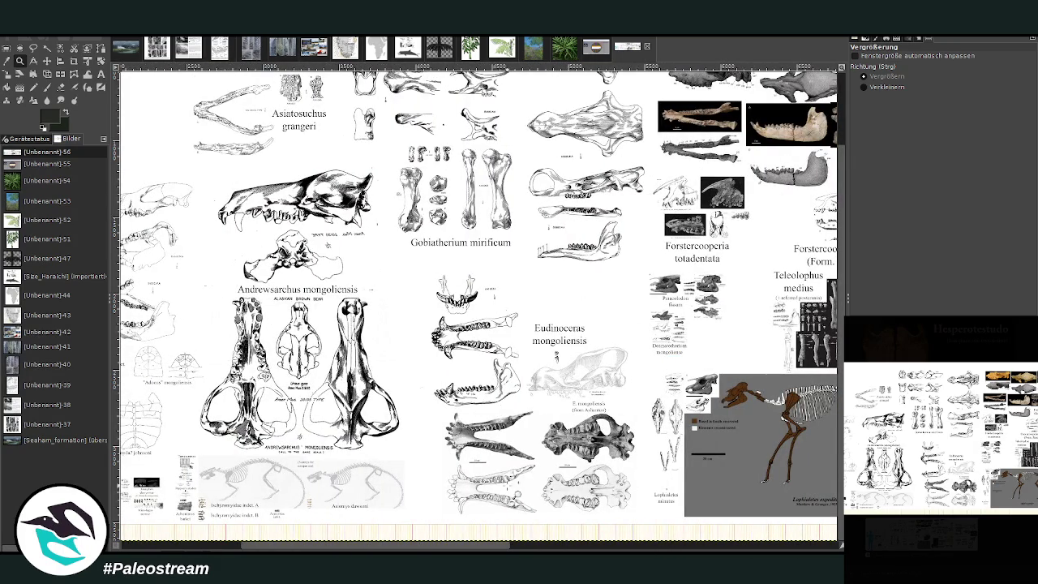
Magnify the Eudinoceras area, then pan through the Teleolophus plates down to the Lophialetes skeleton
{"action": "left_click_drag", "start_coordinate": [410, 253], "coordinate": [702, 531]}
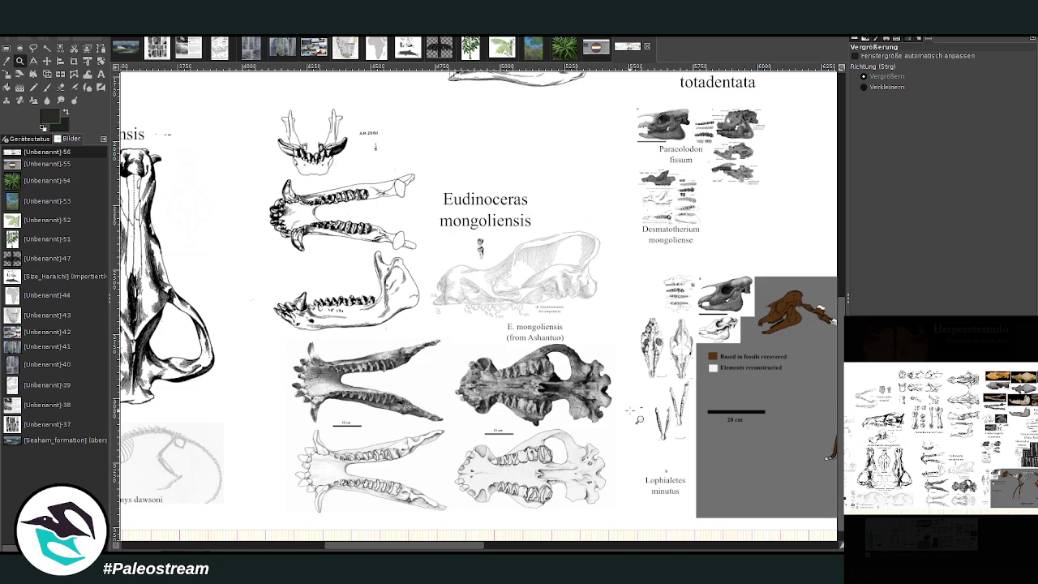
{"action": "scroll", "coordinate": [639, 418], "scroll_direction": "up", "scroll_amount": 10}
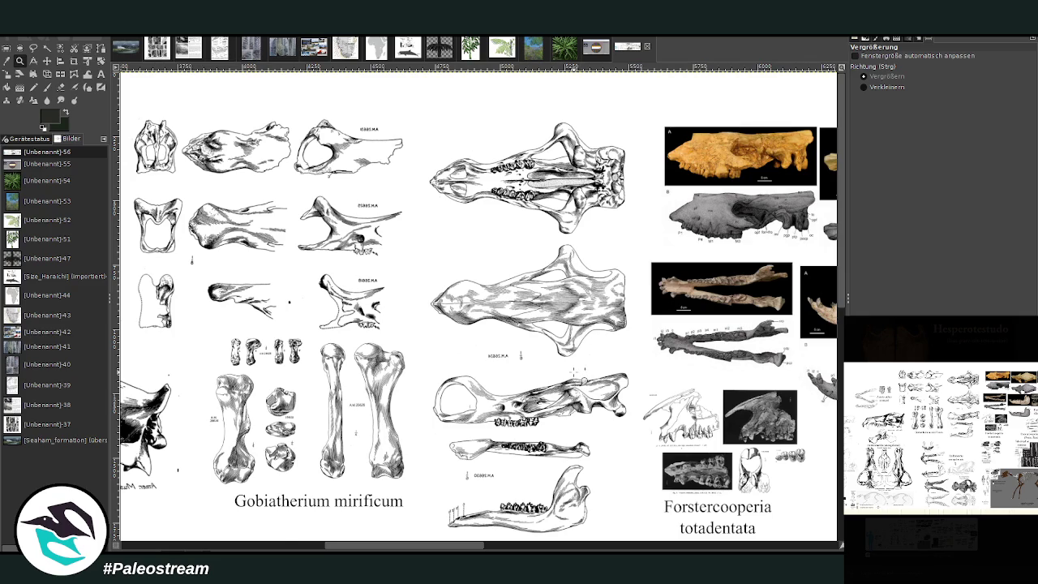
{"action": "scroll", "coordinate": [578, 373], "scroll_direction": "down", "scroll_amount": 3}
{"action": "left_click_drag", "start_coordinate": [392, 547], "coordinate": [484, 546]}
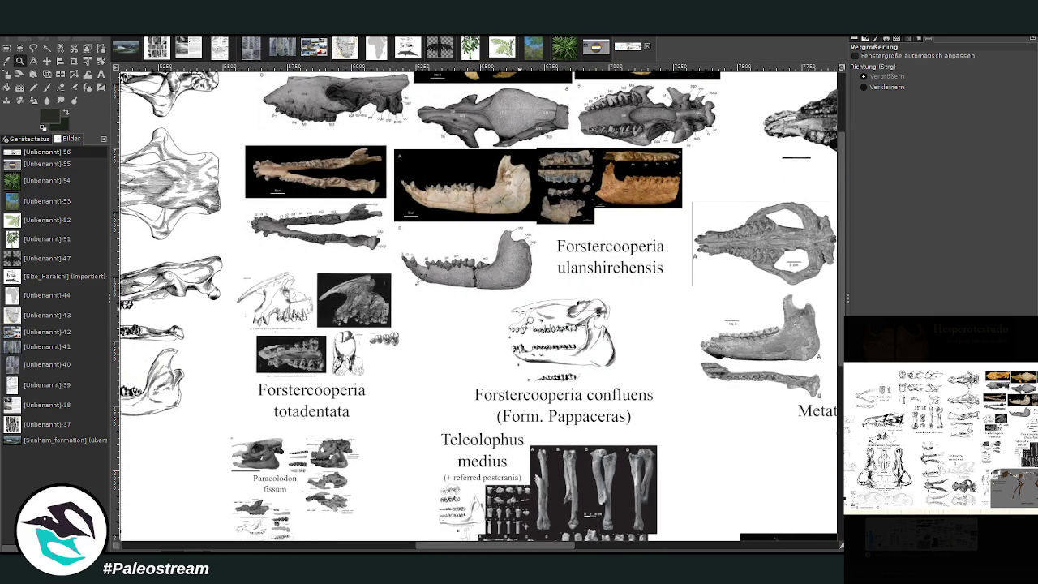
{"action": "scroll", "coordinate": [596, 355], "scroll_direction": "up", "scroll_amount": 3}
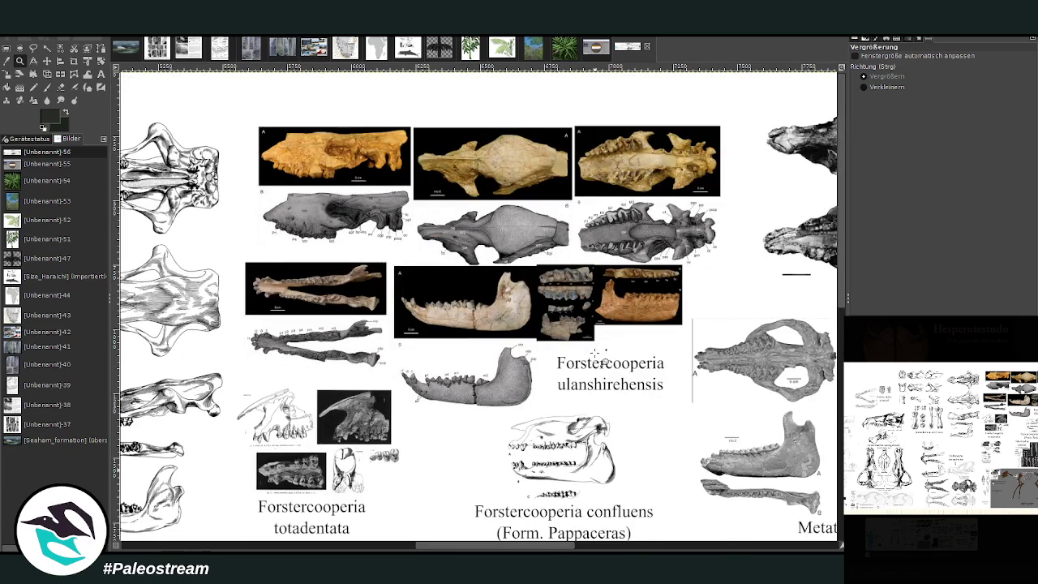
{"action": "scroll", "coordinate": [596, 354], "scroll_direction": "down", "scroll_amount": 6}
{"action": "scroll", "coordinate": [596, 354], "scroll_direction": "down", "scroll_amount": 5}
{"action": "scroll", "coordinate": [596, 354], "scroll_direction": "down", "scroll_amount": 1}
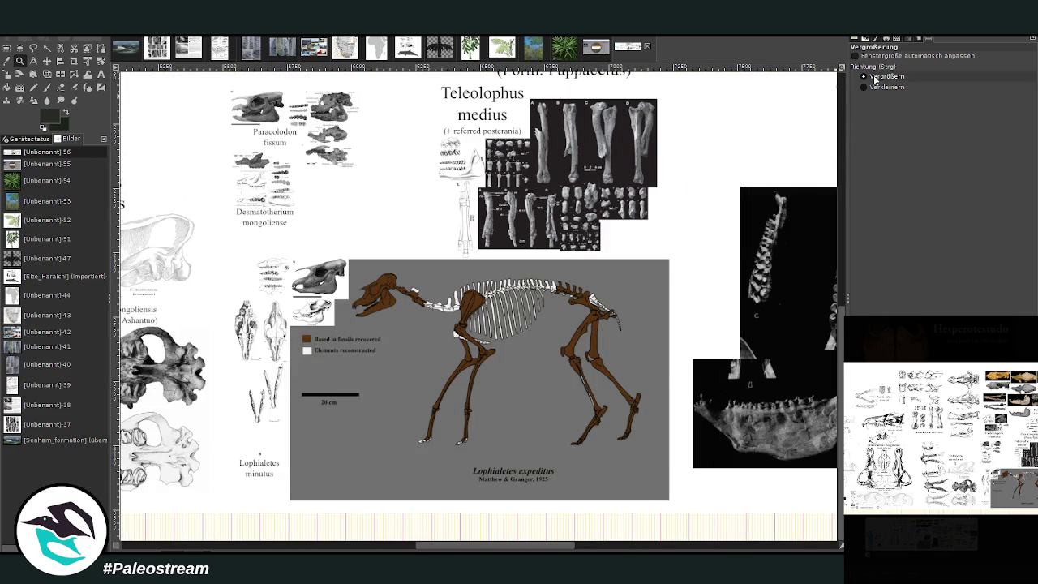
Magnify the Lophialetes skeleton plate, then switch Zoom to zoom-out and pull back across the sheet
{"action": "left_click_drag", "start_coordinate": [275, 255], "coordinate": [678, 500]}
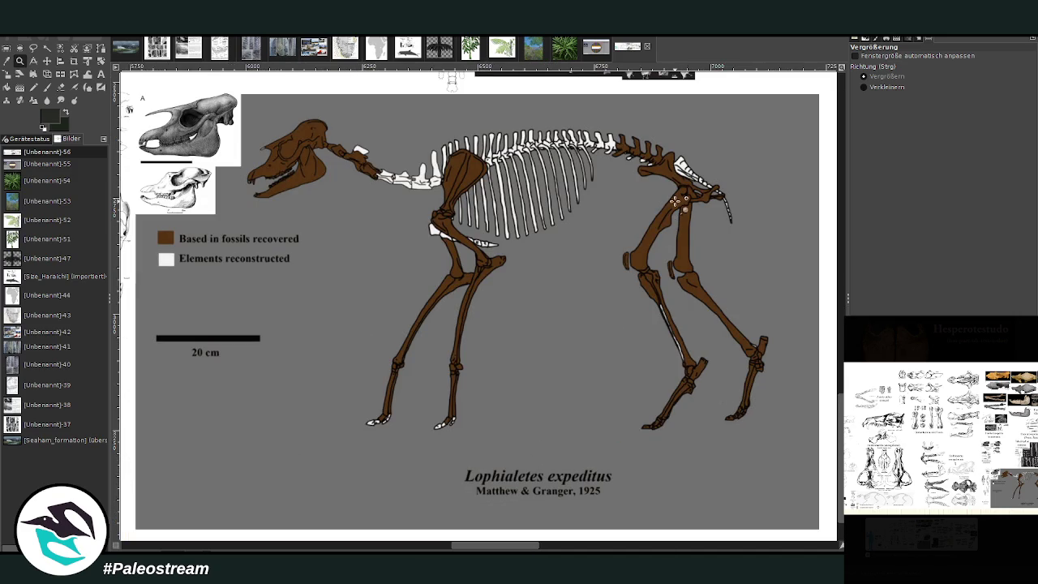
{"action": "left_click", "coordinate": [864, 90]}
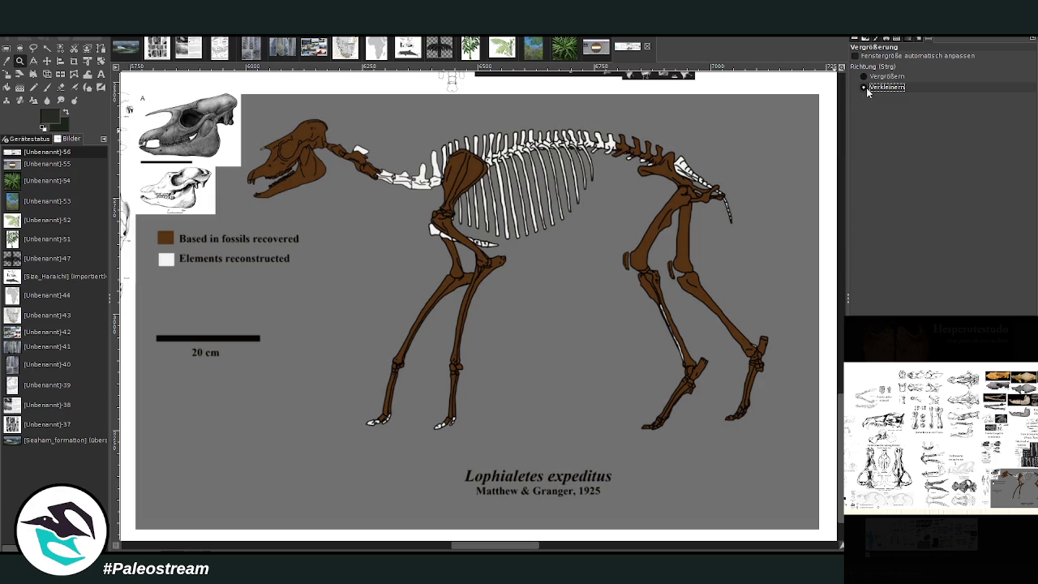
{"action": "left_click", "coordinate": [648, 300]}
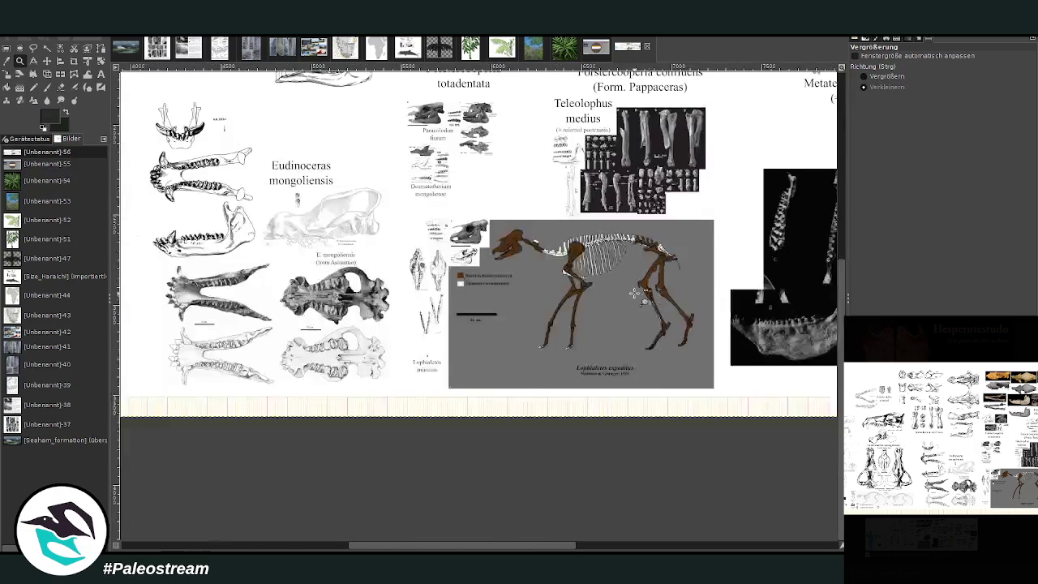
{"action": "left_click", "coordinate": [647, 300]}
{"action": "left_click_drag", "start_coordinate": [415, 541], "coordinate": [549, 542]}
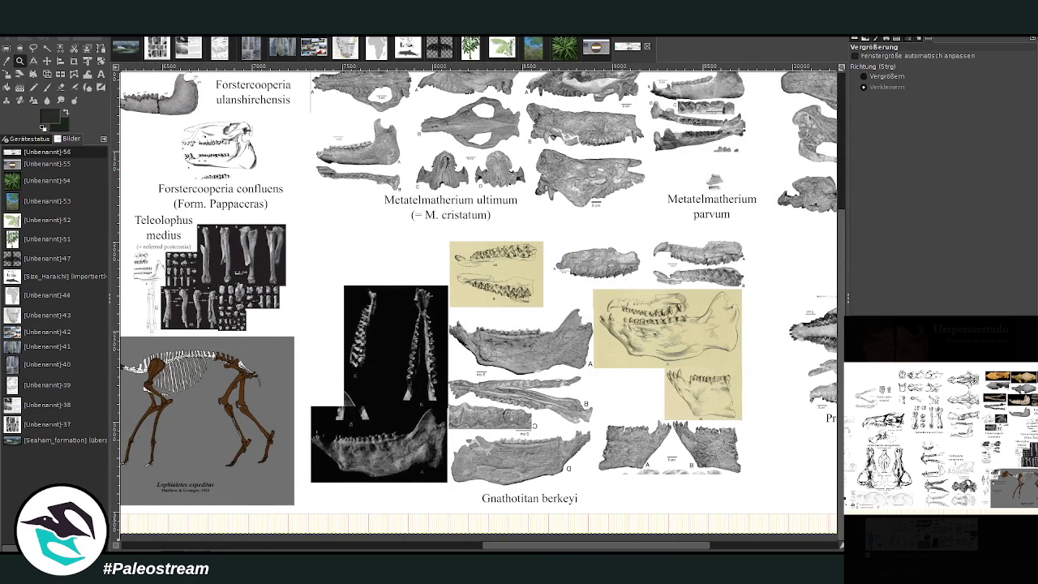
{"action": "scroll", "coordinate": [520, 475], "scroll_direction": "up", "scroll_amount": 2}
{"action": "scroll", "coordinate": [519, 474], "scroll_direction": "up", "scroll_amount": 3}
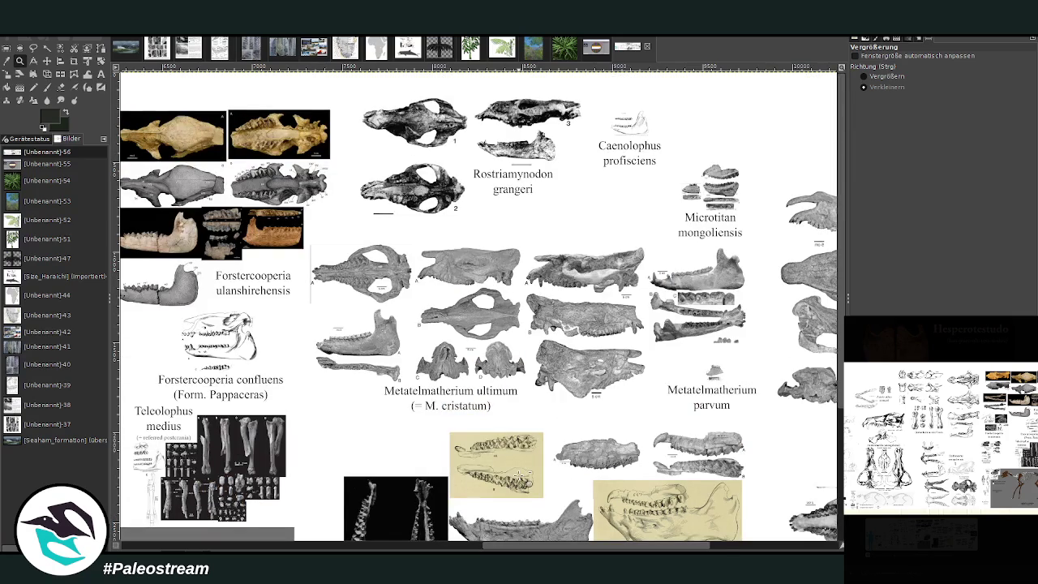
{"action": "left_click", "coordinate": [556, 428]}
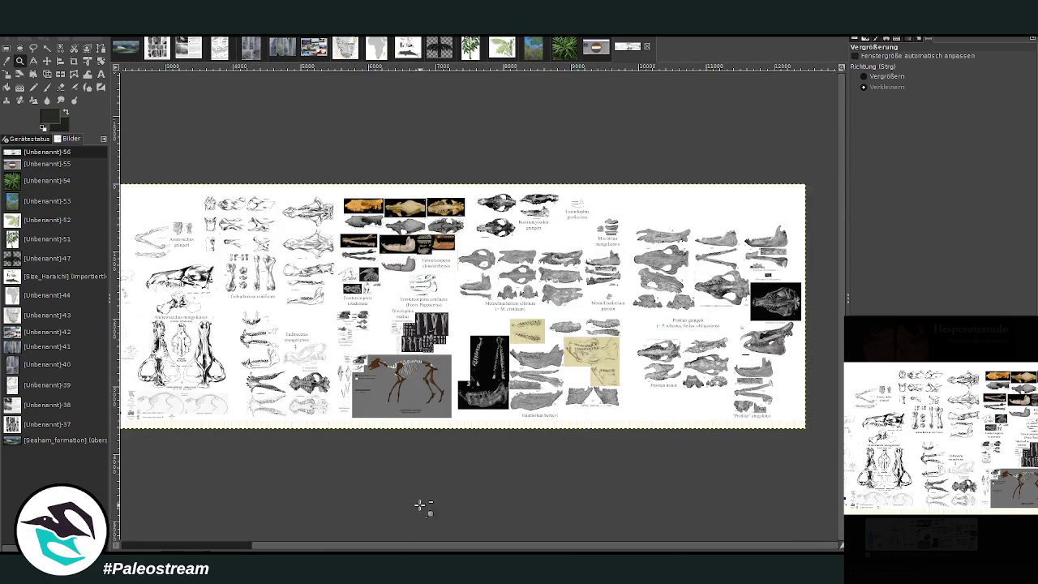
Fit the whole sheet, switch Zoom to zoom-in, and magnify the left end by the human silhouette
{"action": "scroll", "coordinate": [479, 305], "scroll_direction": "left", "scroll_amount": 5}
{"action": "scroll", "coordinate": [479, 305], "scroll_direction": "left", "scroll_amount": 1}
{"action": "left_click", "coordinate": [417, 475]}
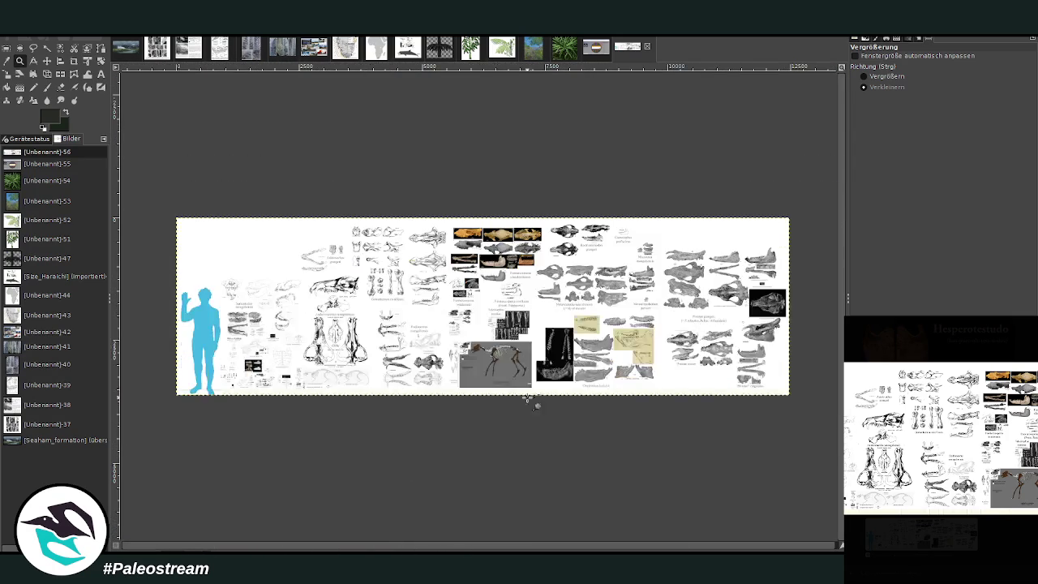
{"action": "left_click", "coordinate": [876, 76]}
{"action": "left_click_drag", "start_coordinate": [173, 213], "coordinate": [790, 395]}
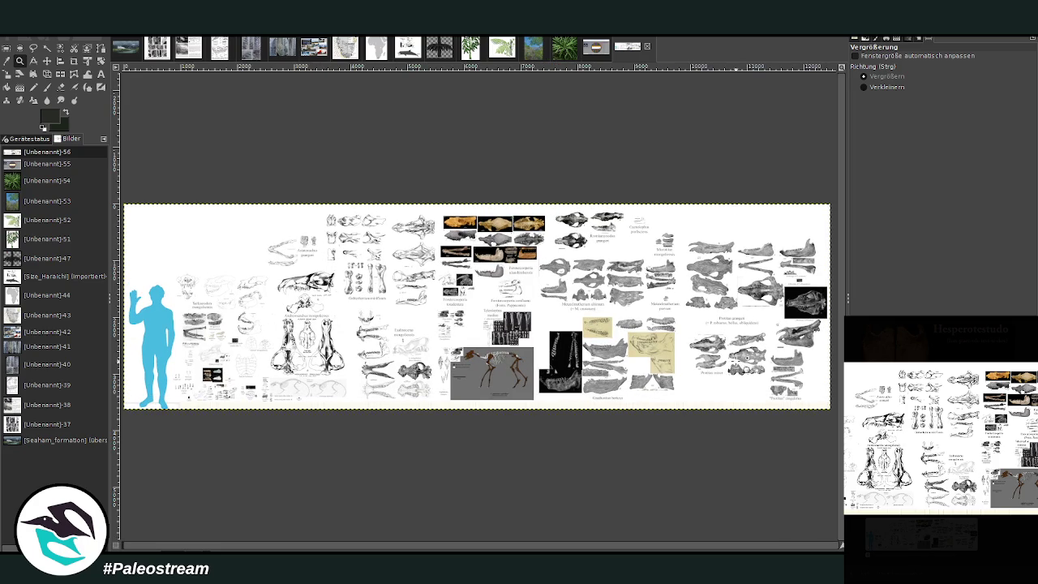
{"action": "left_click_drag", "start_coordinate": [155, 238], "coordinate": [385, 357]}
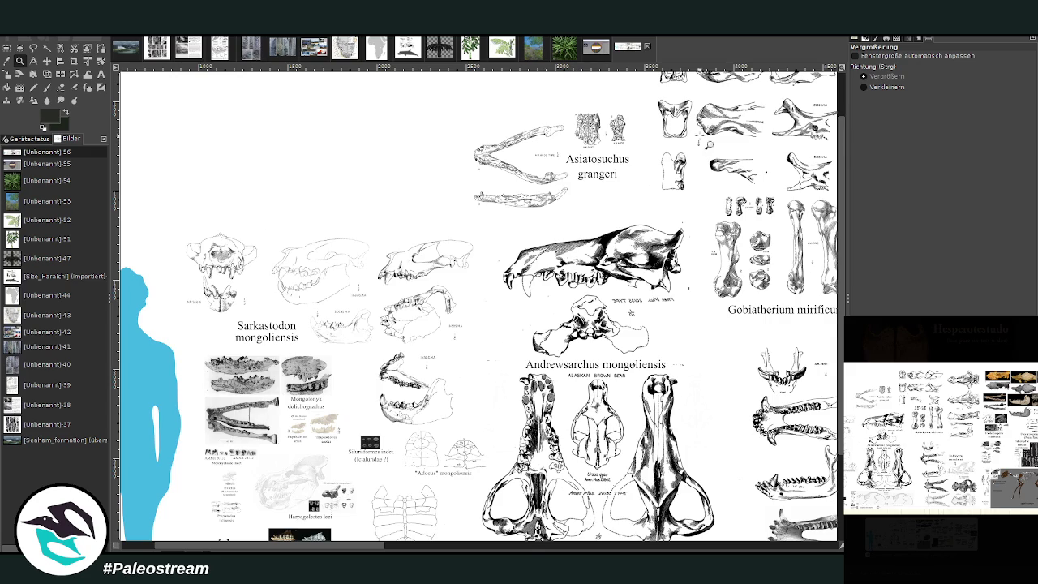
Zoom out and re-enlarge the sheet to window width, then display the glacial landscape painting
{"action": "scroll", "coordinate": [709, 144], "scroll_direction": "up", "scroll_amount": 2}
{"action": "left_click", "coordinate": [887, 87]}
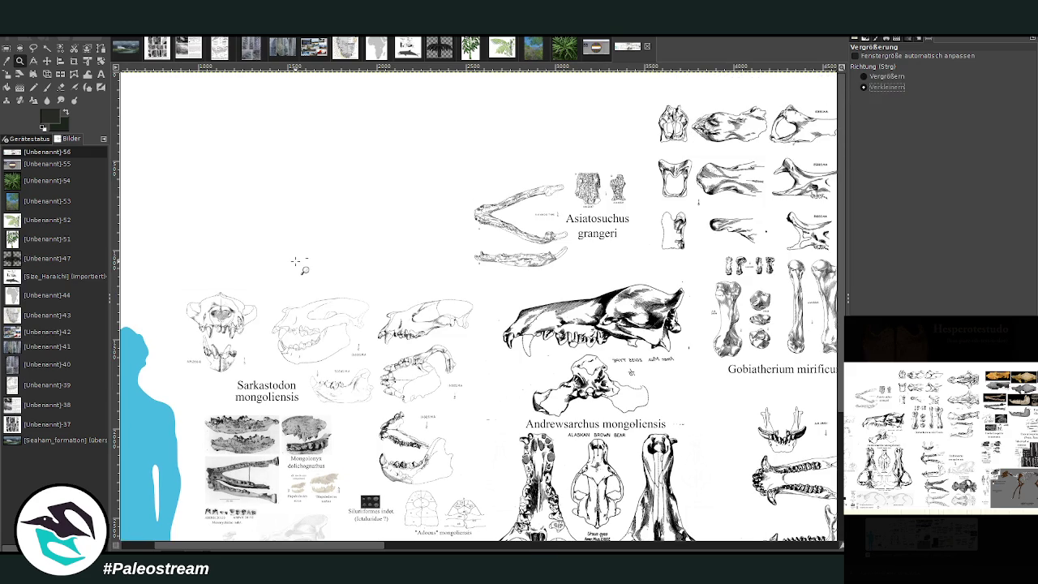
{"action": "left_click", "coordinate": [297, 262]}
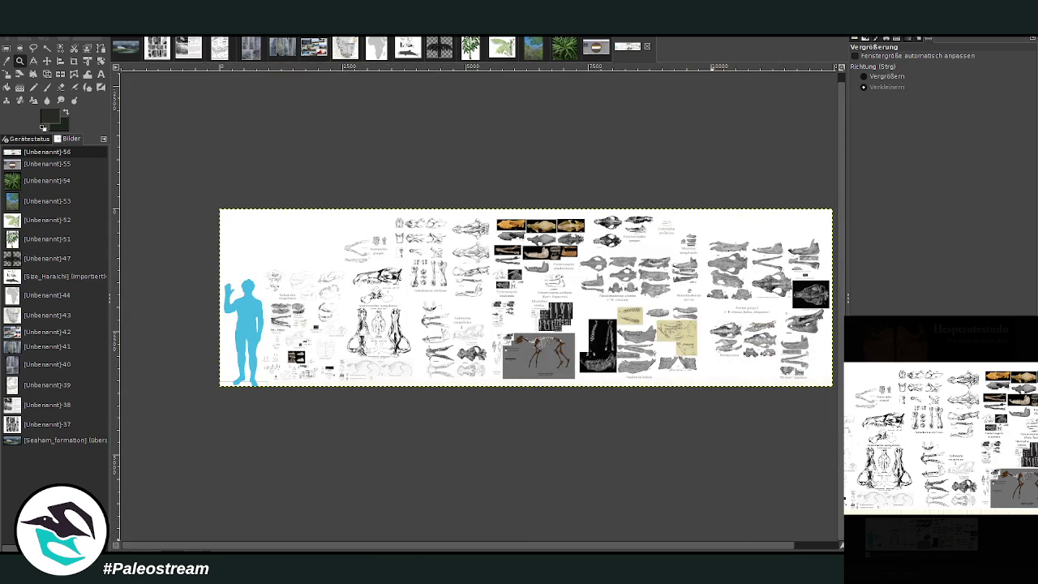
{"action": "left_click", "coordinate": [873, 78]}
{"action": "mouse_move", "coordinate": [163, 205]}
{"action": "left_mouse_down"}
{"action": "mouse_move", "coordinate": [754, 412]}
{"action": "mouse_move", "coordinate": [792, 398]}
{"action": "left_mouse_up"}
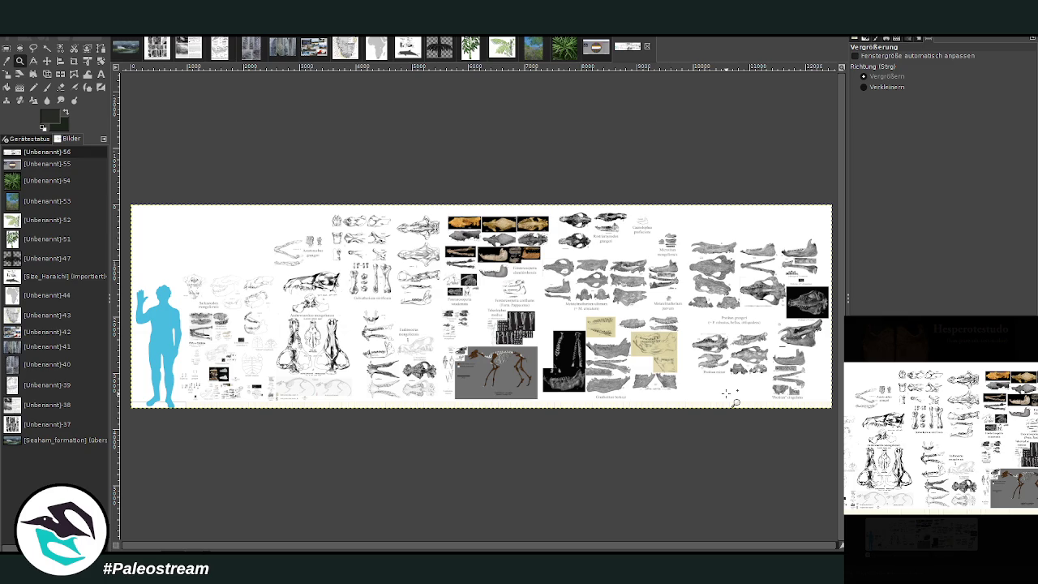
{"action": "left_click", "coordinate": [121, 50]}
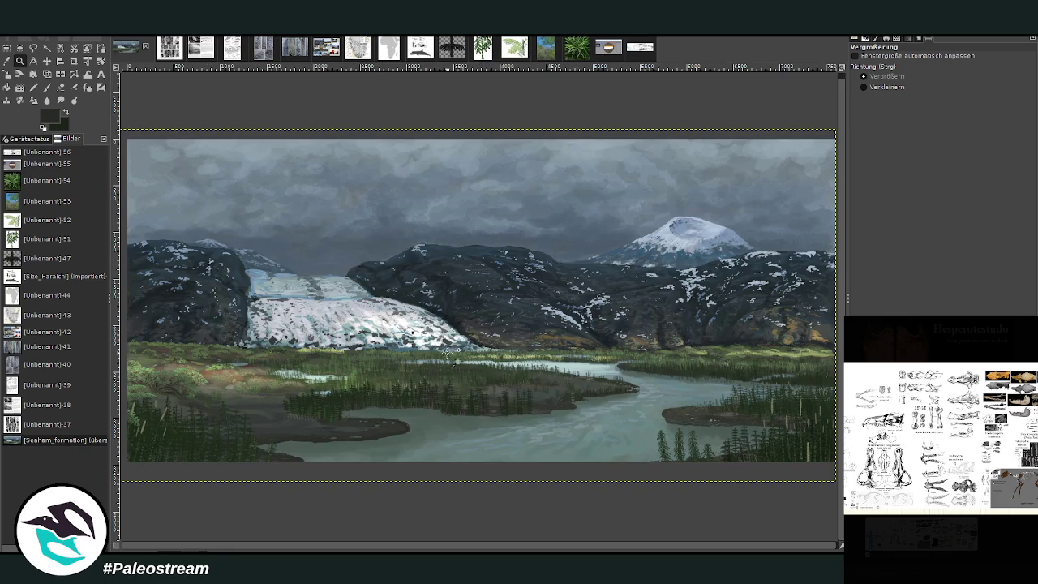
Zoom out once, then drag a zoom rectangle so the glacial painting fills the view
{"action": "left_click", "coordinate": [868, 86]}
{"action": "left_click", "coordinate": [445, 370]}
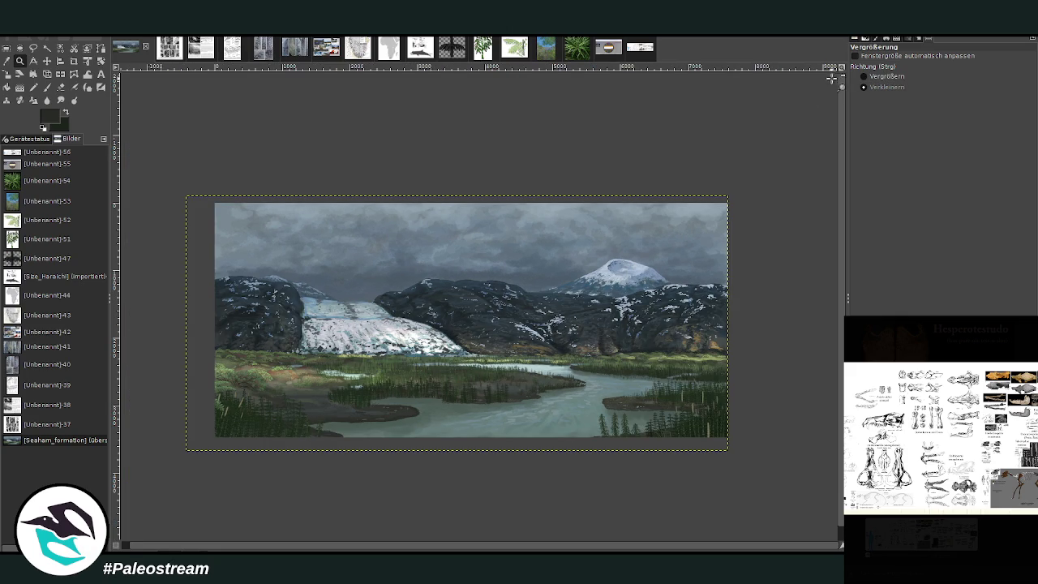
{"action": "left_click", "coordinate": [884, 76]}
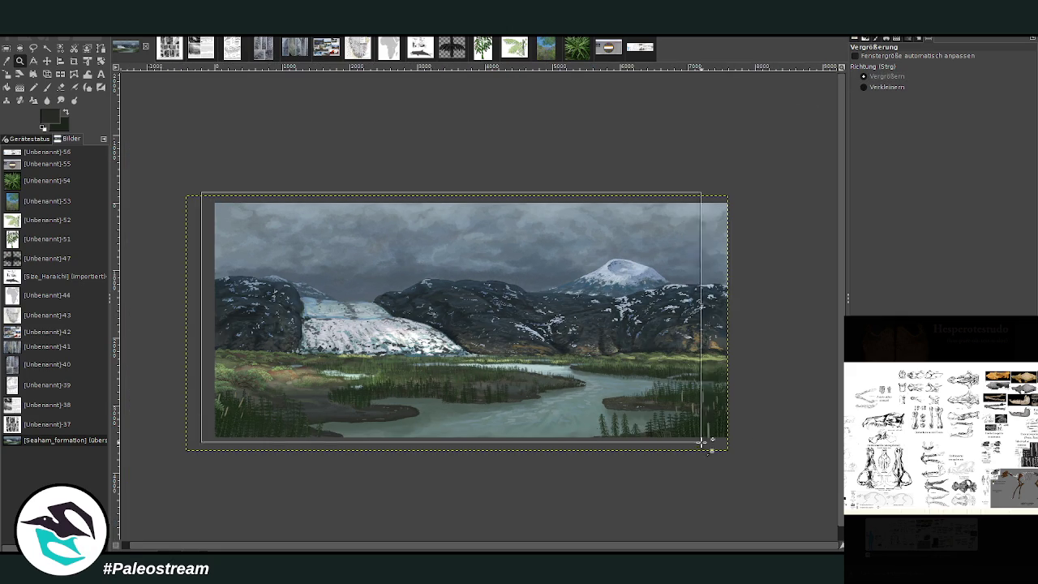
{"action": "left_click_drag", "start_coordinate": [202, 193], "coordinate": [764, 457]}
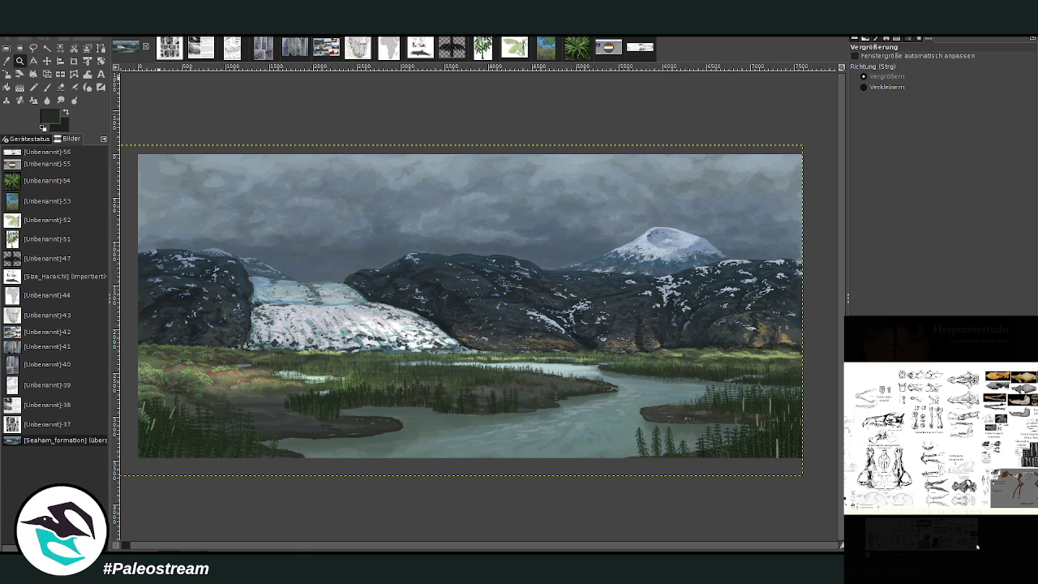
{"action": "left_click", "coordinate": [456, 55]}
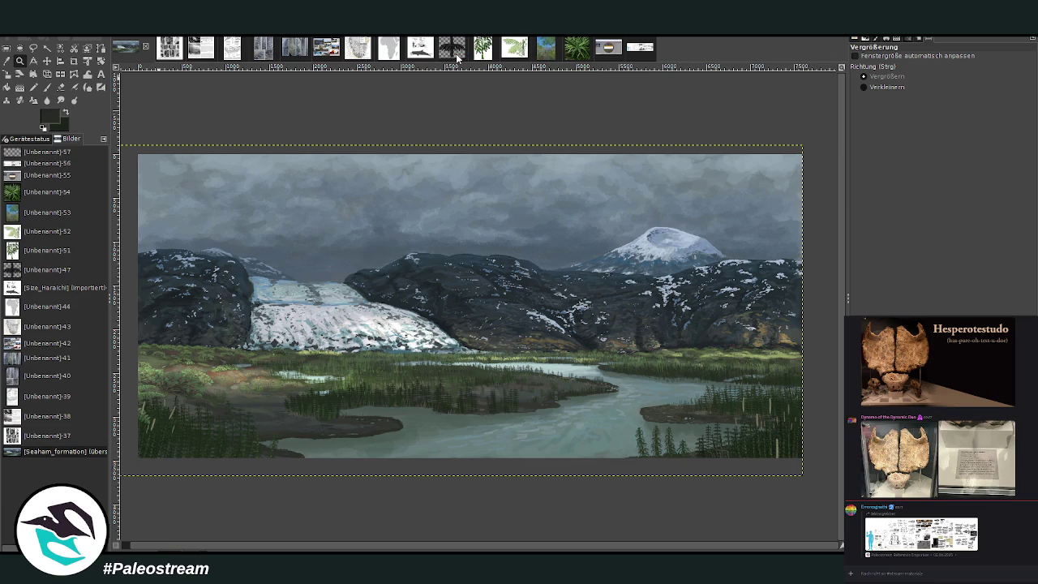